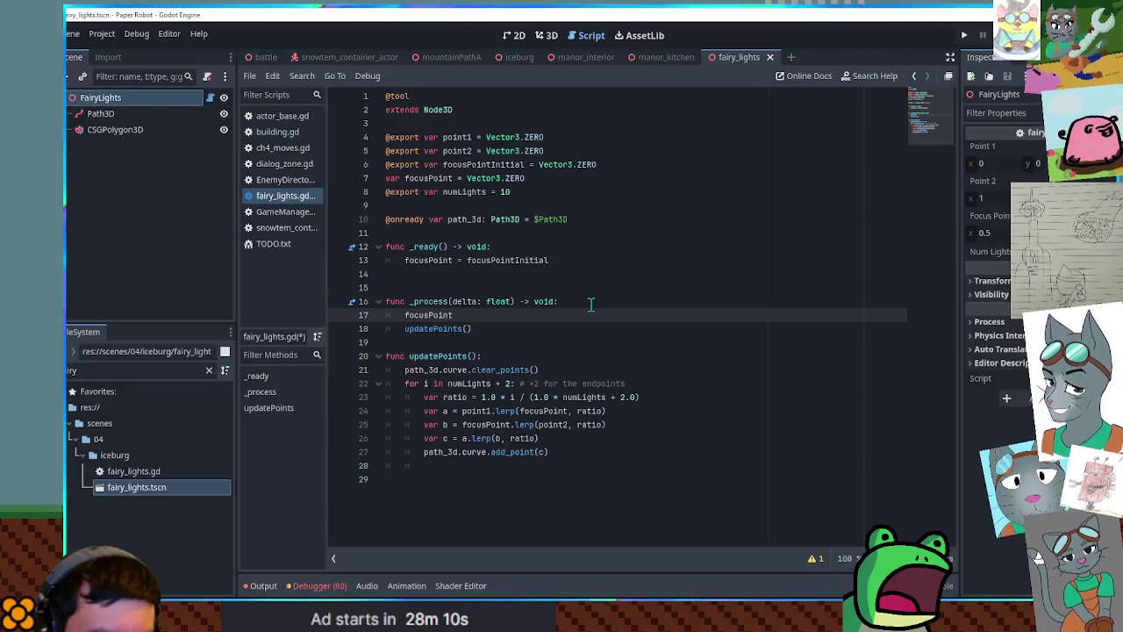
text(=)
Set focusPoint to focusPointInitial + Vector3.RIGHT * sin(age) in _process
double_click(480, 260)
key(ctrl+c)
click(495, 315)
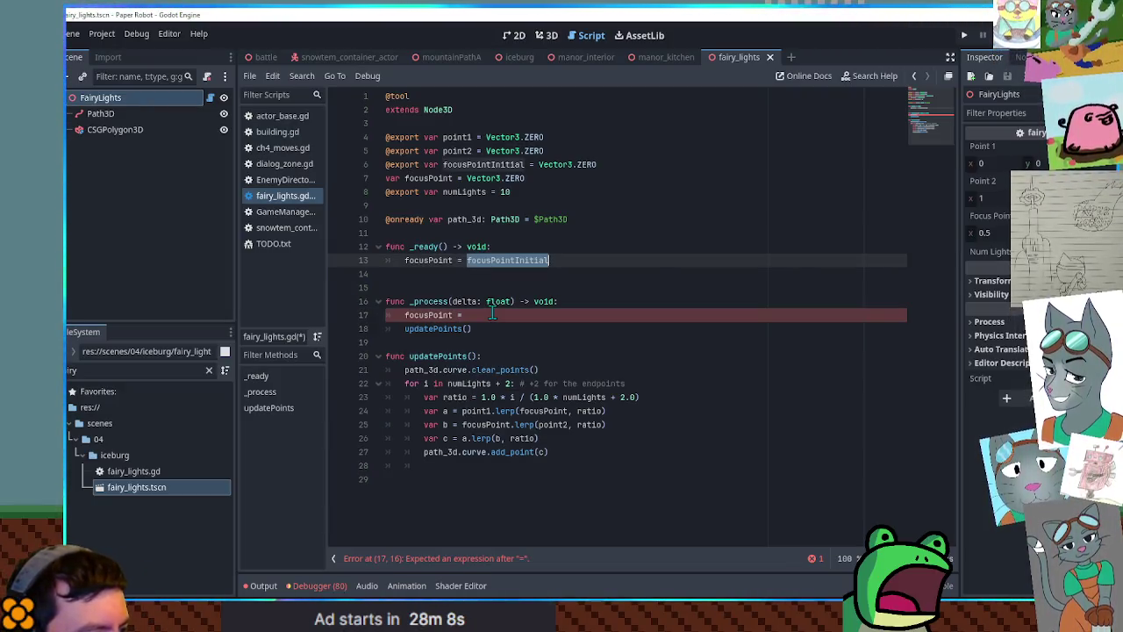
key(ctrl+v)
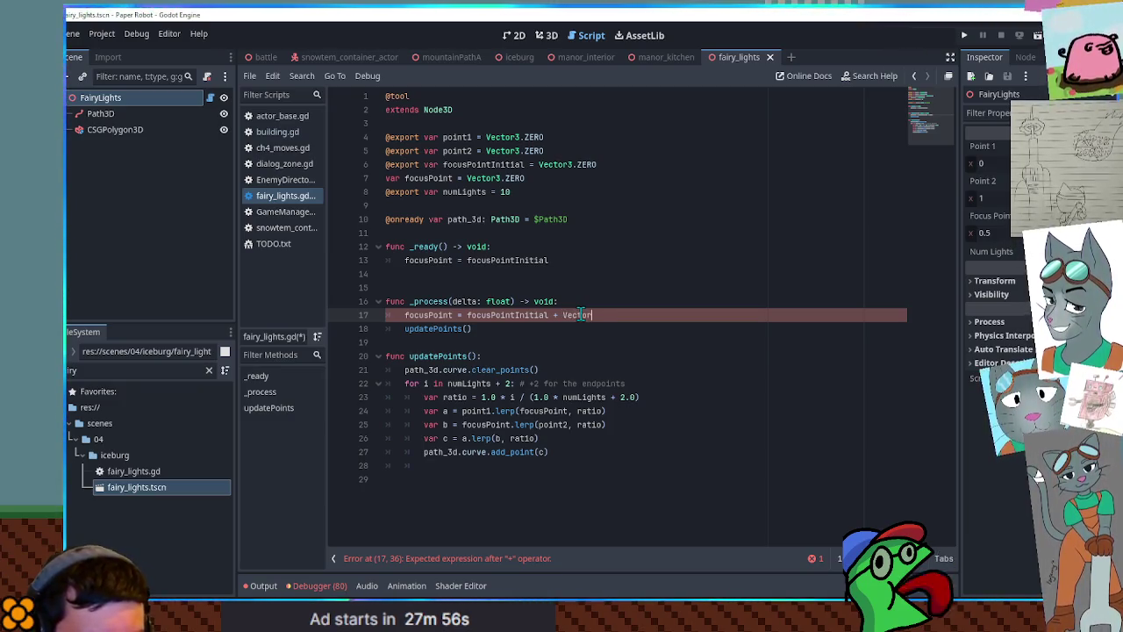
text(3.RIGHT * )
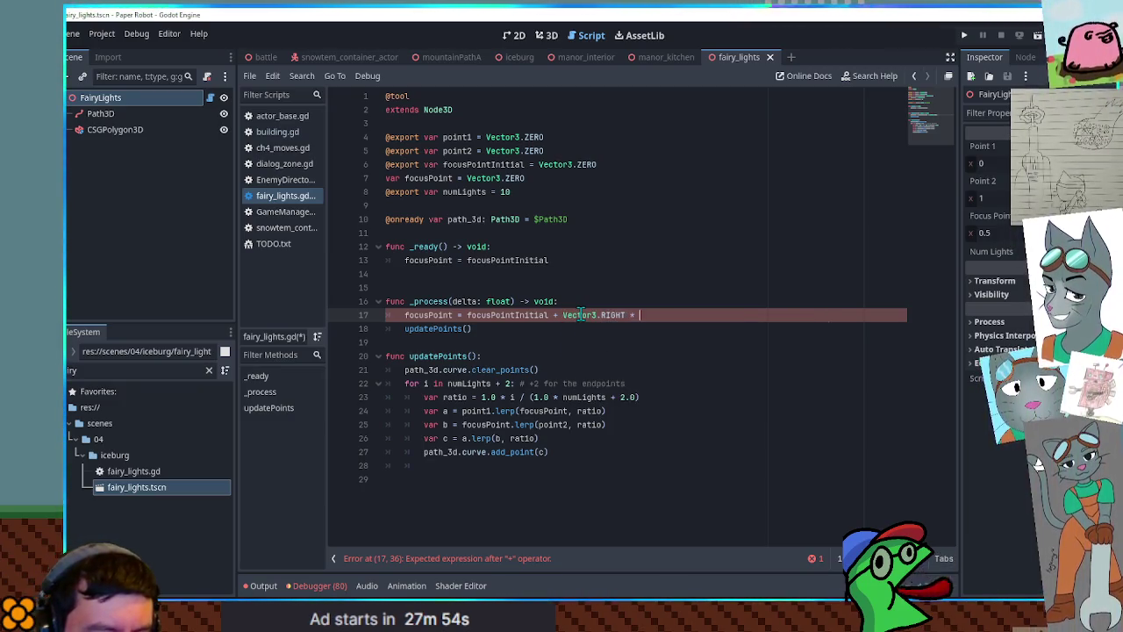
text(sin()
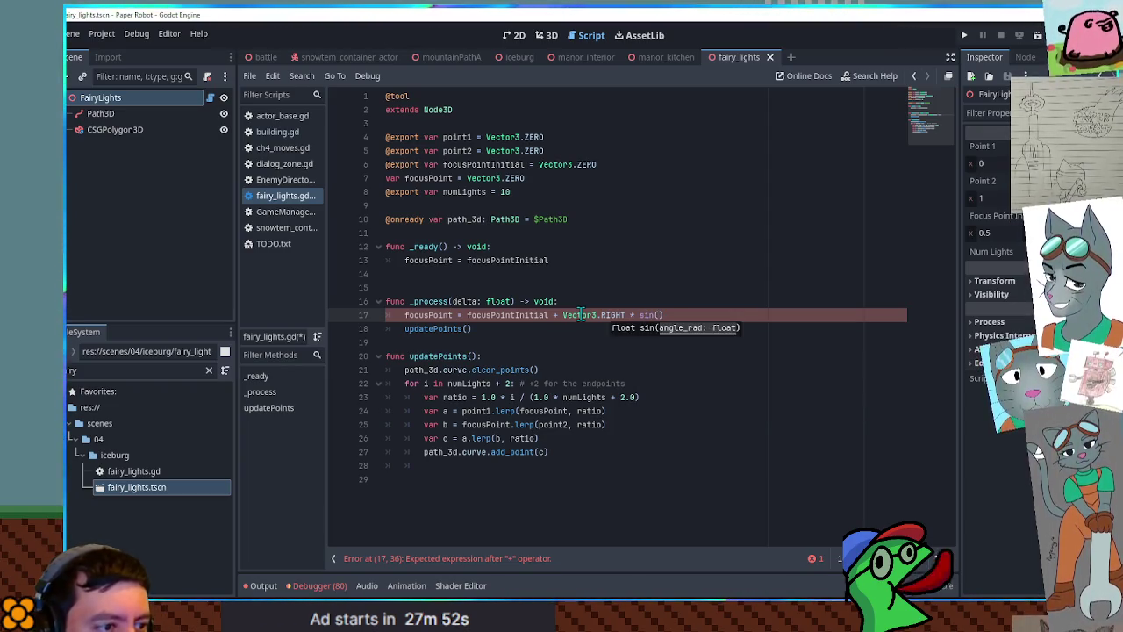
Declare var age = 0.0, add age += delta in _process, and view the lights in 3D
click(599, 219)
key(Return)
text(var age = 0.0)
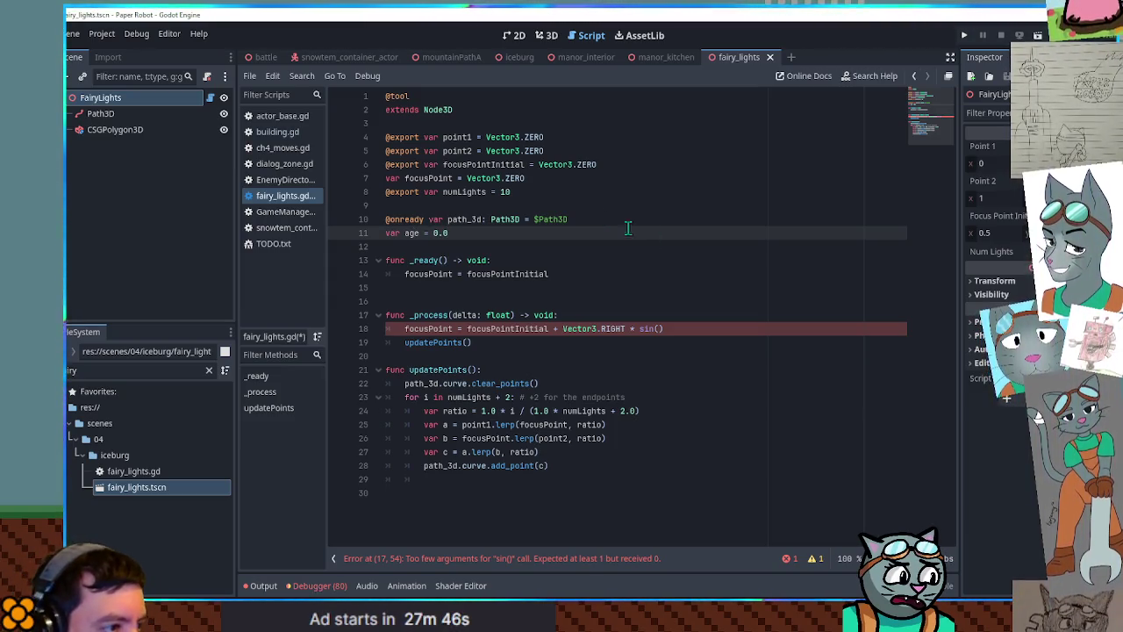
click(641, 315)
key(Return)
text(age +)
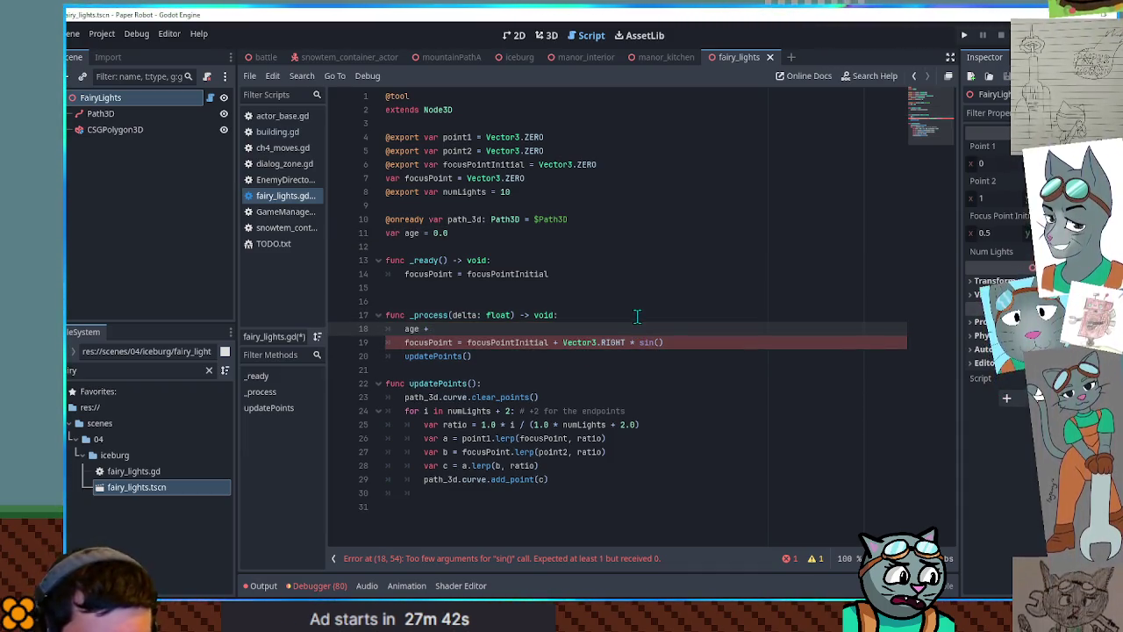
text(= delta)
click(662, 344)
text(age)
key(Escape)
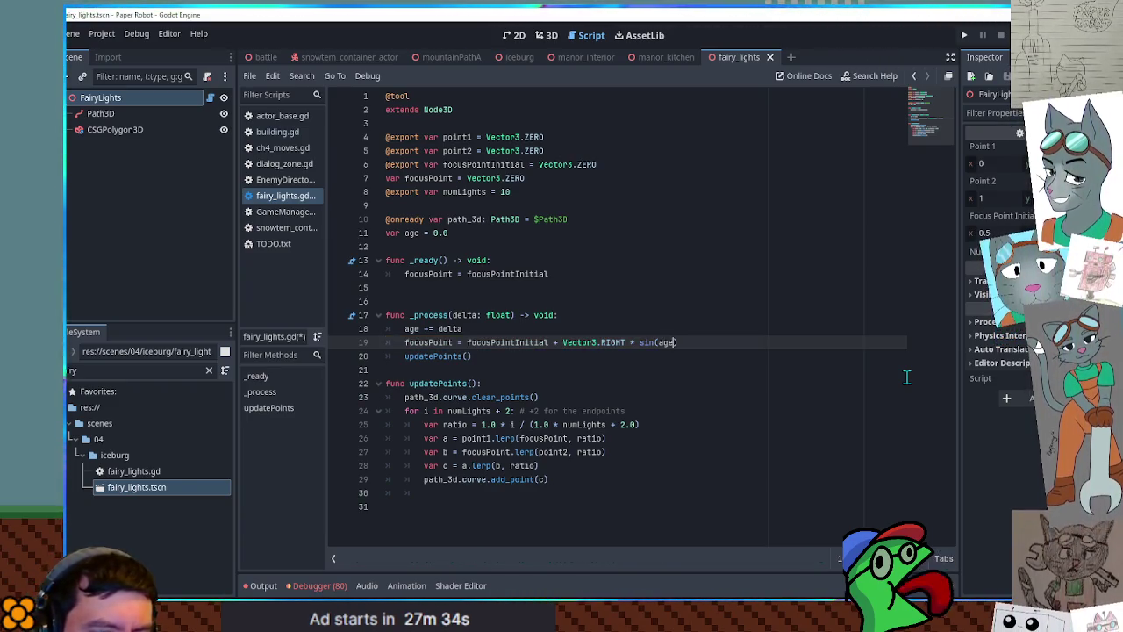
key(ctrl+F2)
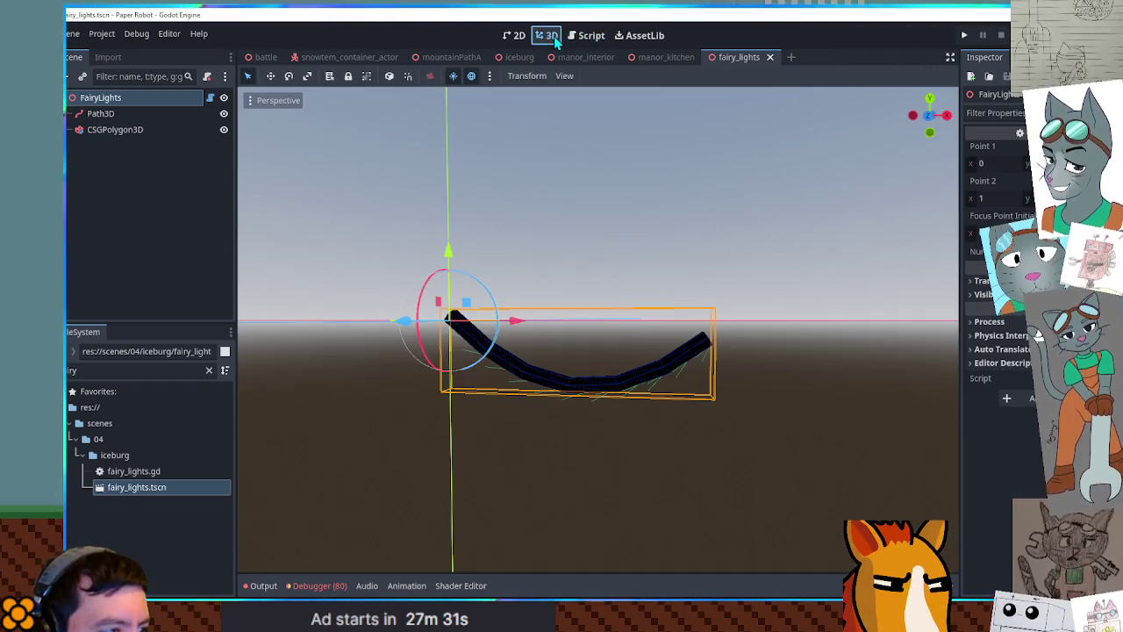
Reload the scene, set Point 2 x to 5 and Focus Point Initial x to 2.5, then save
click(769, 57)
double_click(141, 488)
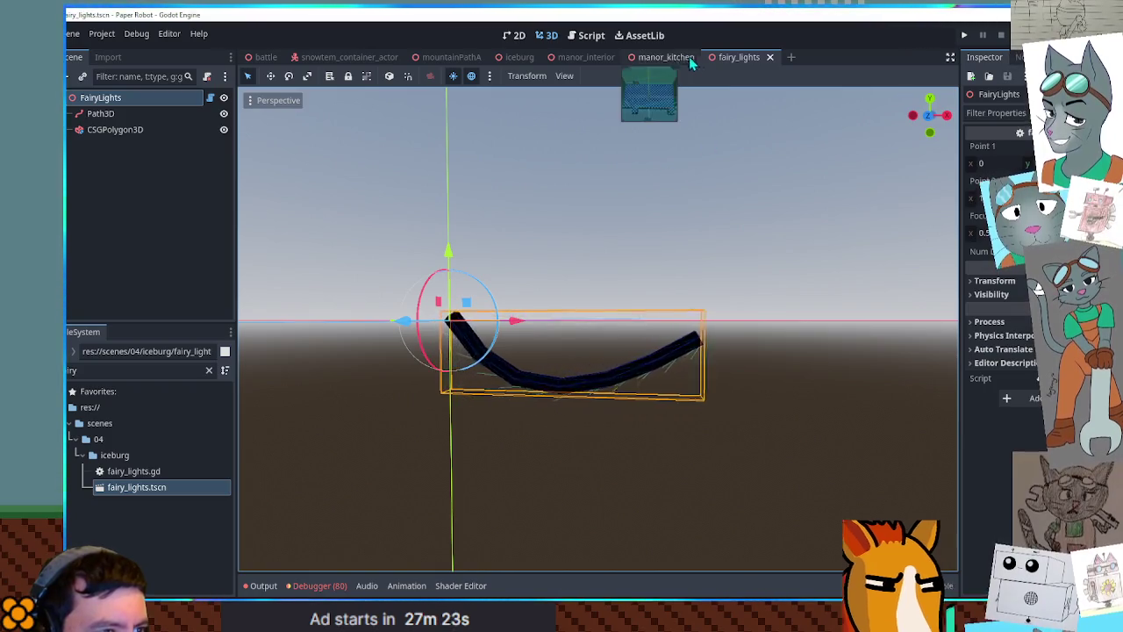
click(591, 35)
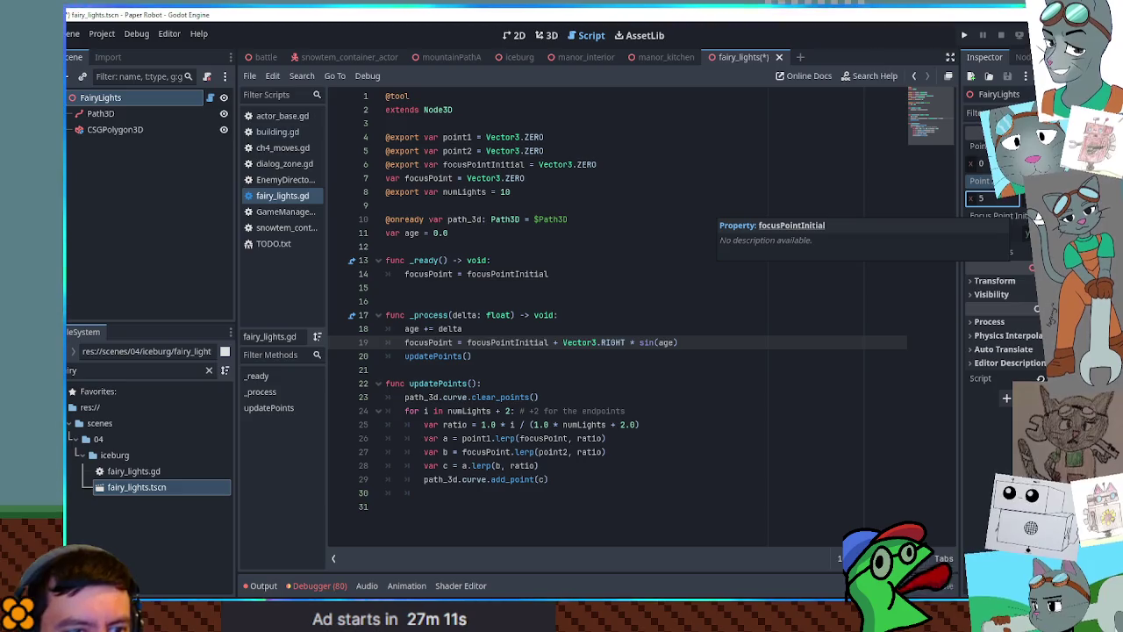
click(1038, 217)
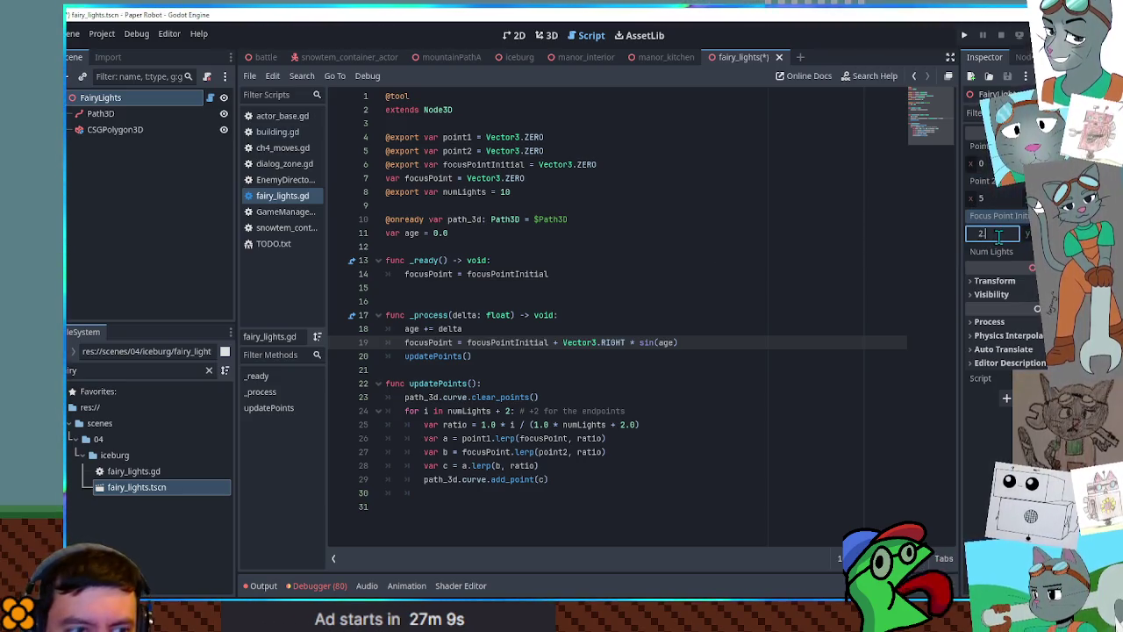
key(ctrl+s)
Reopen fairy_lights.tscn and inspect the longer Path3D curve in the 3D view
click(779, 58)
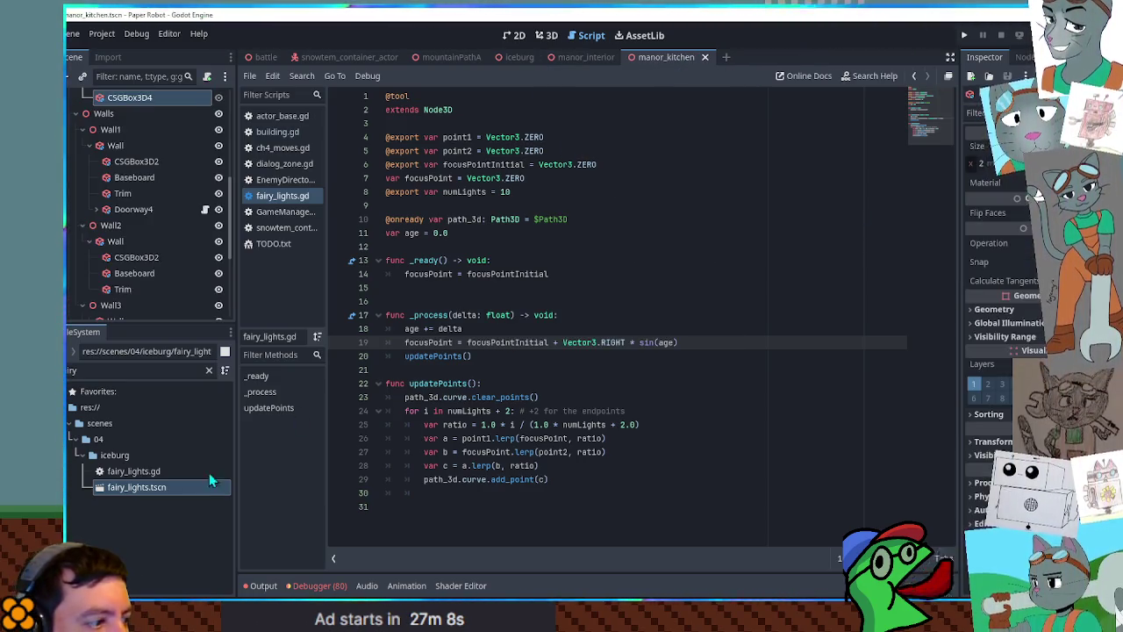
double_click(166, 488)
click(551, 35)
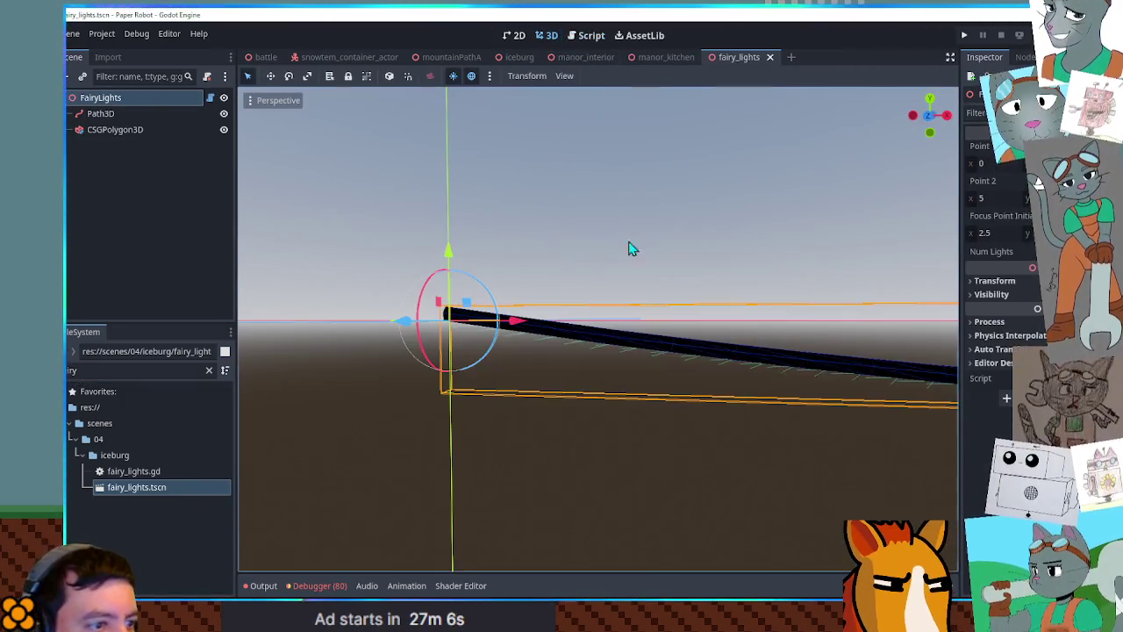
key(d)
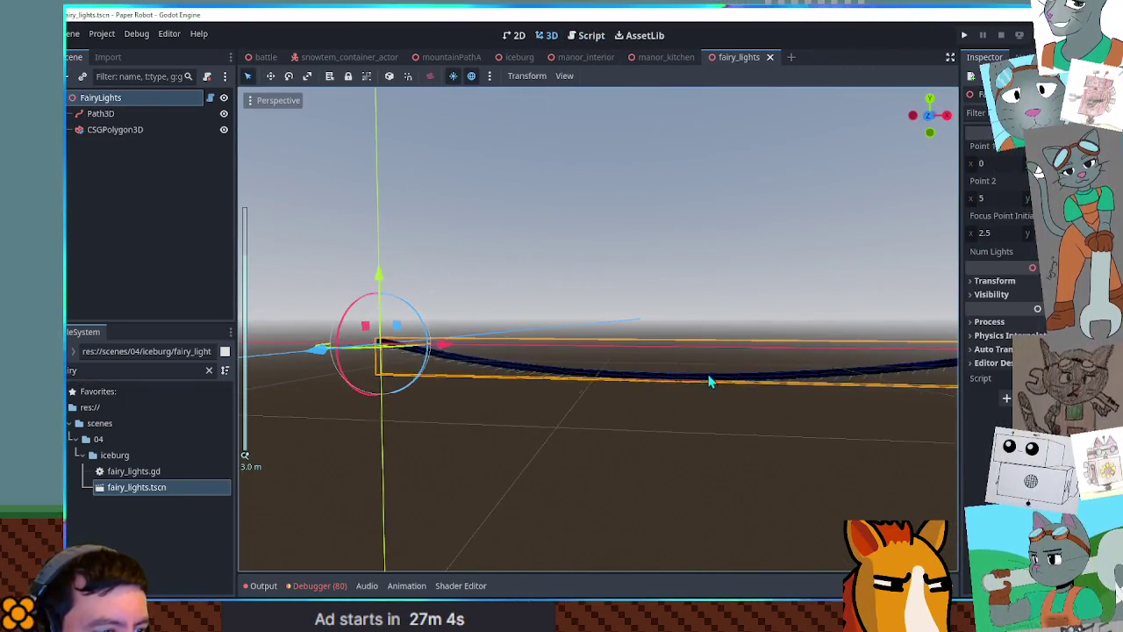
click(705, 418)
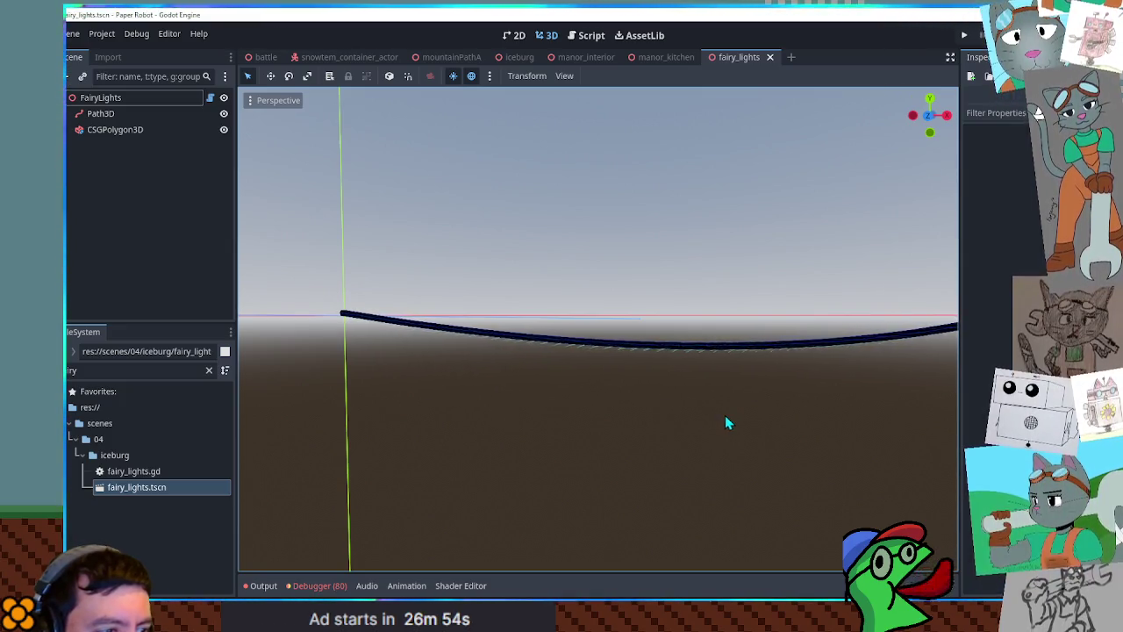
click(93, 114)
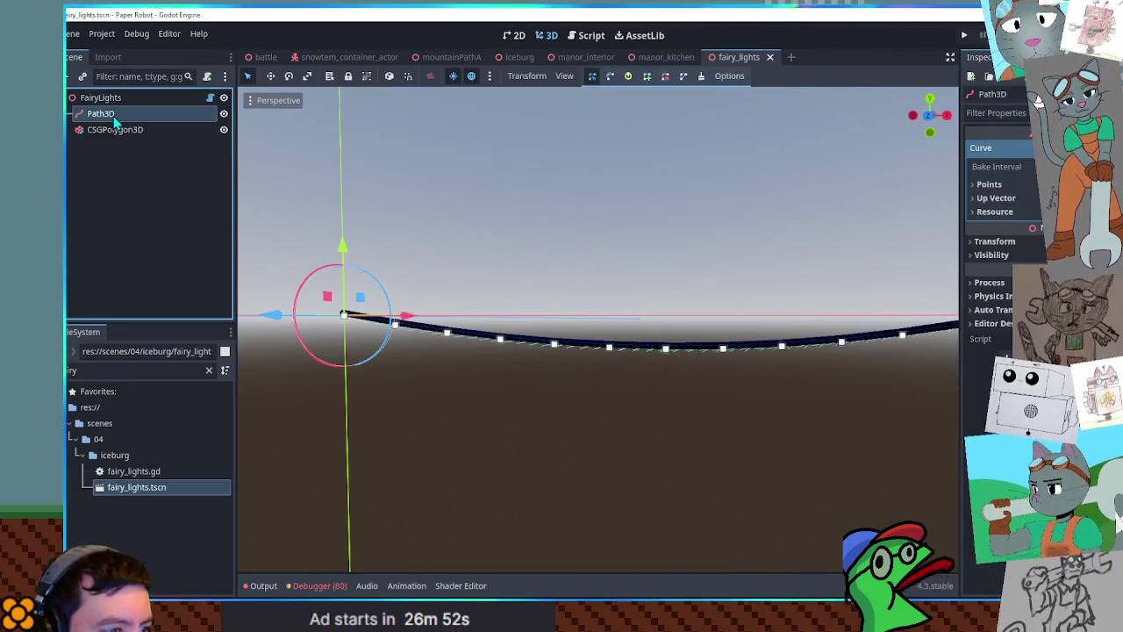
mouse_move(754, 451)
mouse_down()
mouse_move(767, 461)
mouse_move(787, 433)
mouse_up()
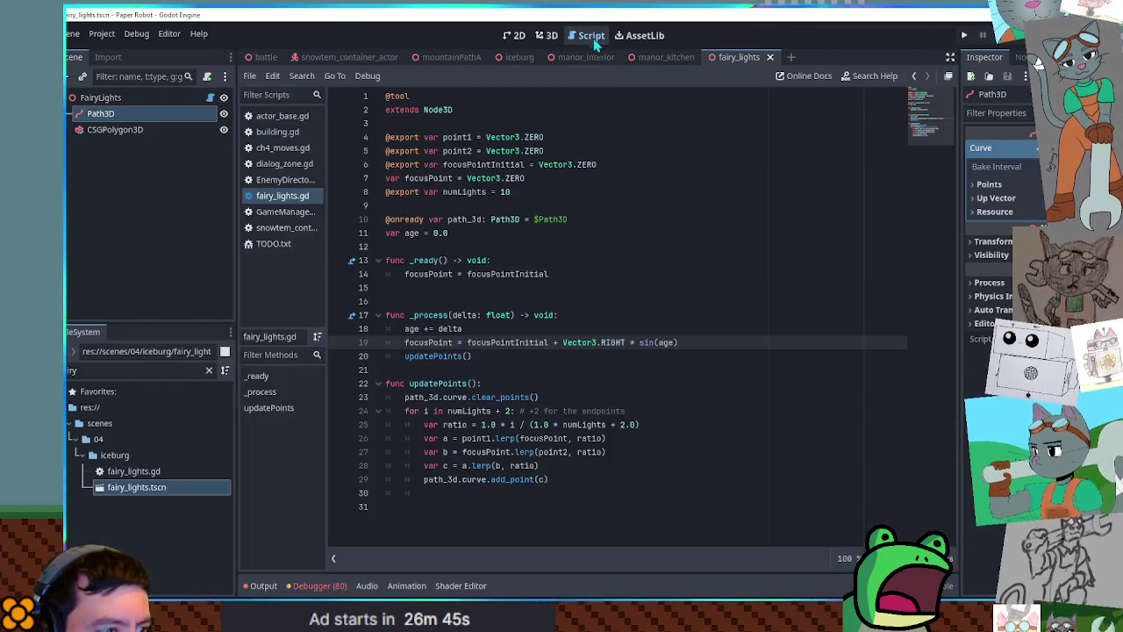
click(585, 35)
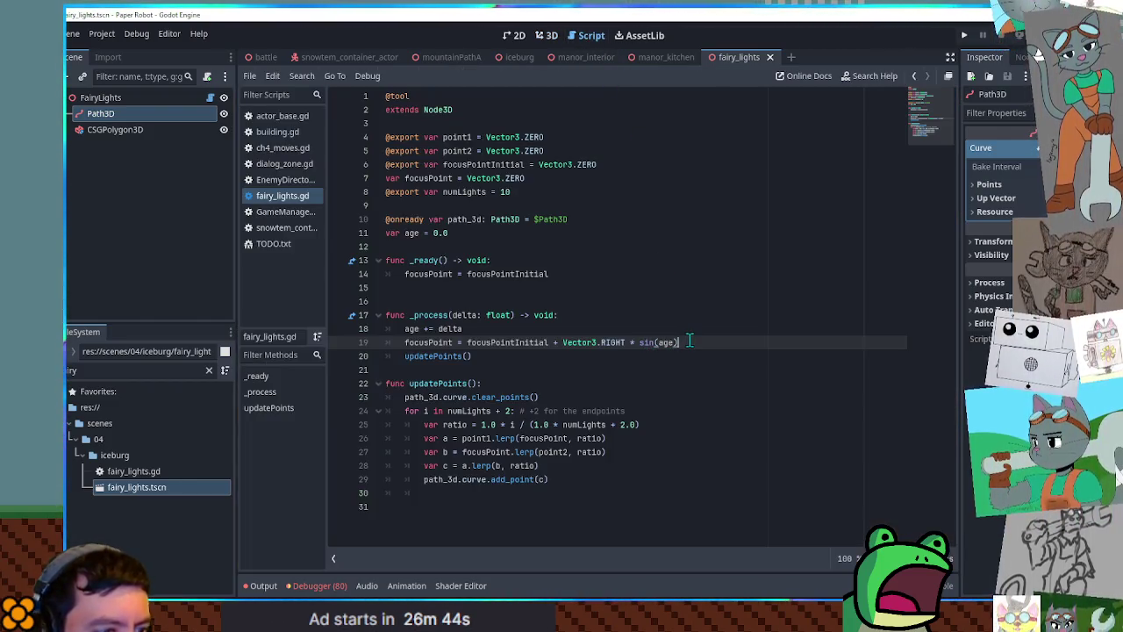
Multiply the focusPoint sin(age) offset by 0.5 and inspect the gentler sag in 3D
text(.)
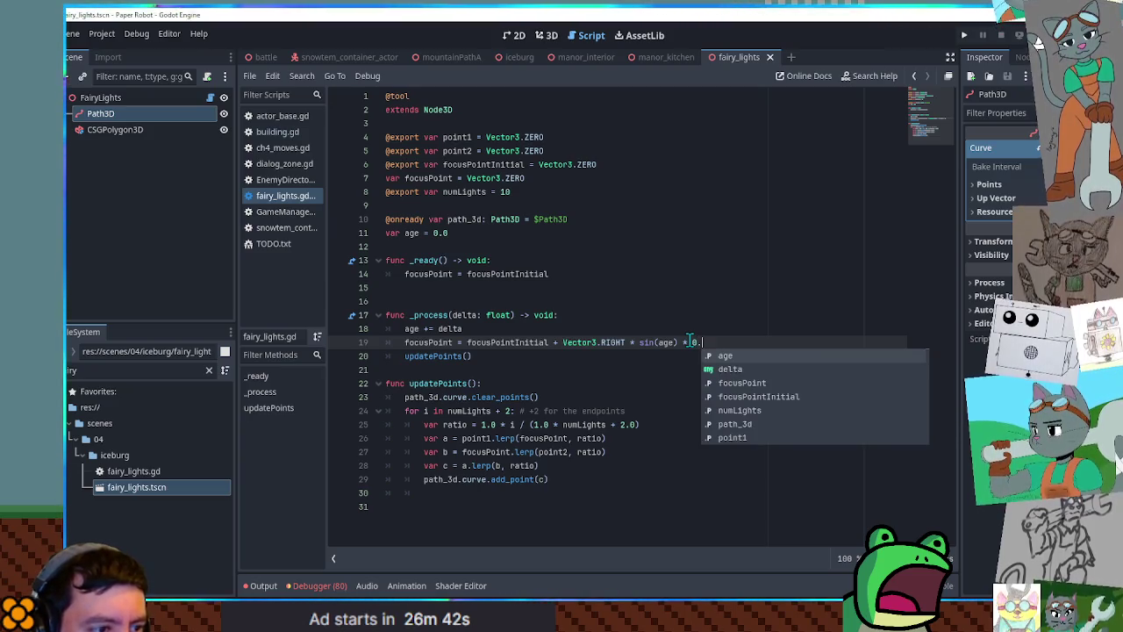
text(5)
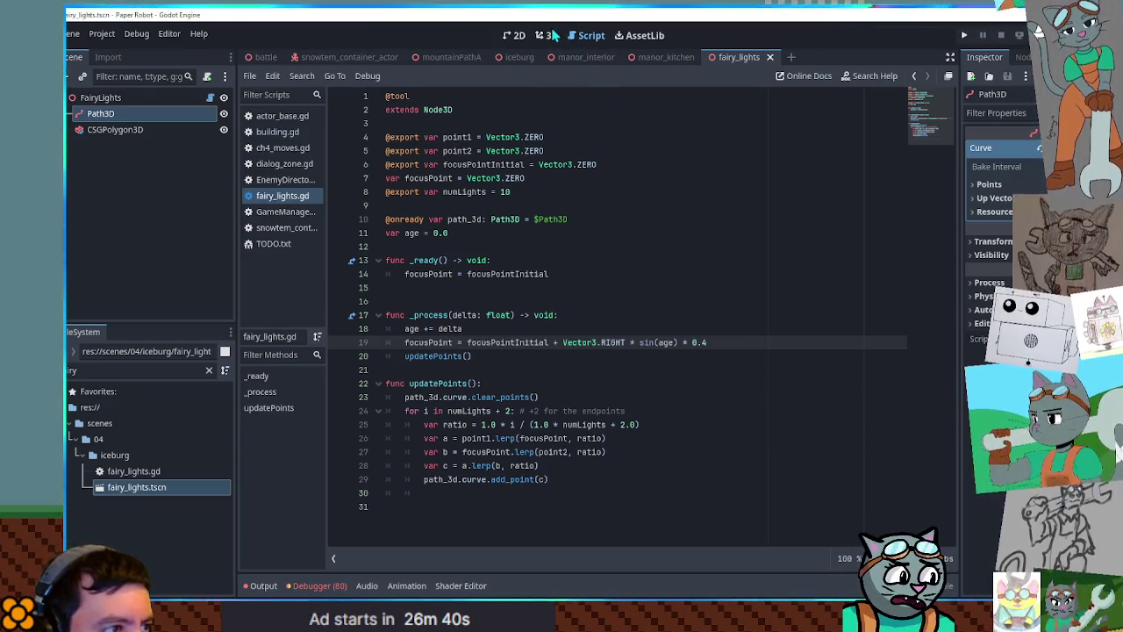
click(547, 35)
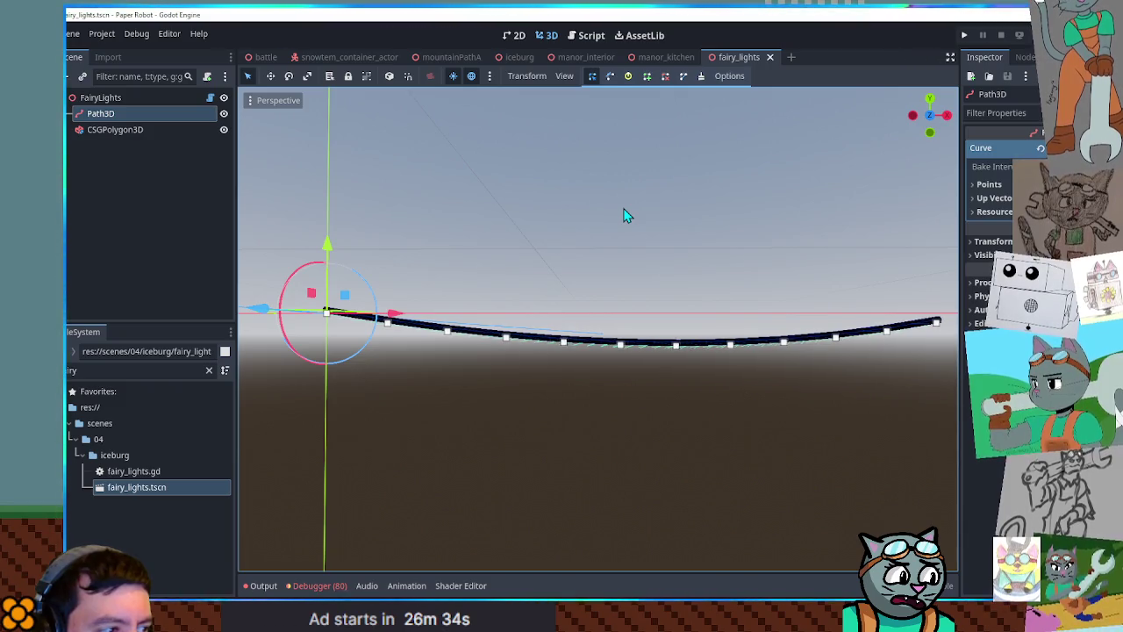
drag(662, 424, 667, 453)
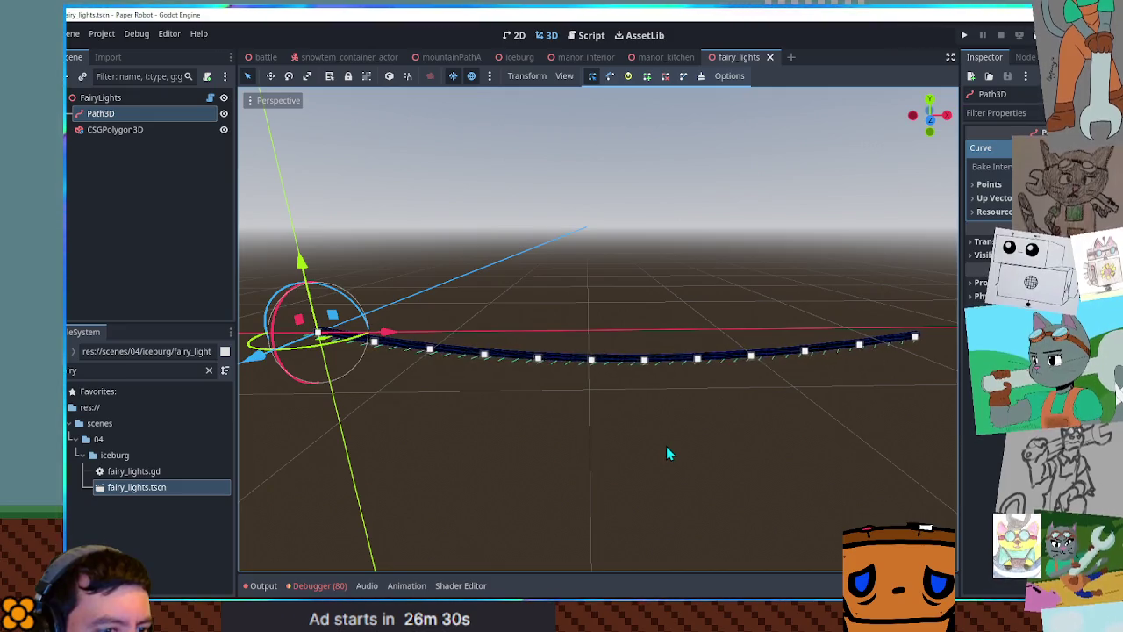
drag(658, 426, 654, 398)
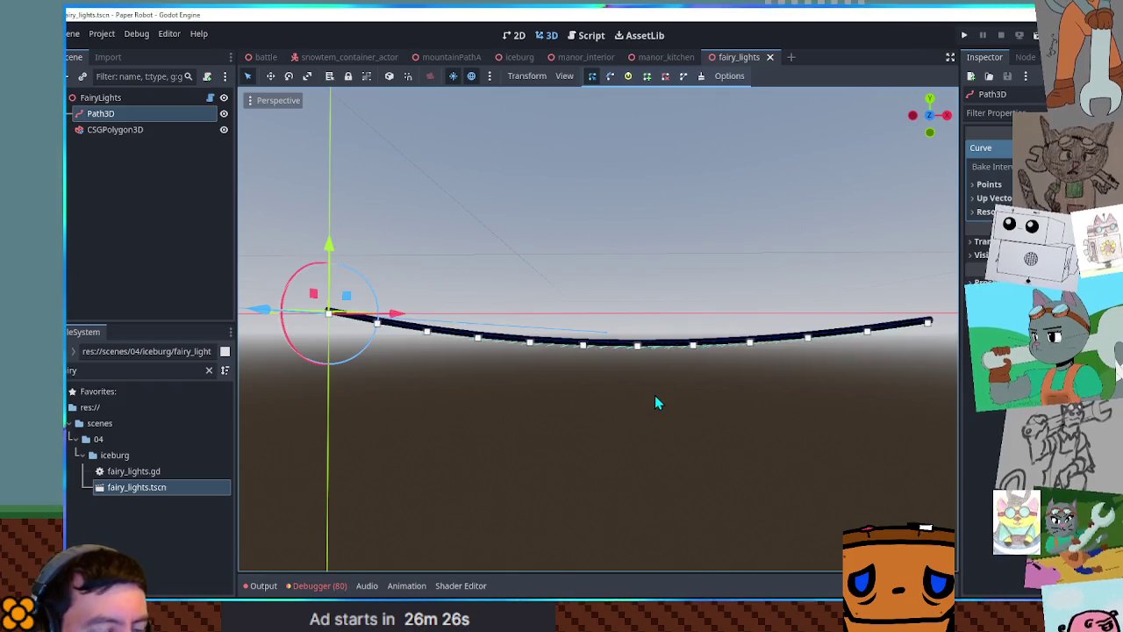
click(675, 237)
scroll(672, 250, up, 10)
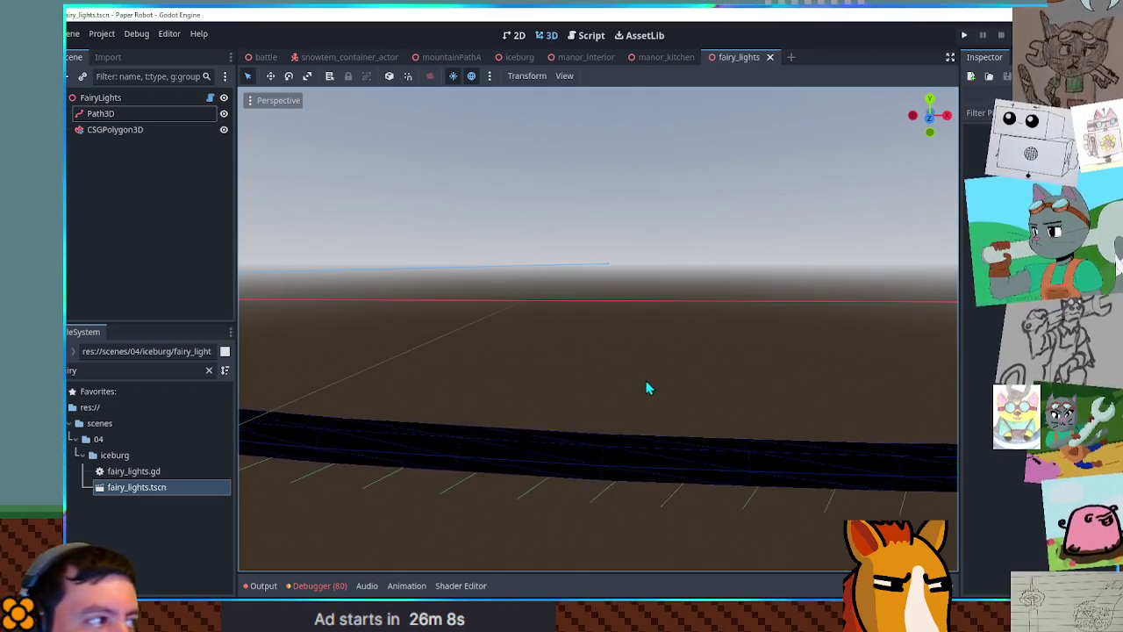
scroll(621, 377, down, 3)
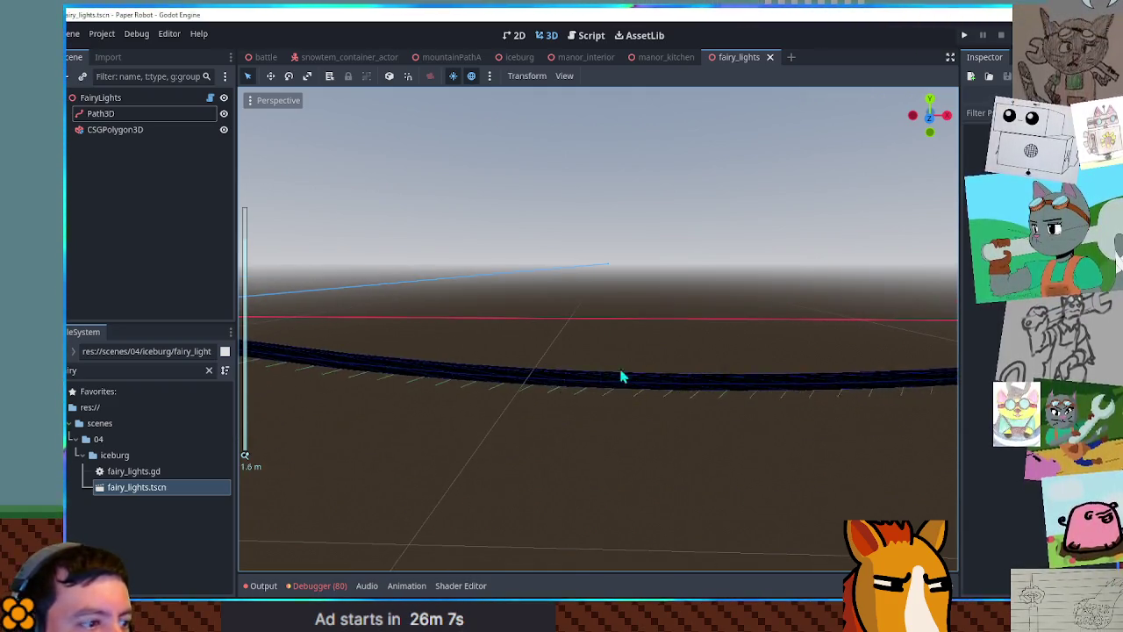
click(790, 57)
Create a 3D scene with its root renamed FairyLight and save it as fairy_light.tscn
click(202, 134)
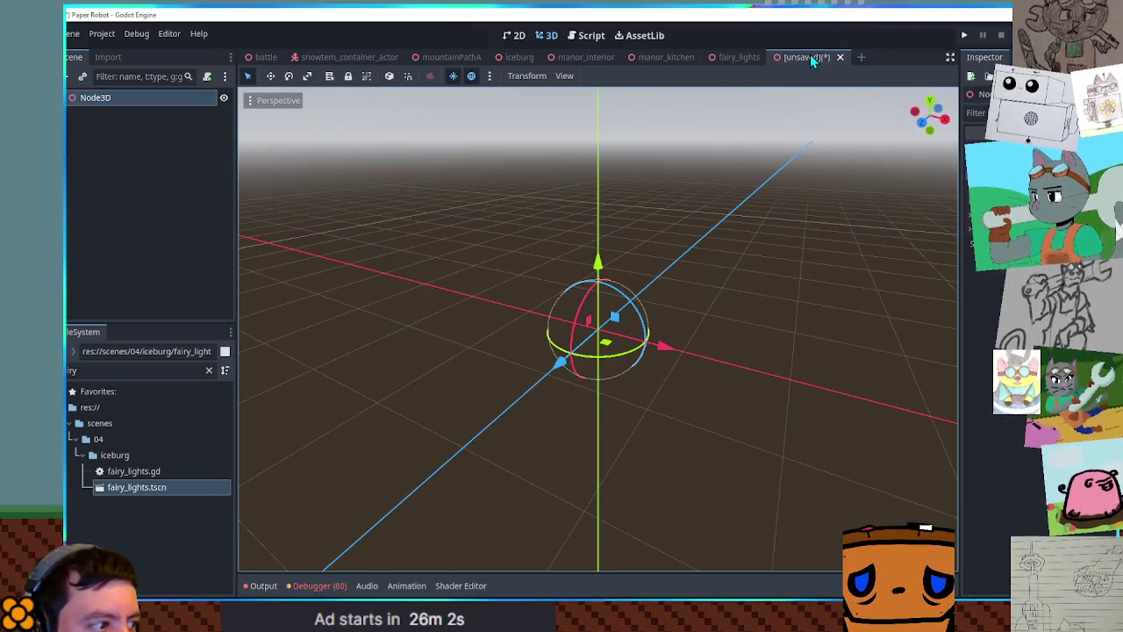
click(120, 100)
double_click(119, 101)
text(Fairy)
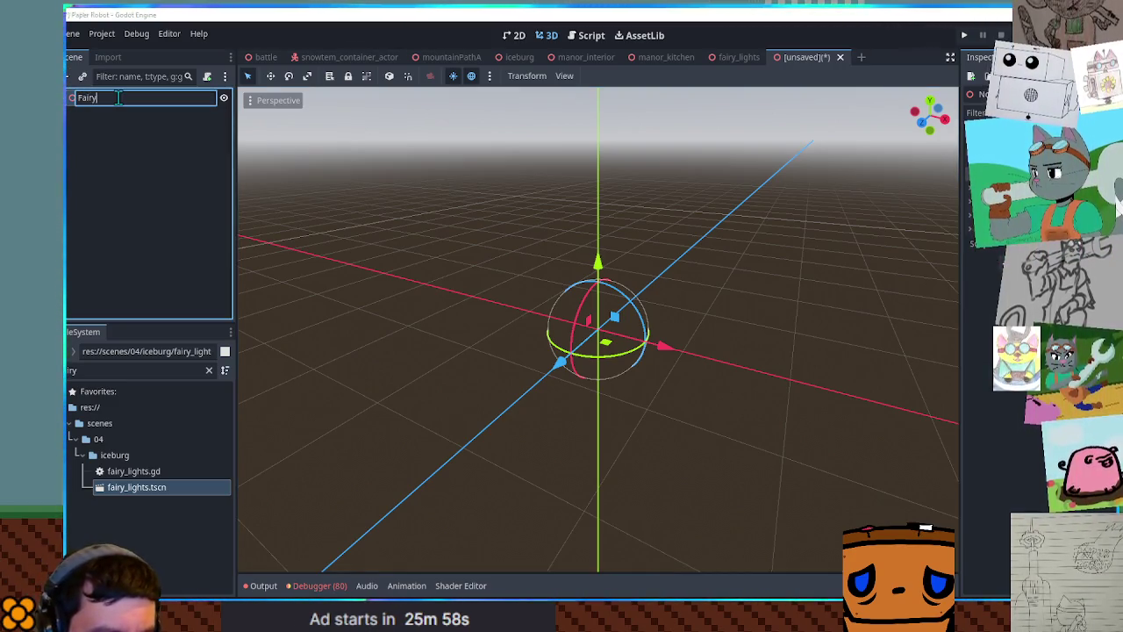
text(Light)
key(Return)
key(ctrl+s)
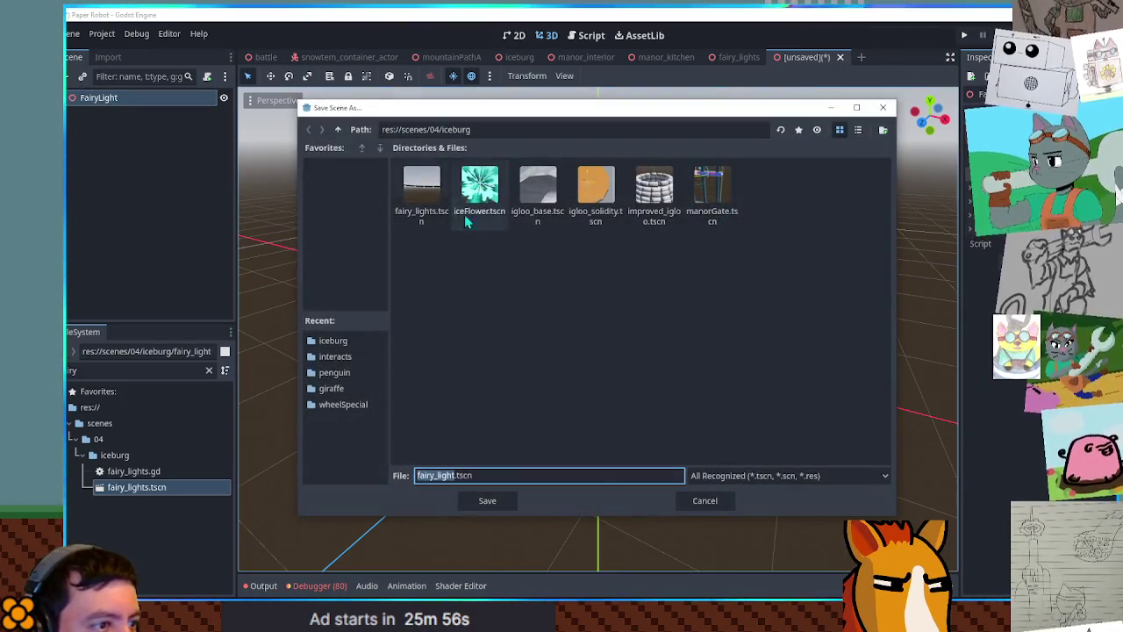
click(489, 502)
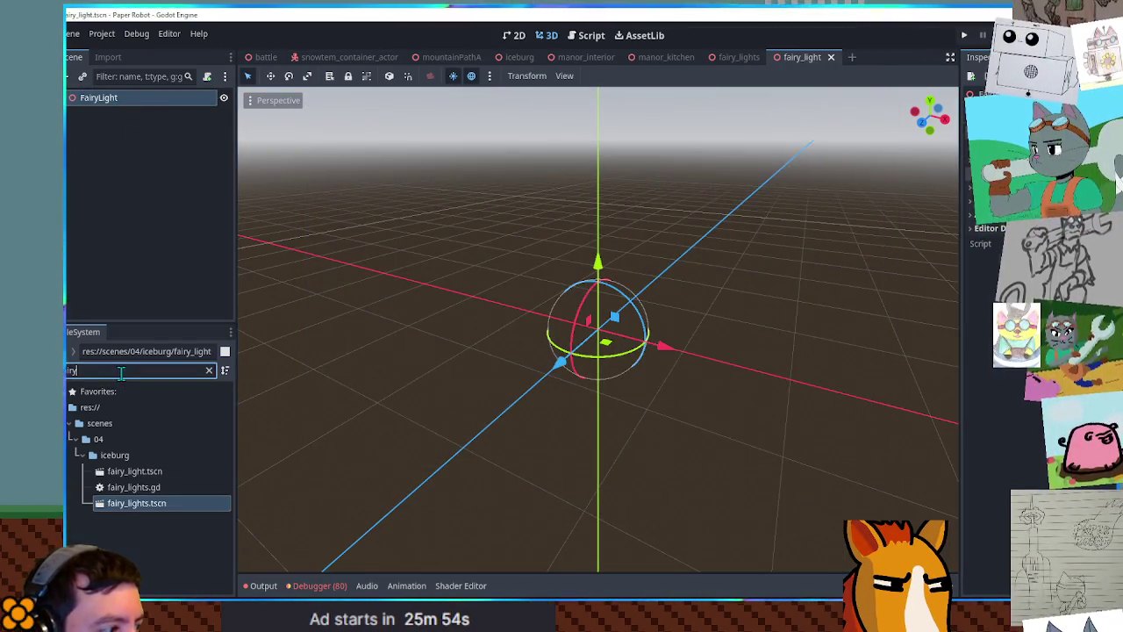
Add a Sprite3D child node under FairyLight
click(108, 99)
key(ctrl+a)
text(sprite3d)
key(Return)
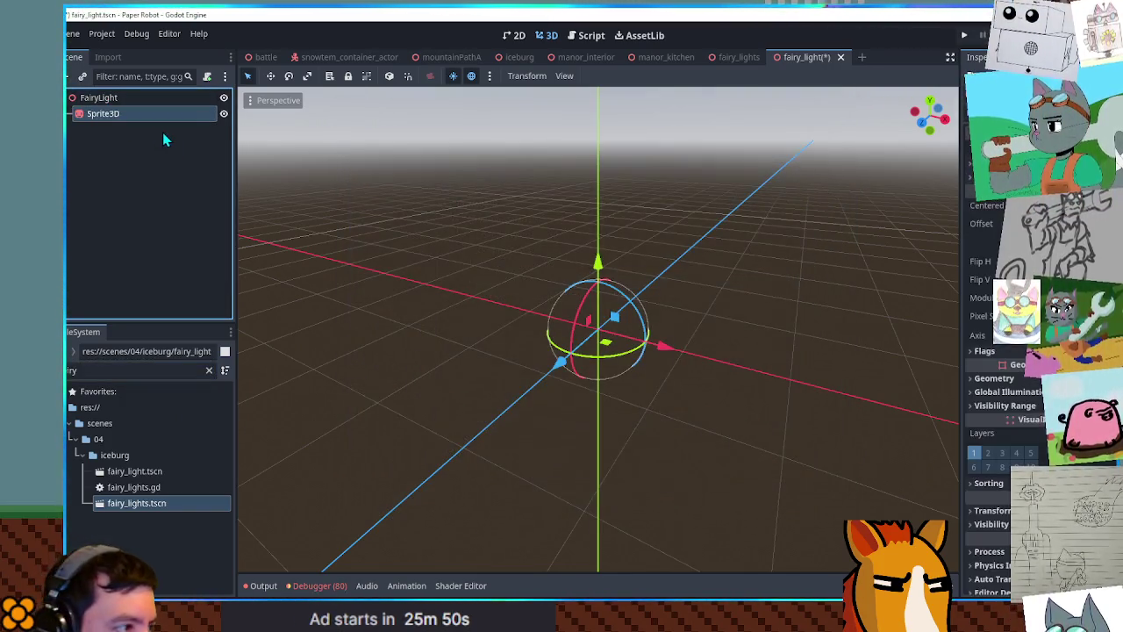
Assign blurrySplotch.png as the Sprite3D's texture
click(132, 369)
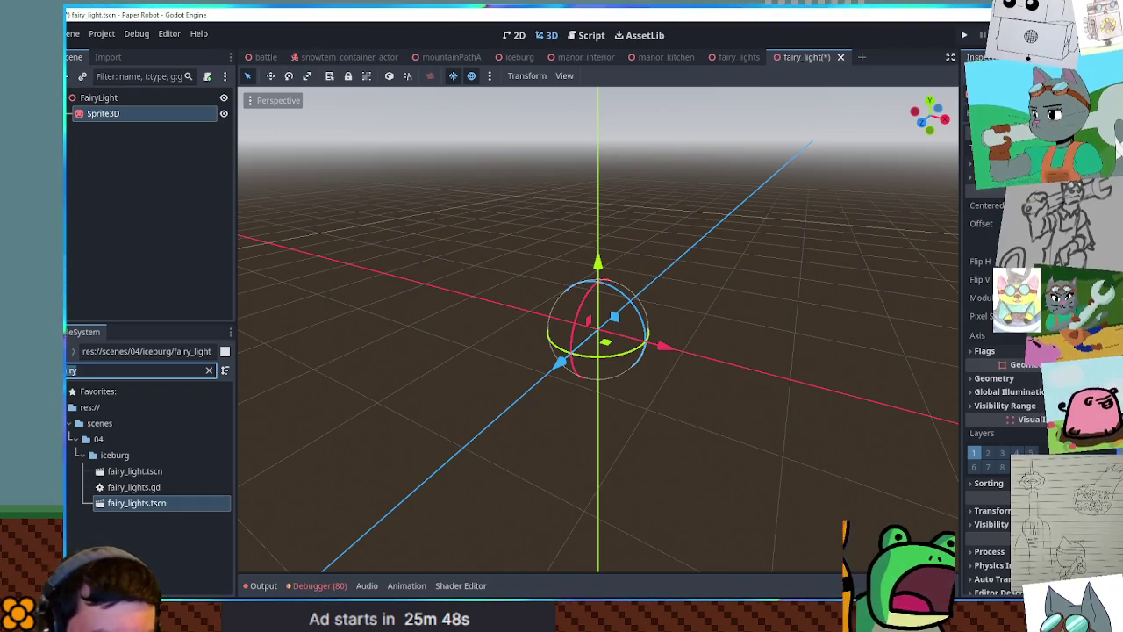
key(ctrl+a)
text(grad)
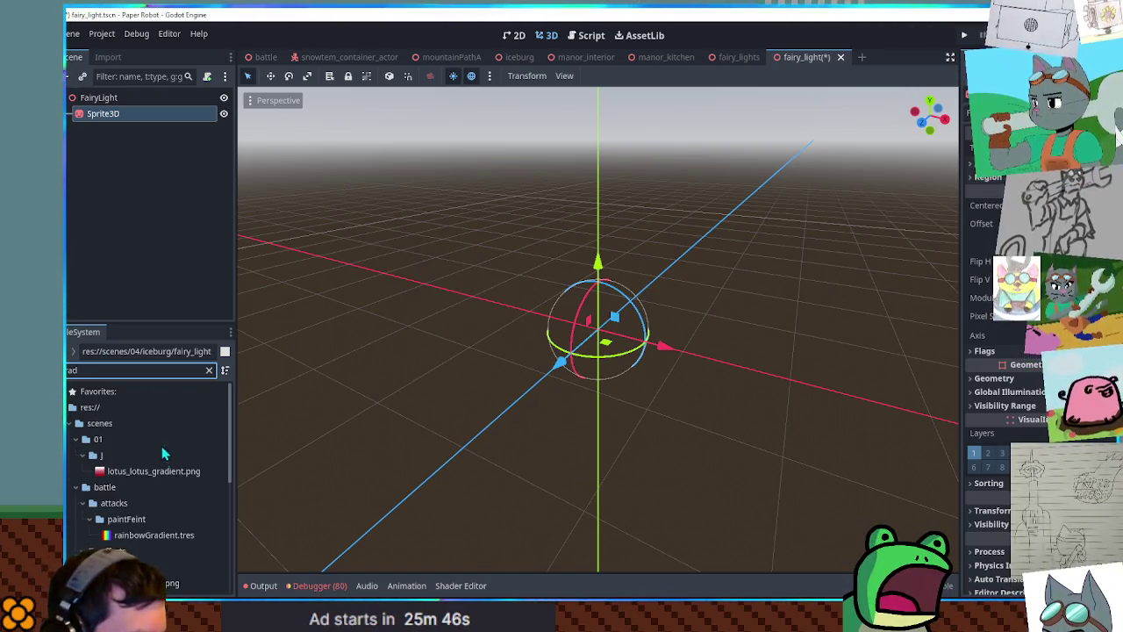
scroll(179, 502, down, 2)
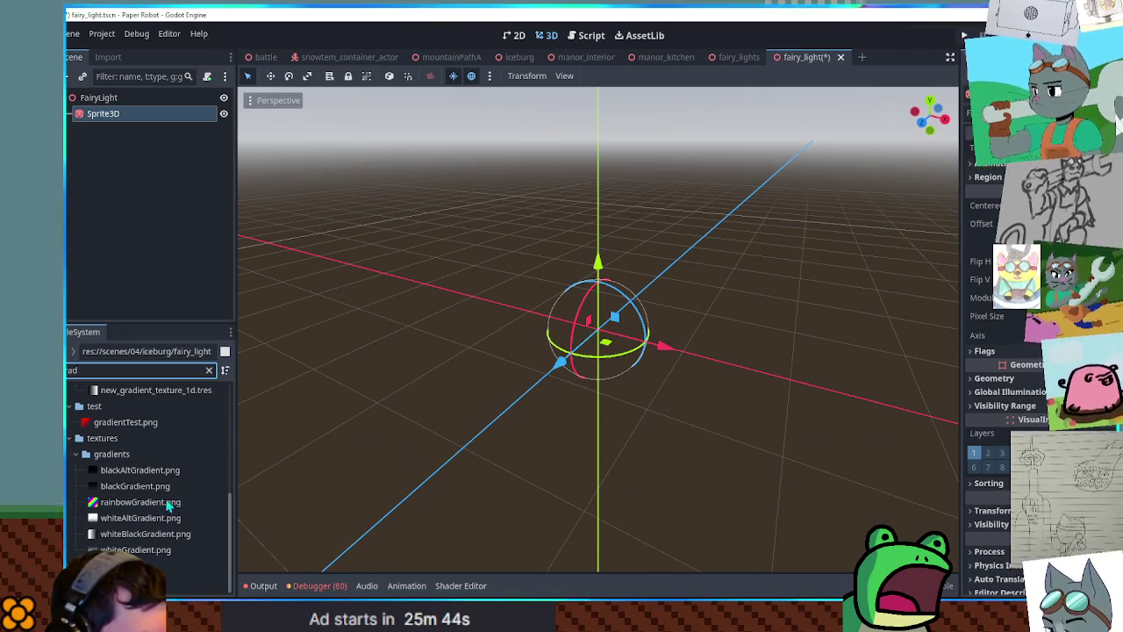
click(117, 456)
click(209, 369)
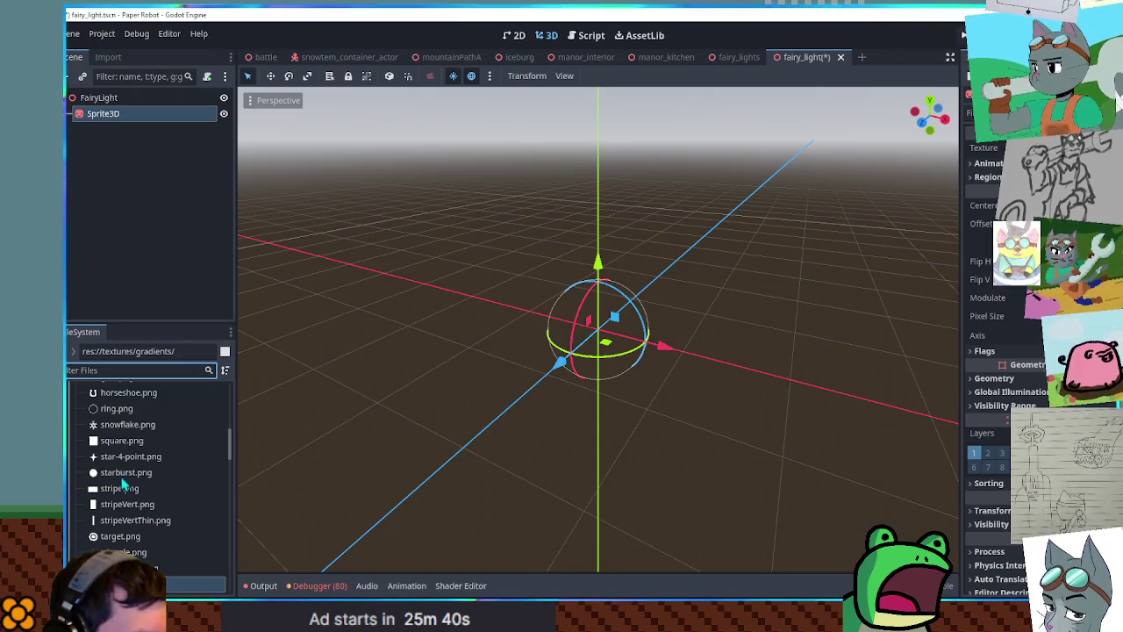
scroll(123, 486, up, 3)
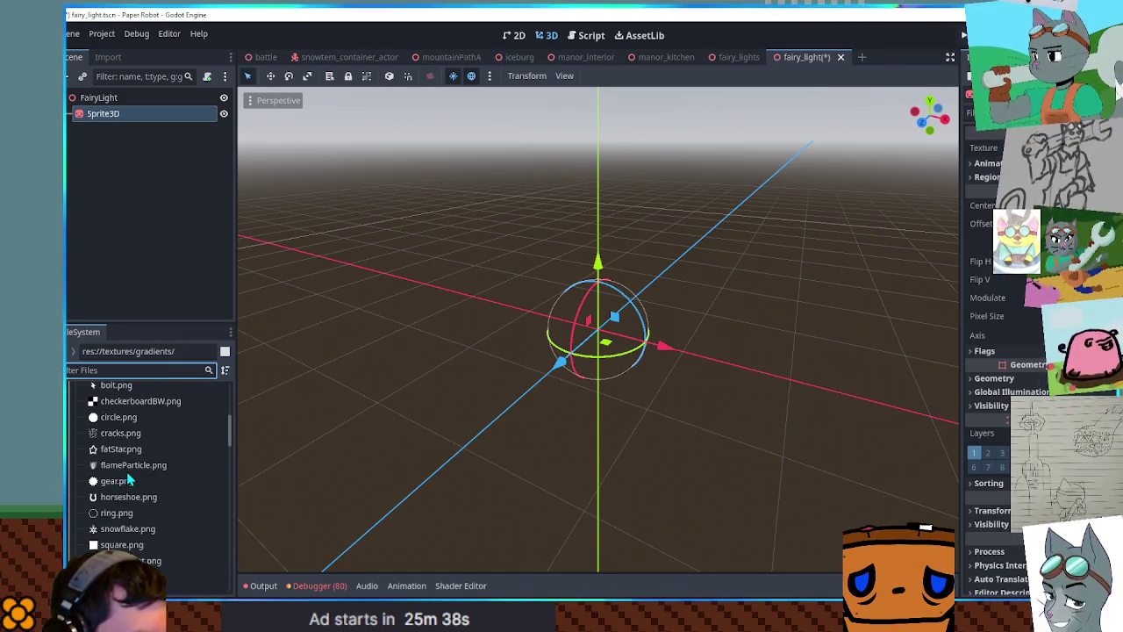
scroll(128, 472, up, 2)
click(127, 448)
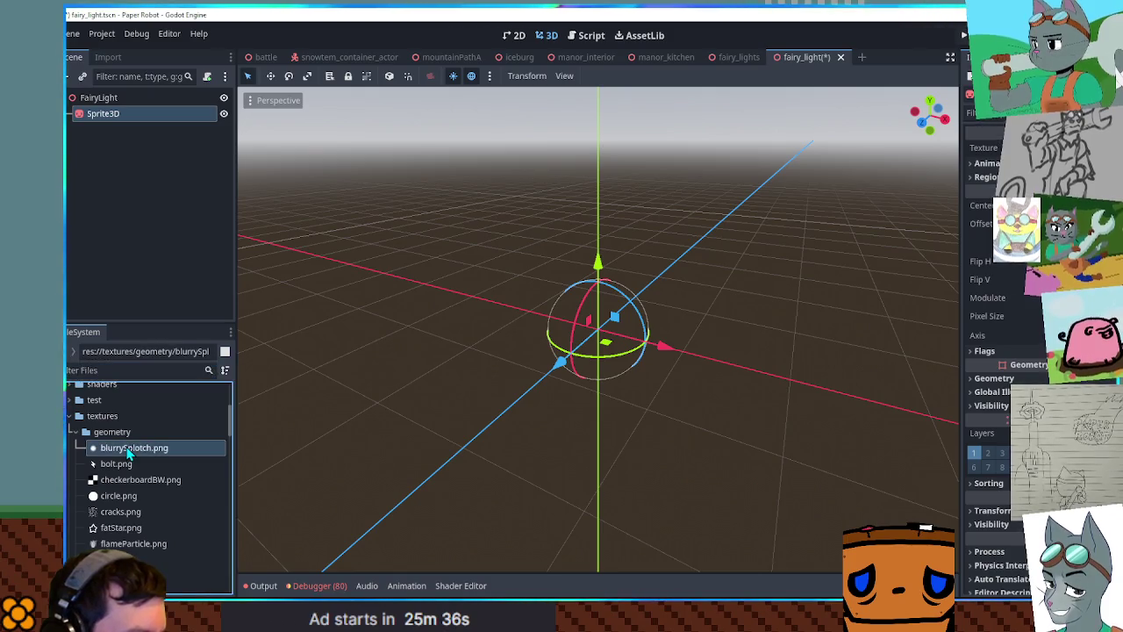
drag(135, 450, 136, 118)
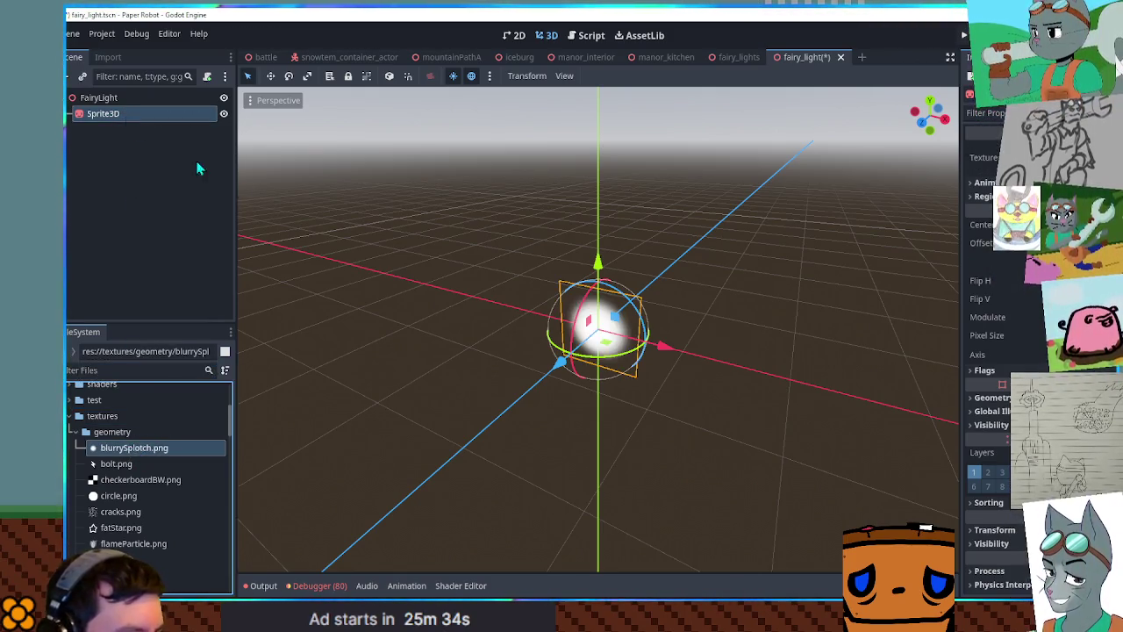
Set the sprite's Transform Scale to 0.24 and save fairy_light.tscn
scroll(631, 344, up, 3)
mouse_move(641, 351)
mouse_down()
mouse_move(537, 363)
mouse_move(772, 369)
mouse_up()
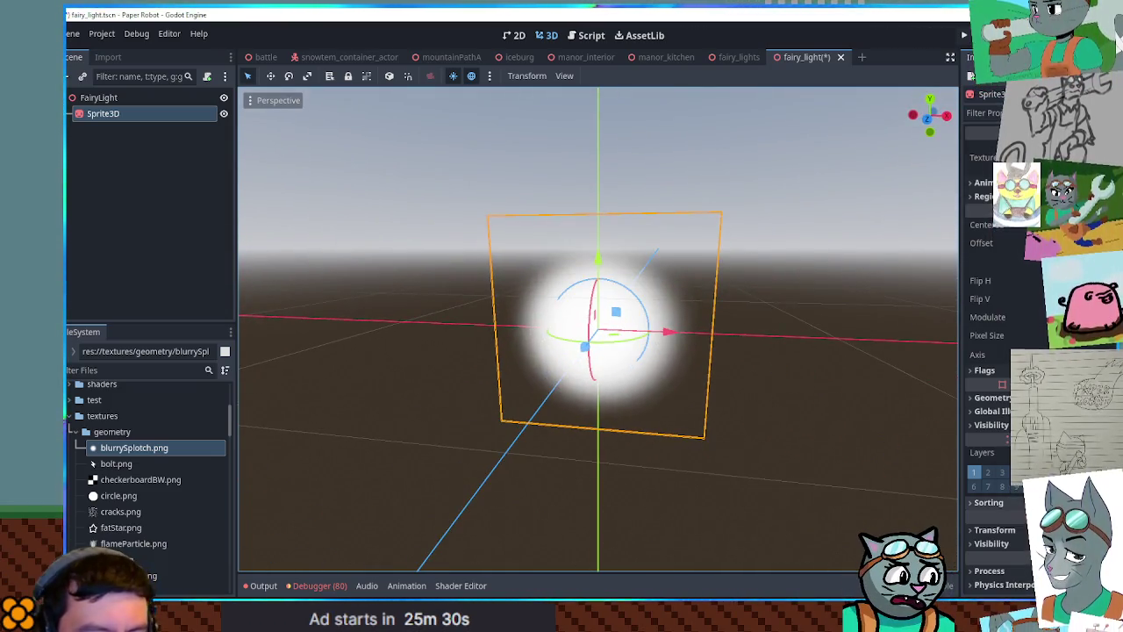
click(992, 466)
drag(996, 566, 954, 566)
key(ctrl+s)
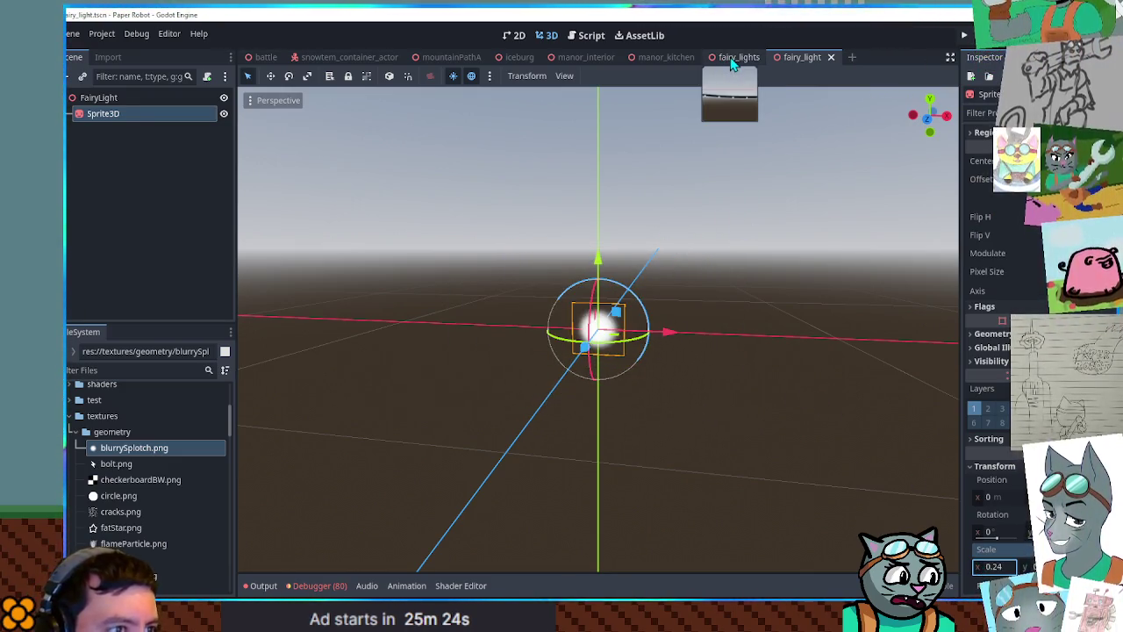
Return to the fairy_lights script and filter project files for 'fair'
click(735, 57)
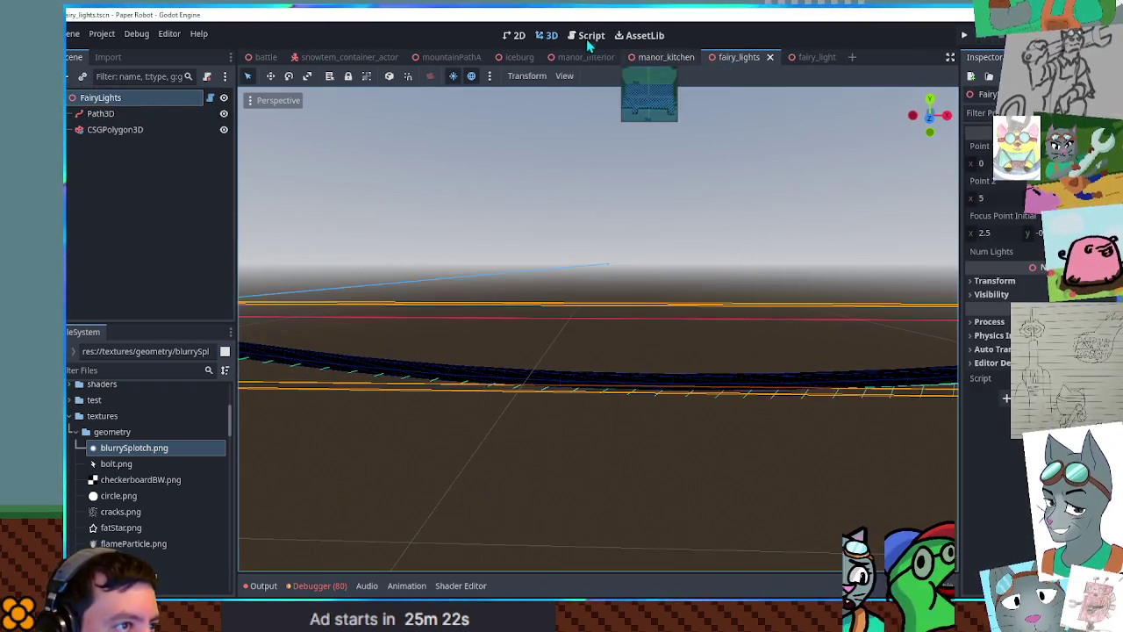
key(ctrl+F3)
click(122, 370)
text(fair)
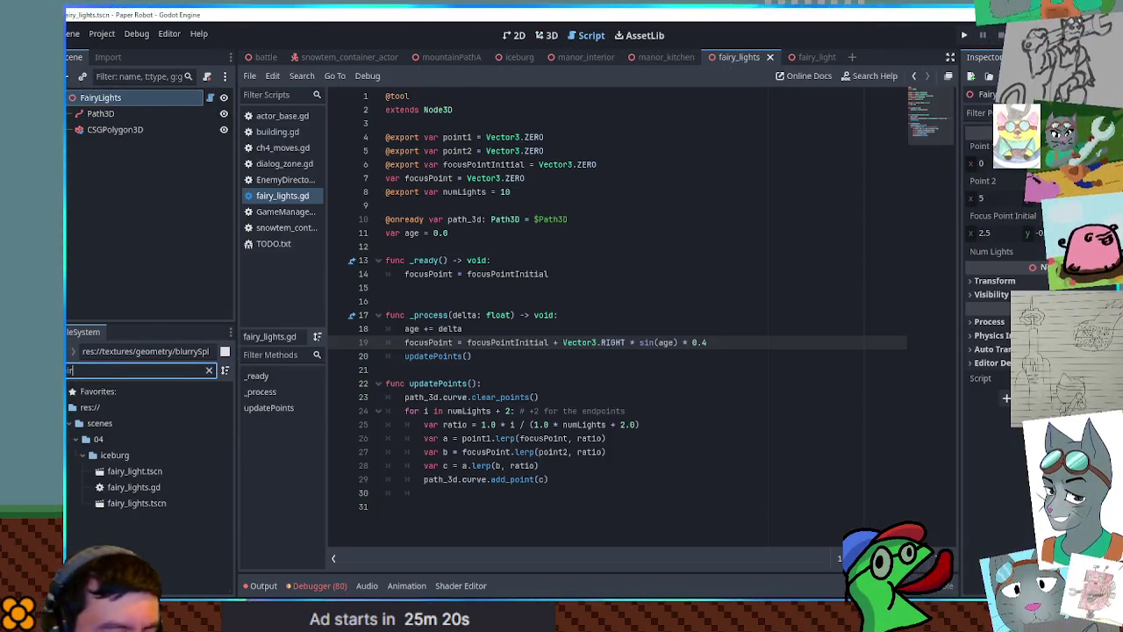
Add const FAIRY_LIGHT = preload of fairy_light.tscn below numLights
click(551, 193)
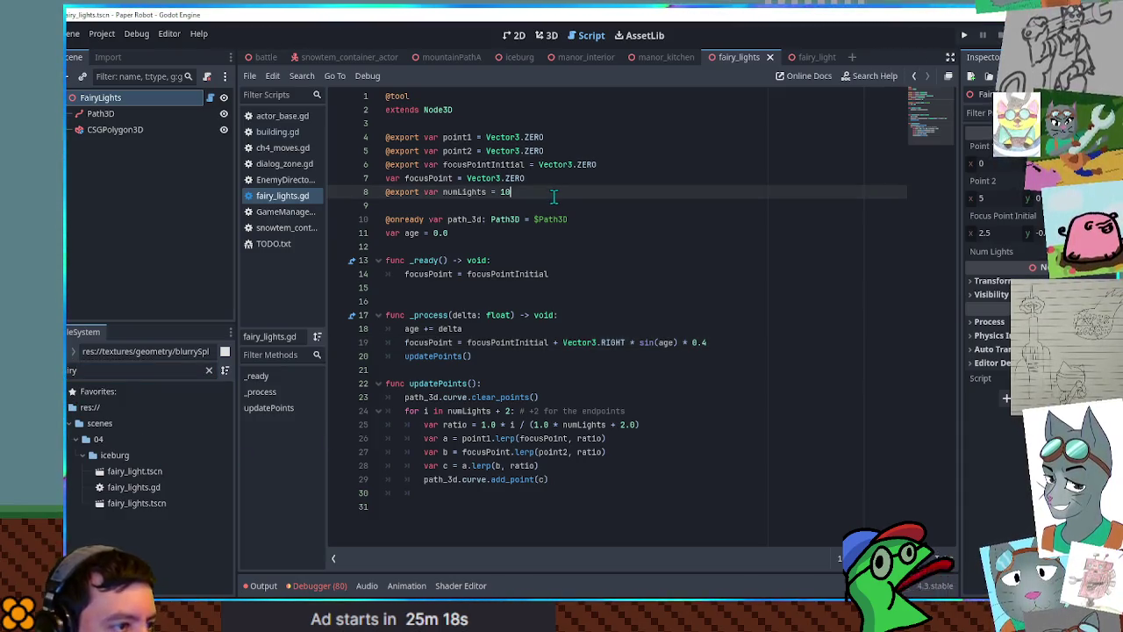
text(.)
key(Return)
key(BackSpace)
key(BackSpace)
key(Return)
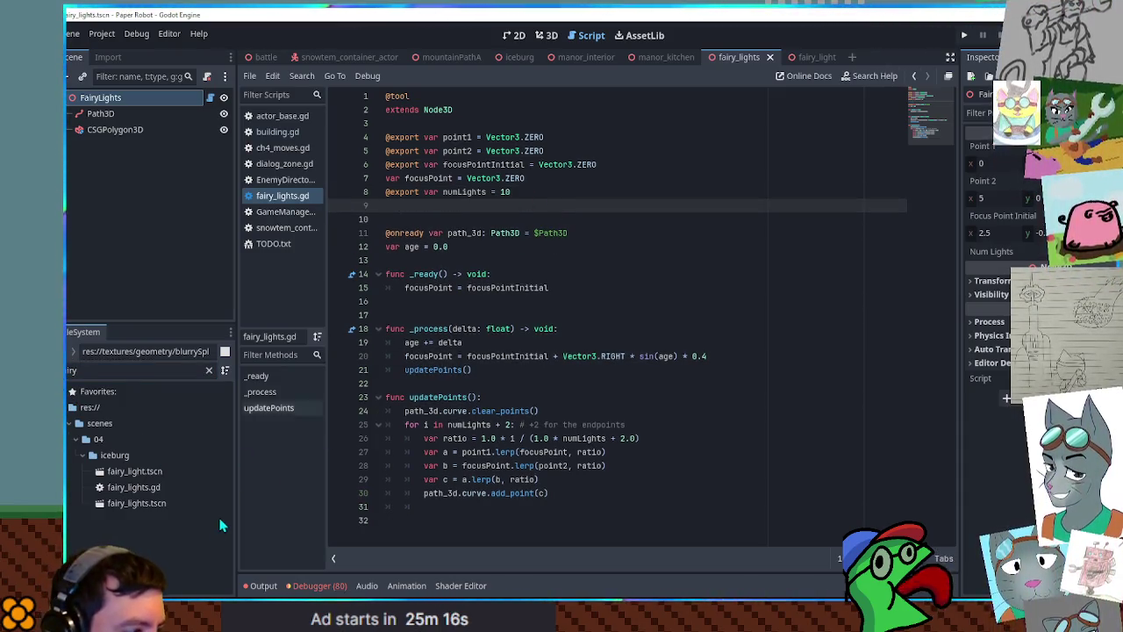
drag(136, 471, 478, 220)
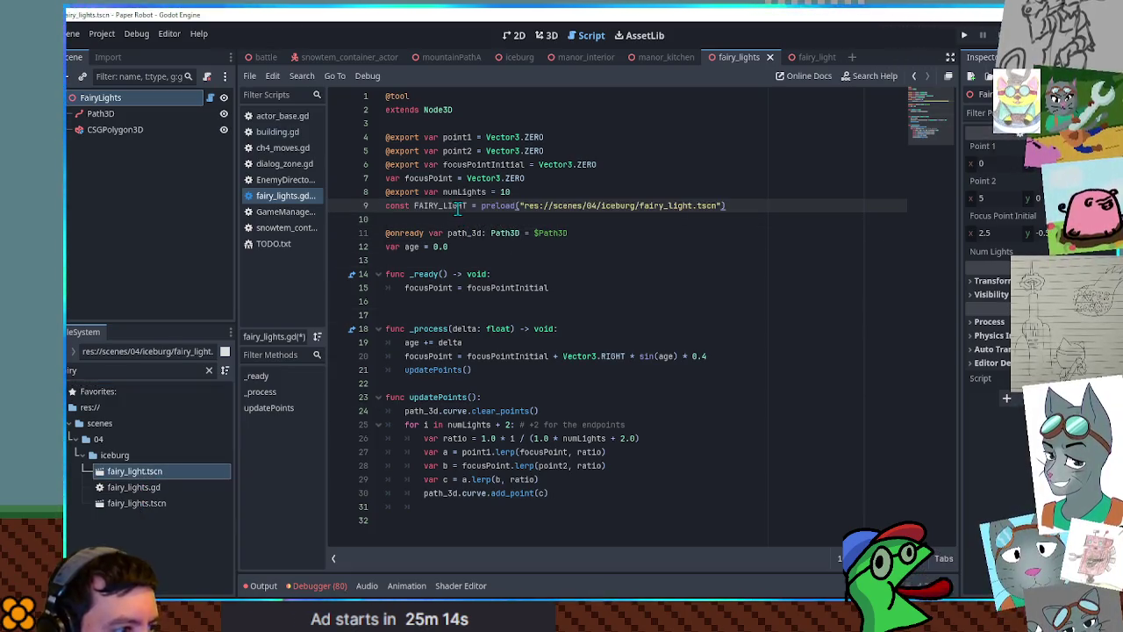
Declare var lights = [] under the FAIRY_LIGHT constant
click(808, 208)
key(Return)
text(var lights = [)
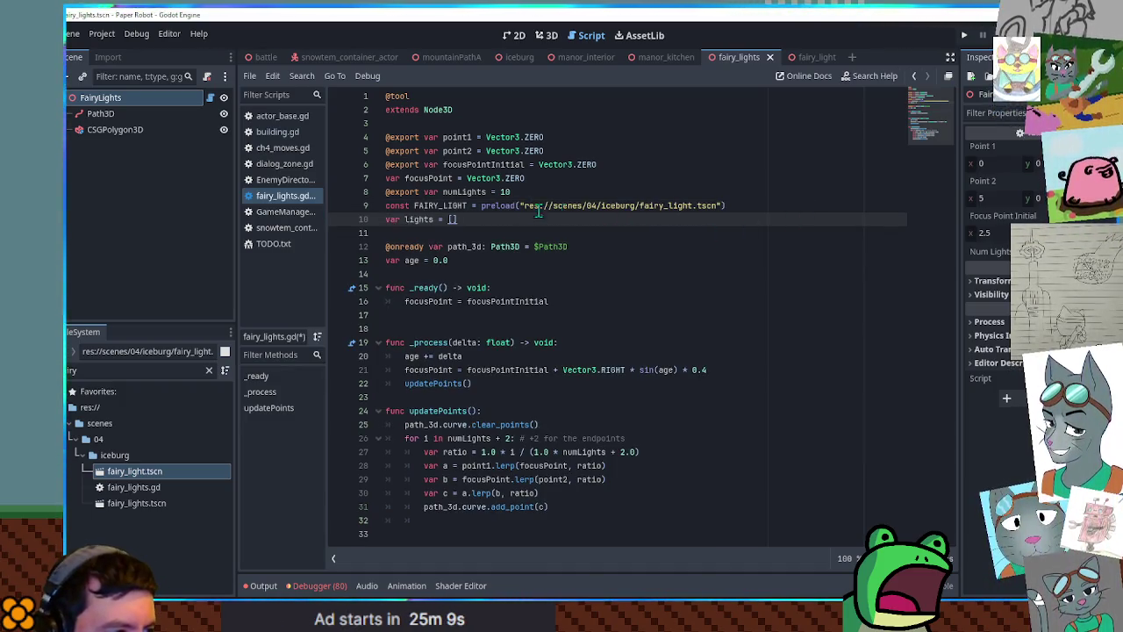
click(457, 207)
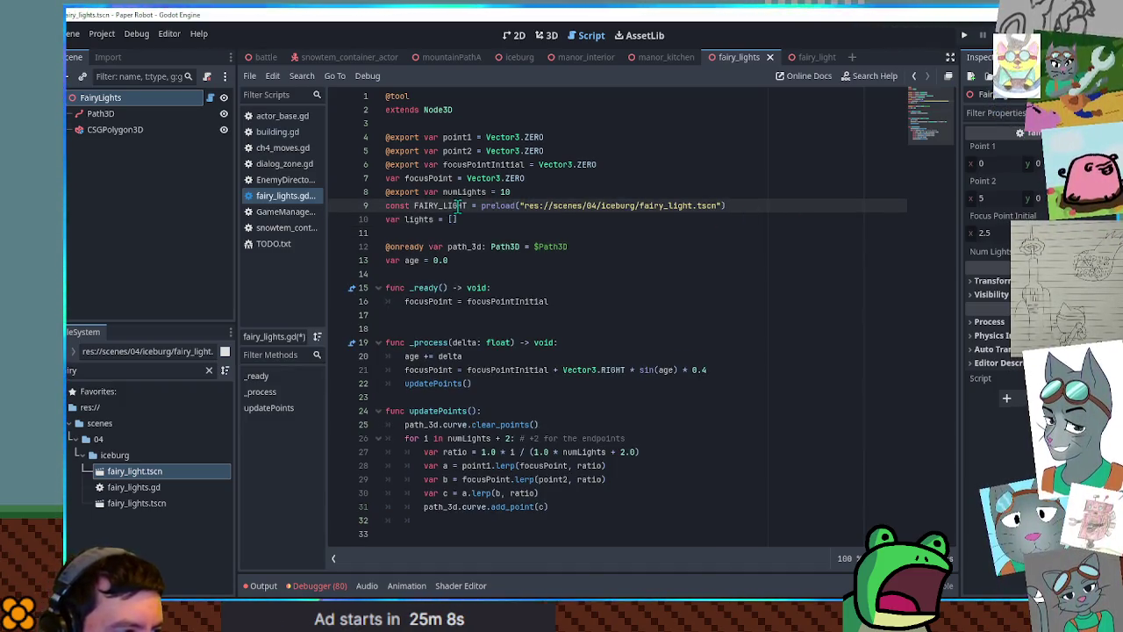
Add a numLights loop in _ready that creates each light with FAIRY_LIGHT.instantiate()
click(551, 300)
key(Return)
text(for i i)
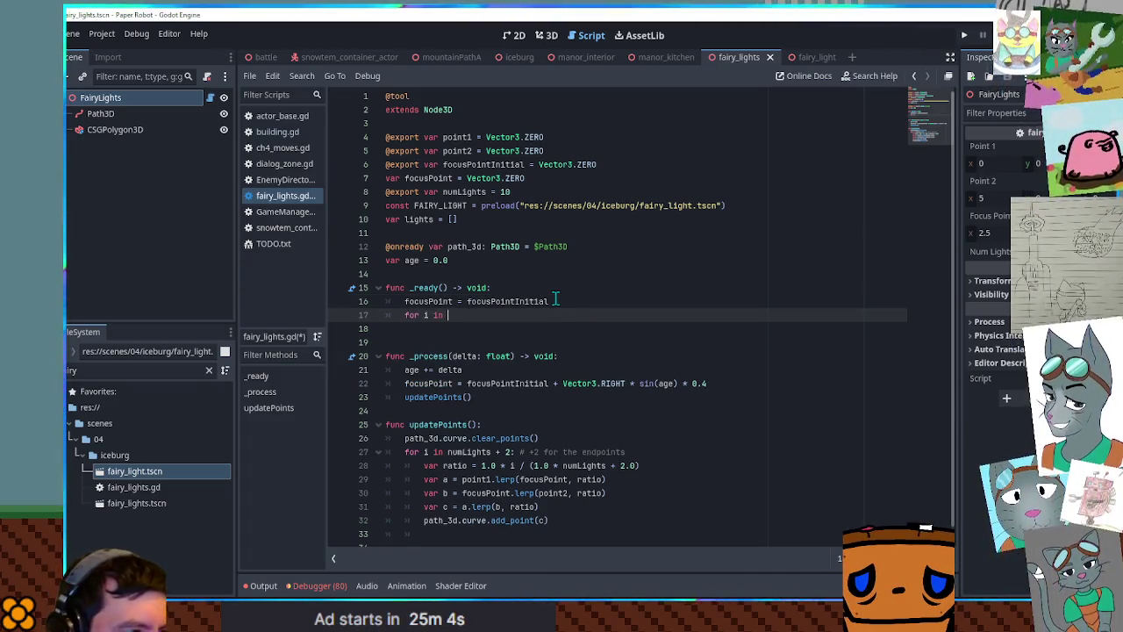
text(numLights)
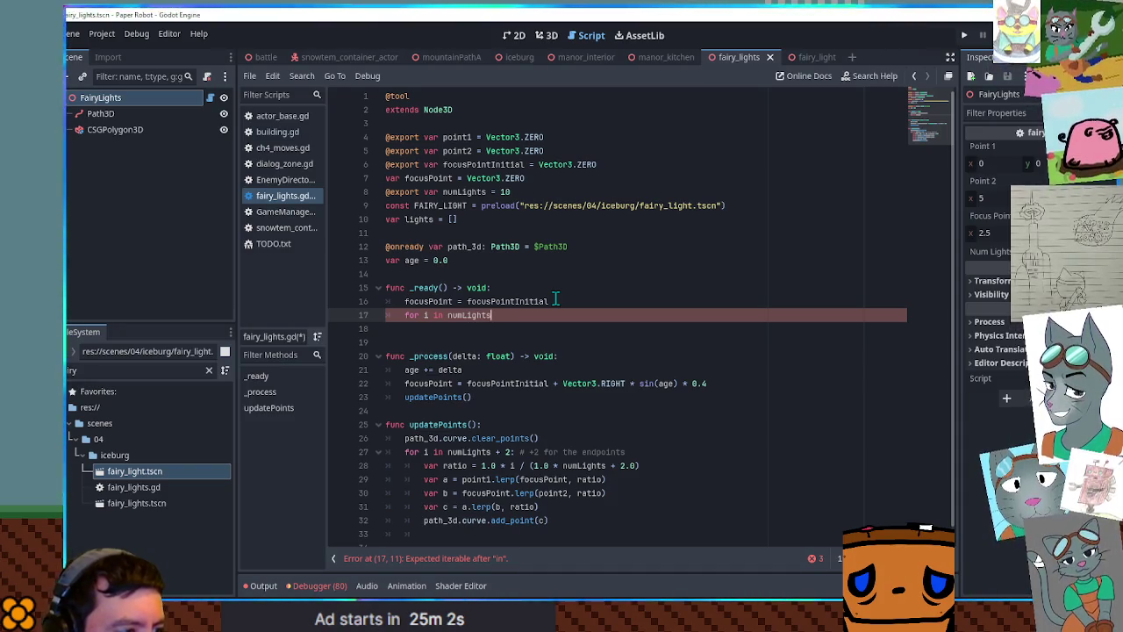
text(:)
key(Return)
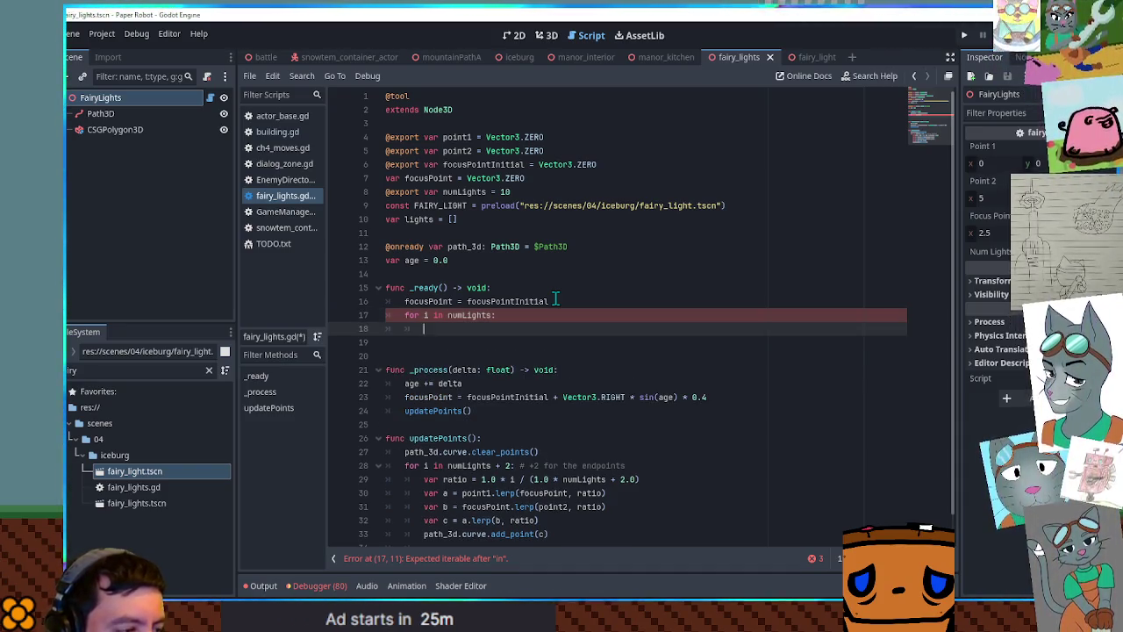
text(var light =F)
key(Return)
text(.in)
key(Return)
text())
key(Return)
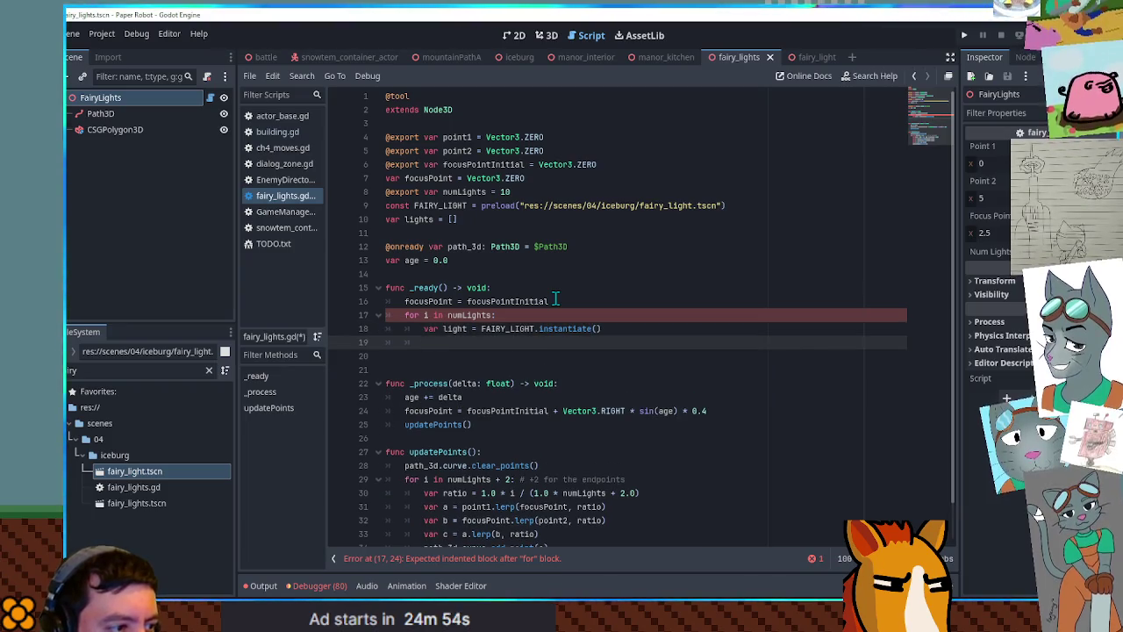
Inside the loop, add_child(light) and lights.append(light)
text(add_c)
key(Return)
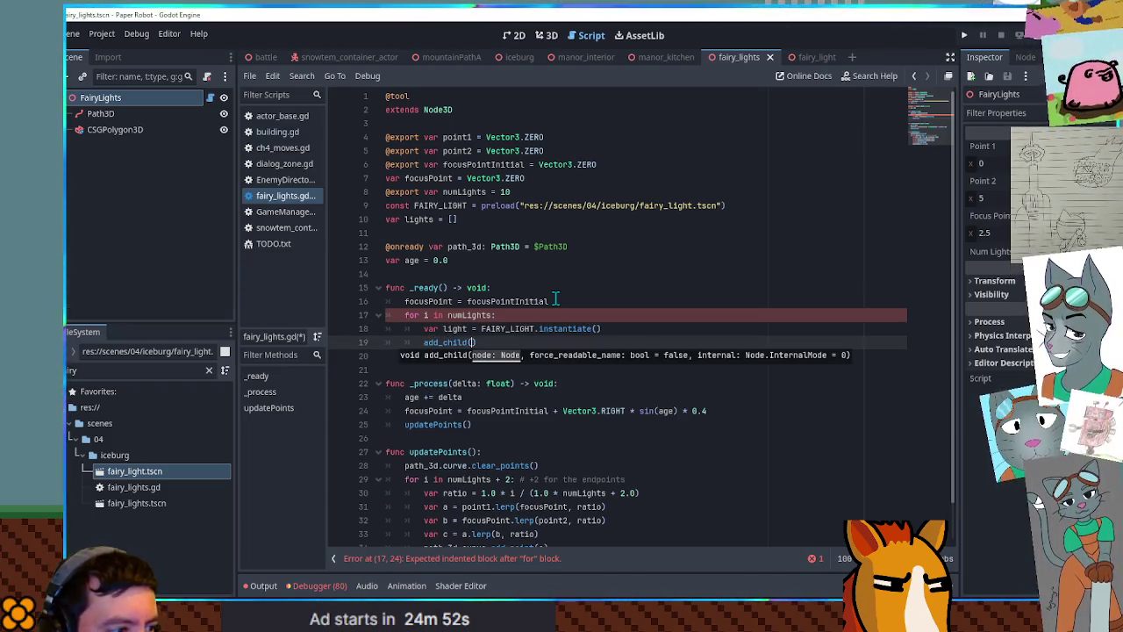
text(ght))
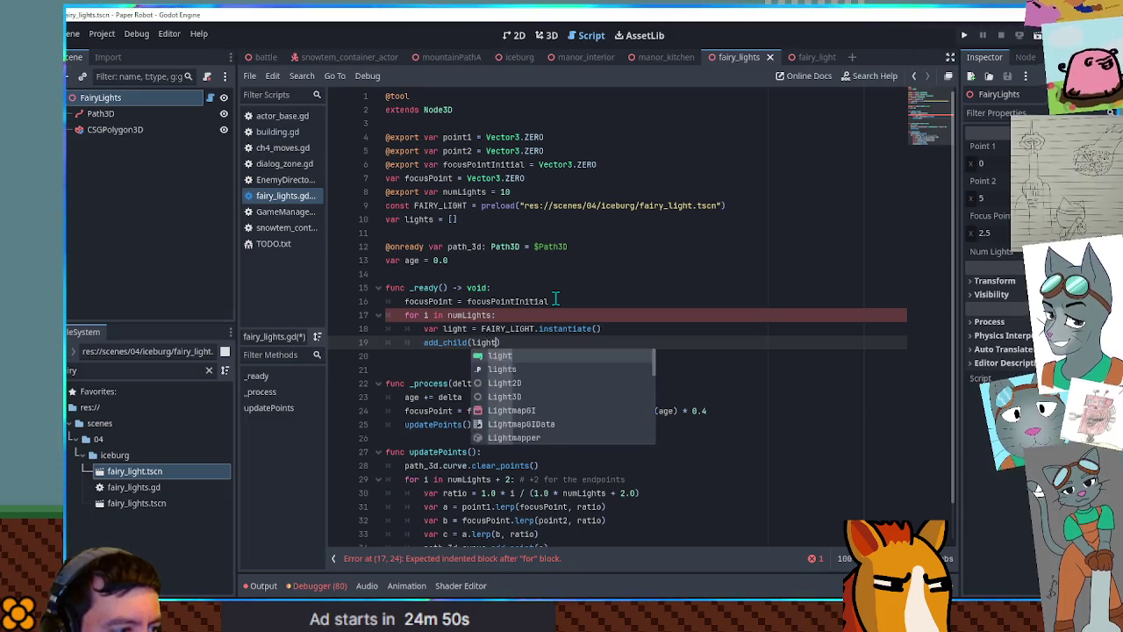
key(Return)
text(lights)
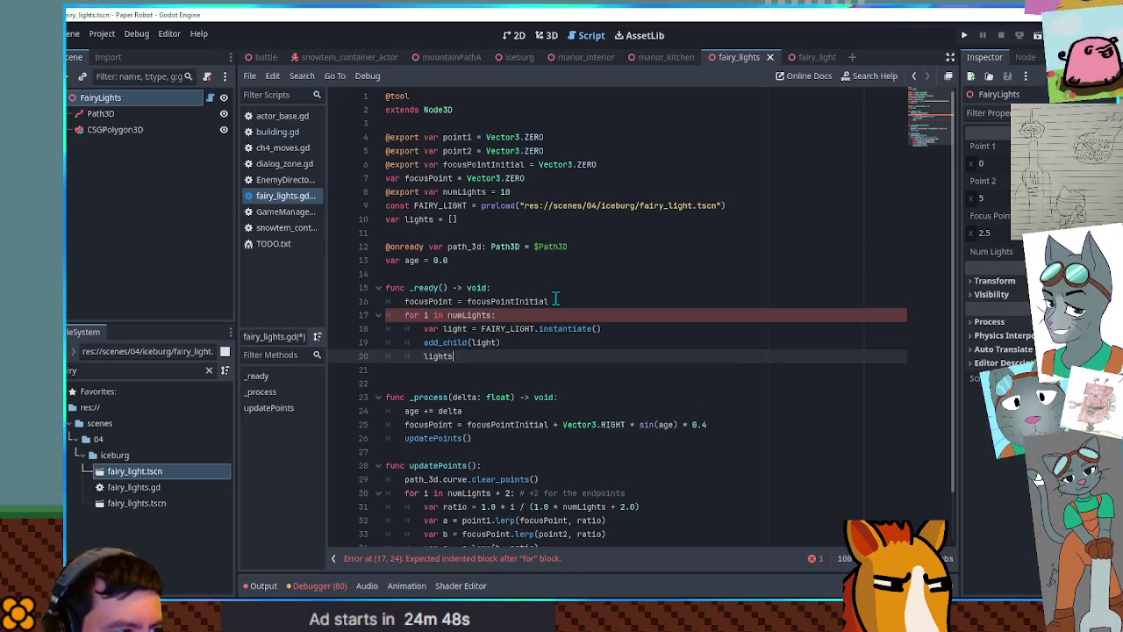
text(.append(light)
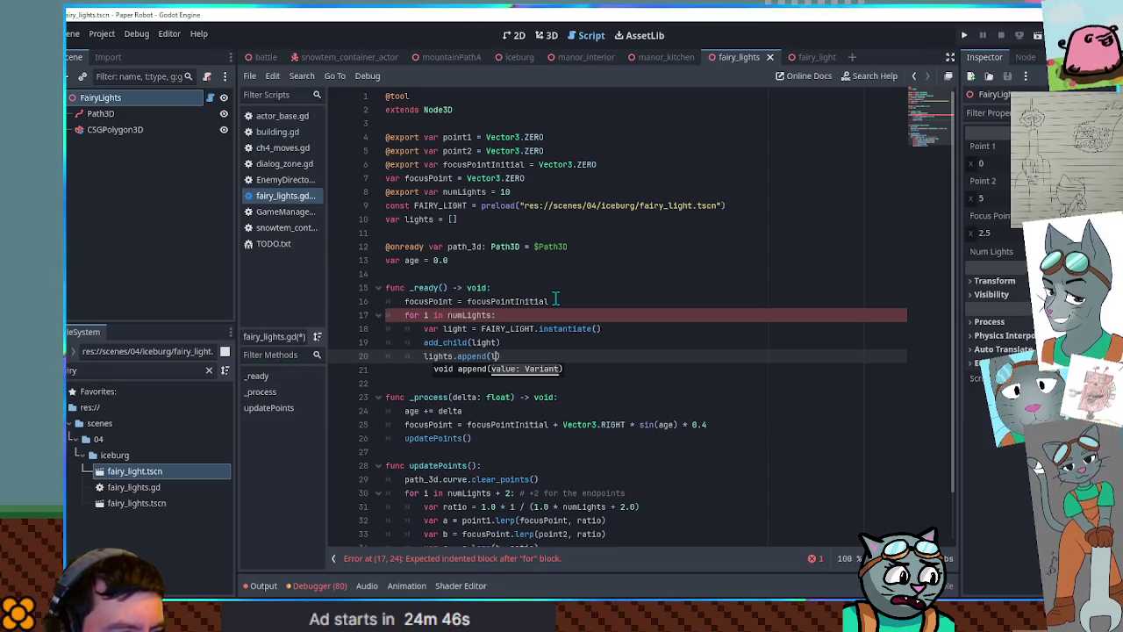
scroll(543, 311, down, 1)
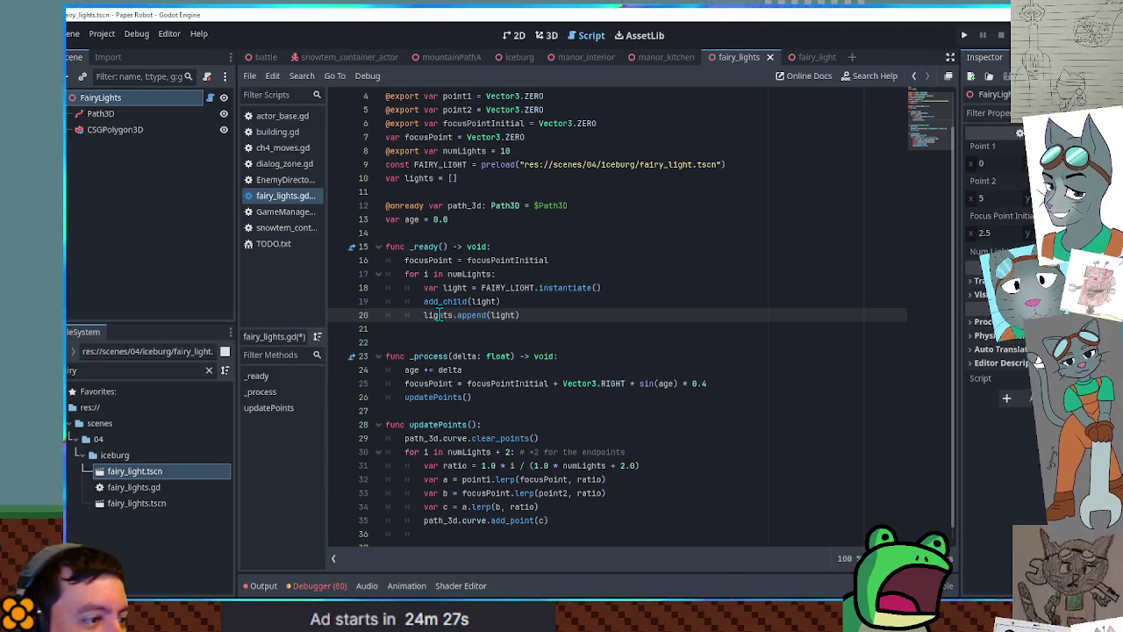
Review where the lights array is used in the script
double_click(438, 315)
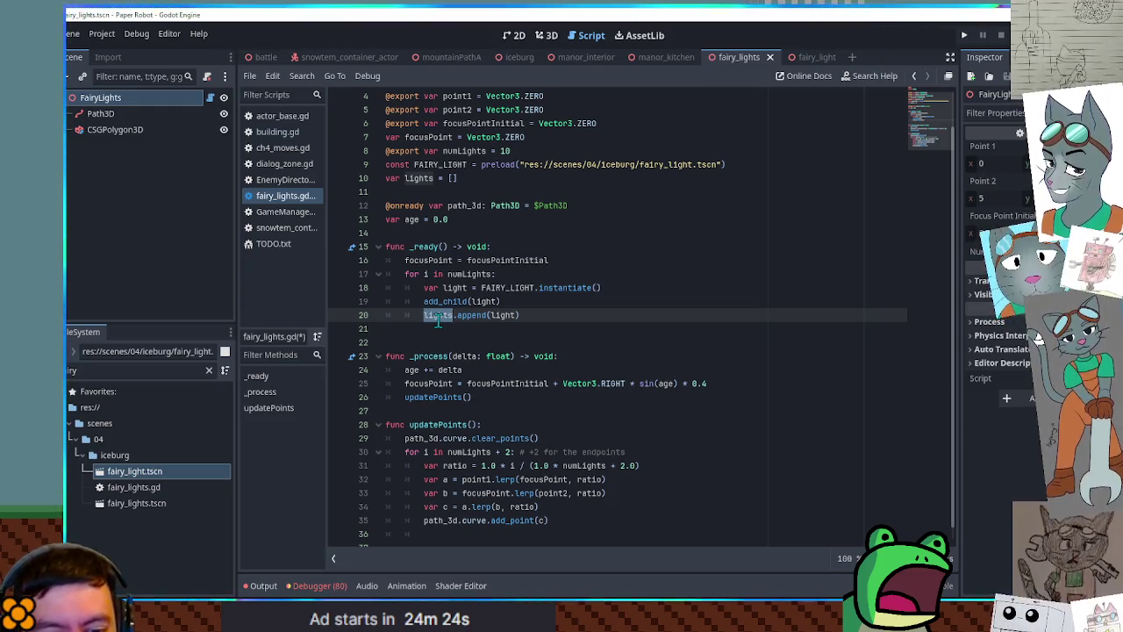
double_click(438, 320)
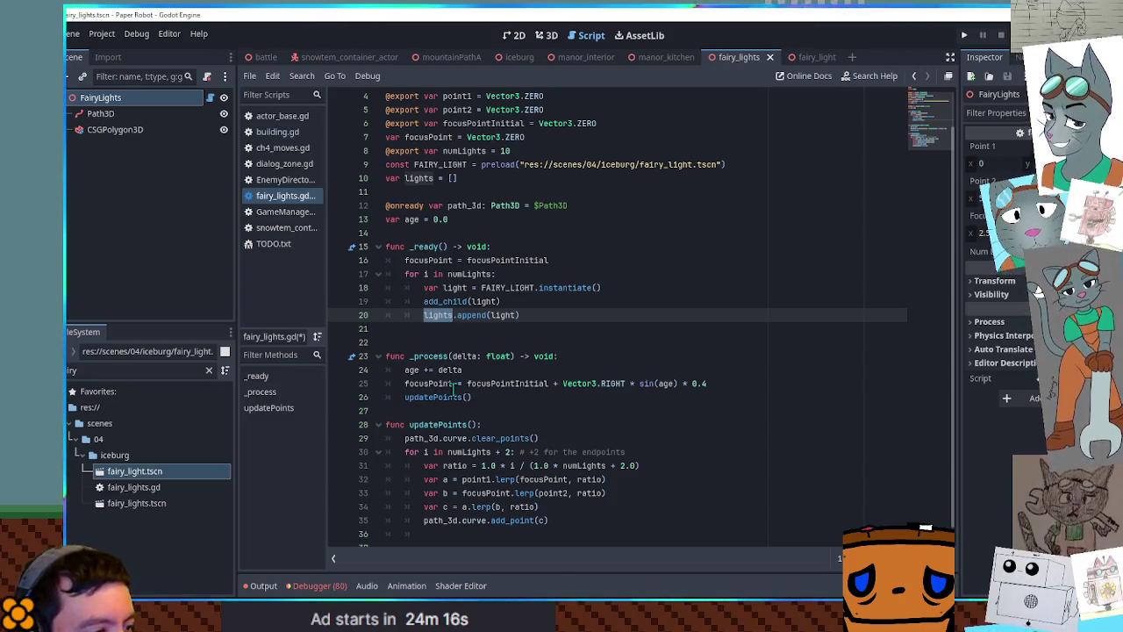
scroll(470, 383, down, 1)
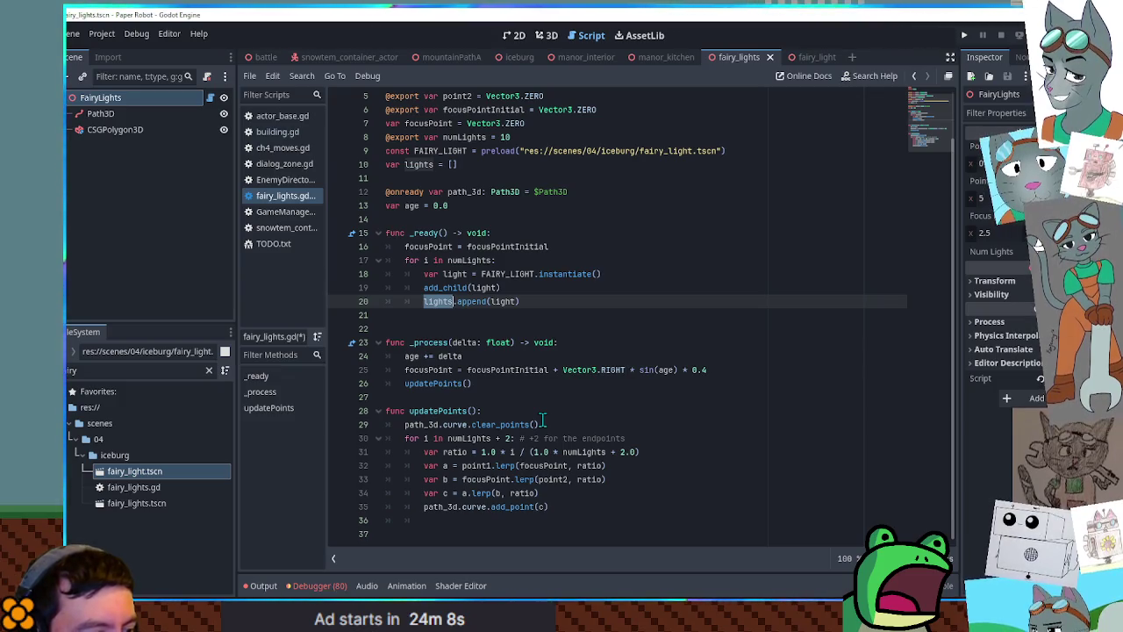
click(542, 422)
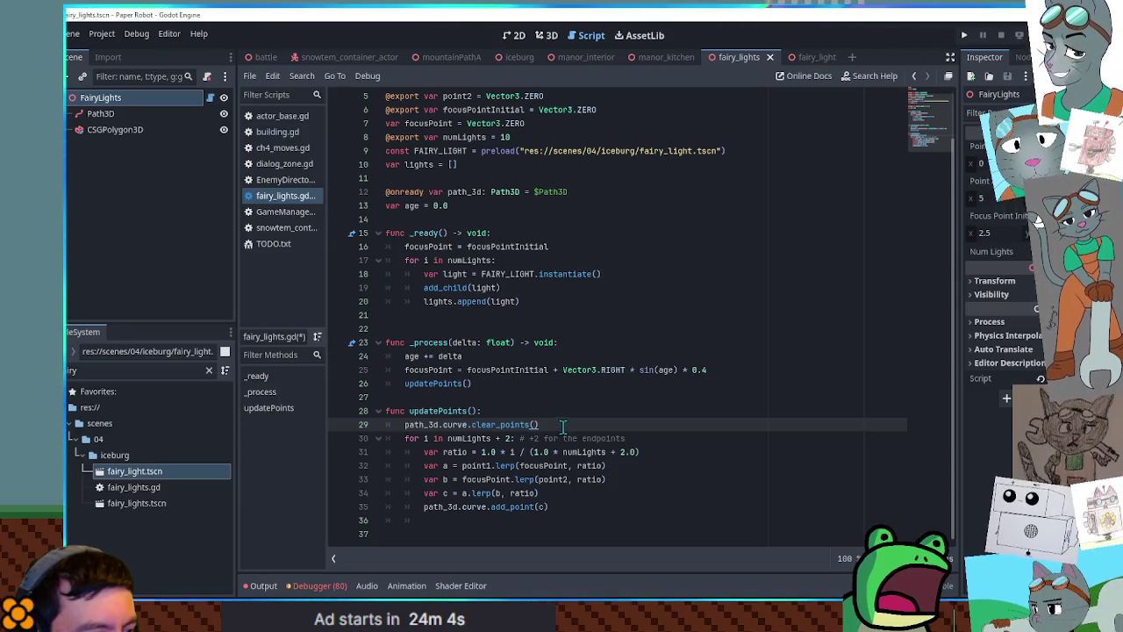
double_click(431, 301)
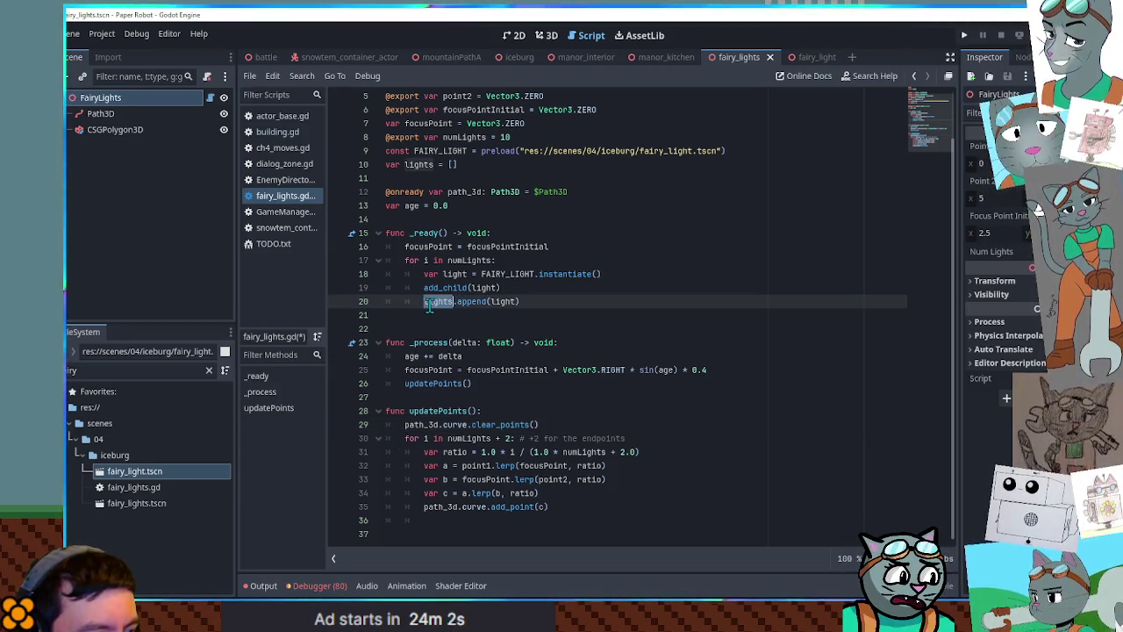
Add var i = -1 and a for light in lights: loop with i += 1 to _process
click(494, 390)
key(Return)
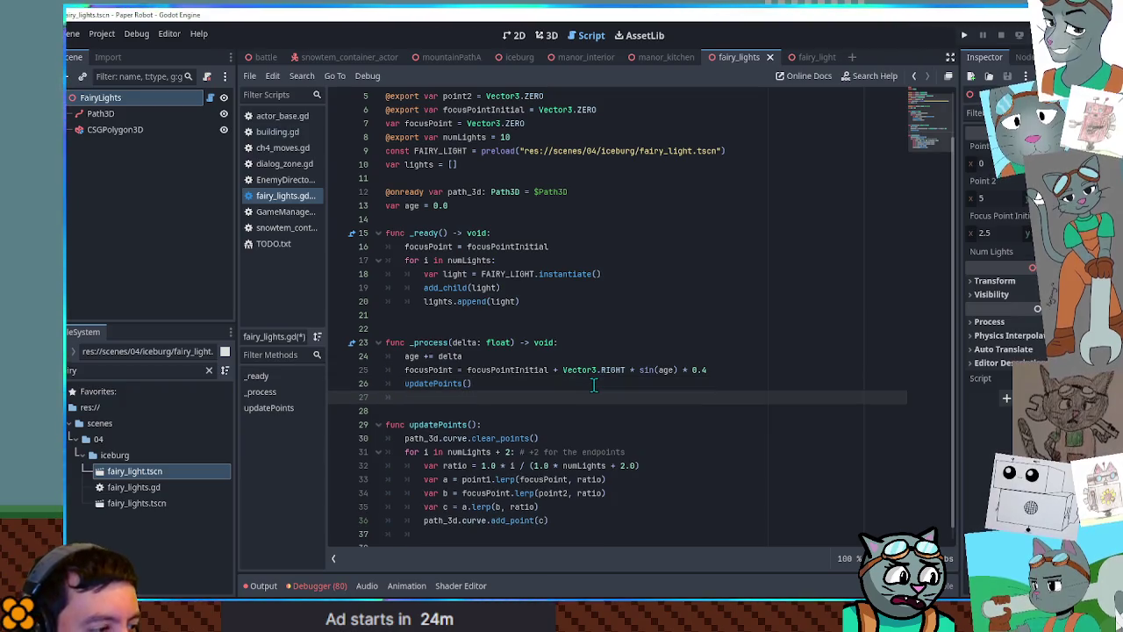
text(for light in lights)
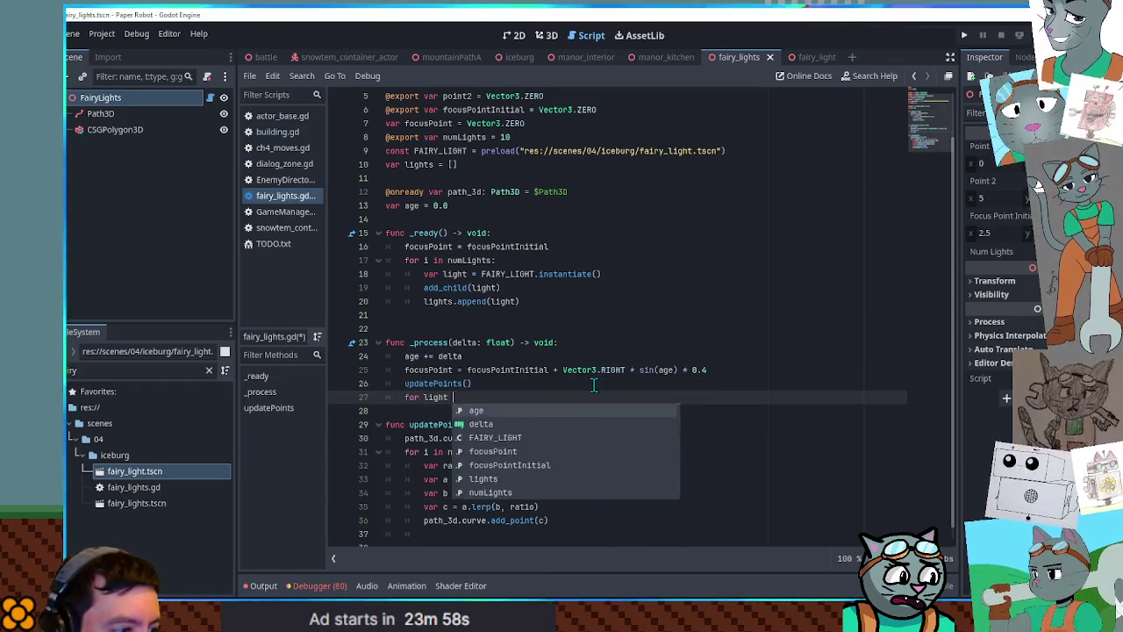
text(:)
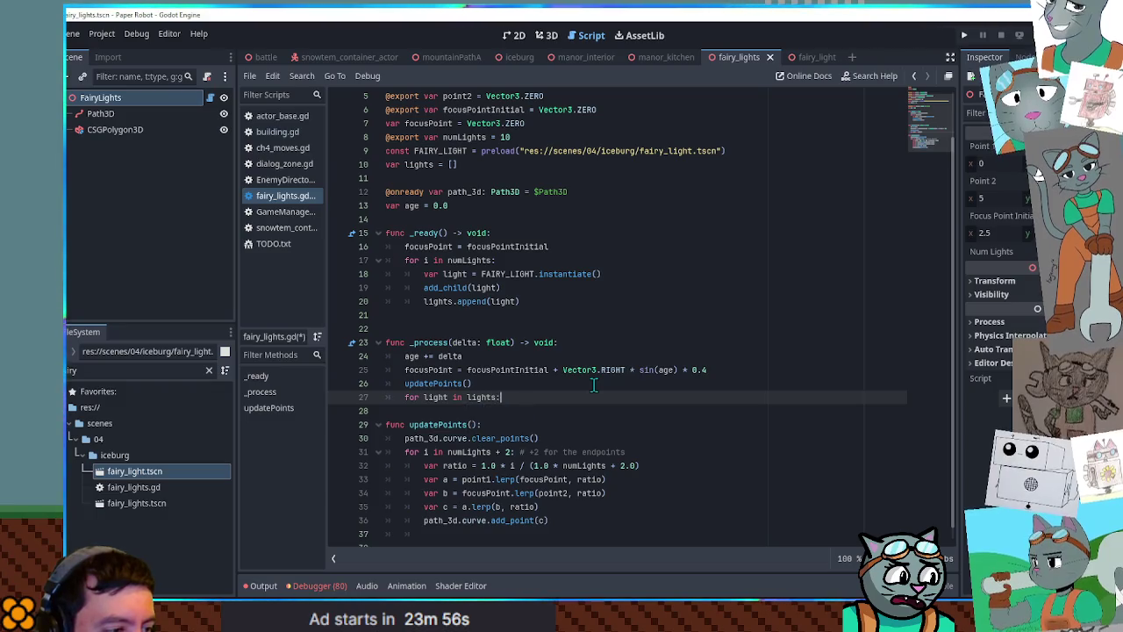
key(Return)
click(593, 383)
key(Return)
text(var i = -1)
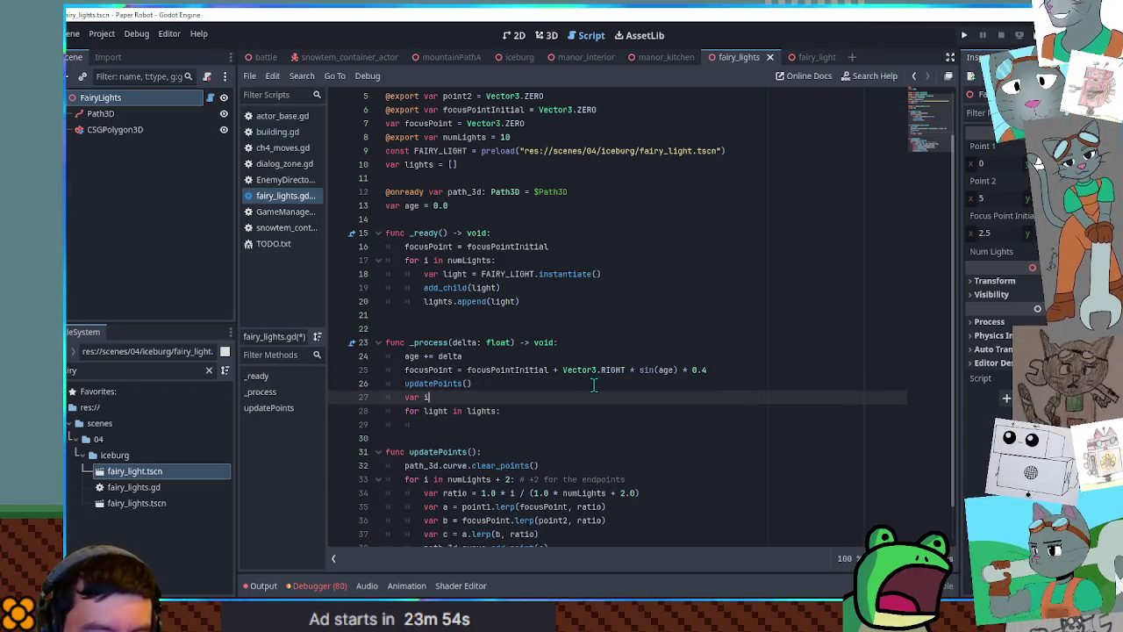
key(Down)
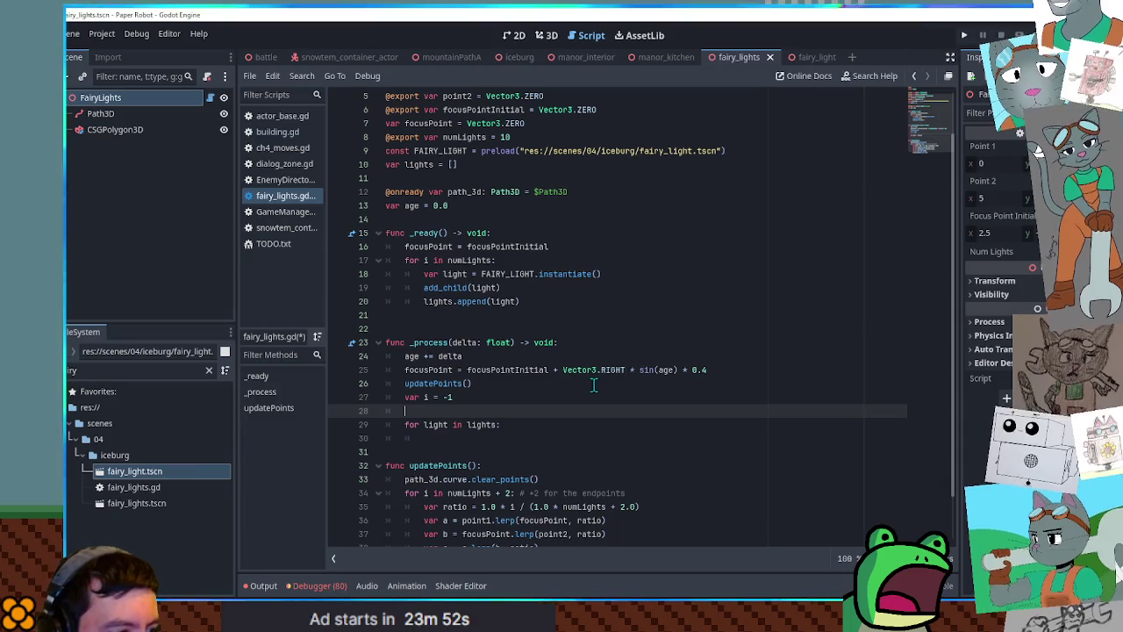
key(End)
key(Return)
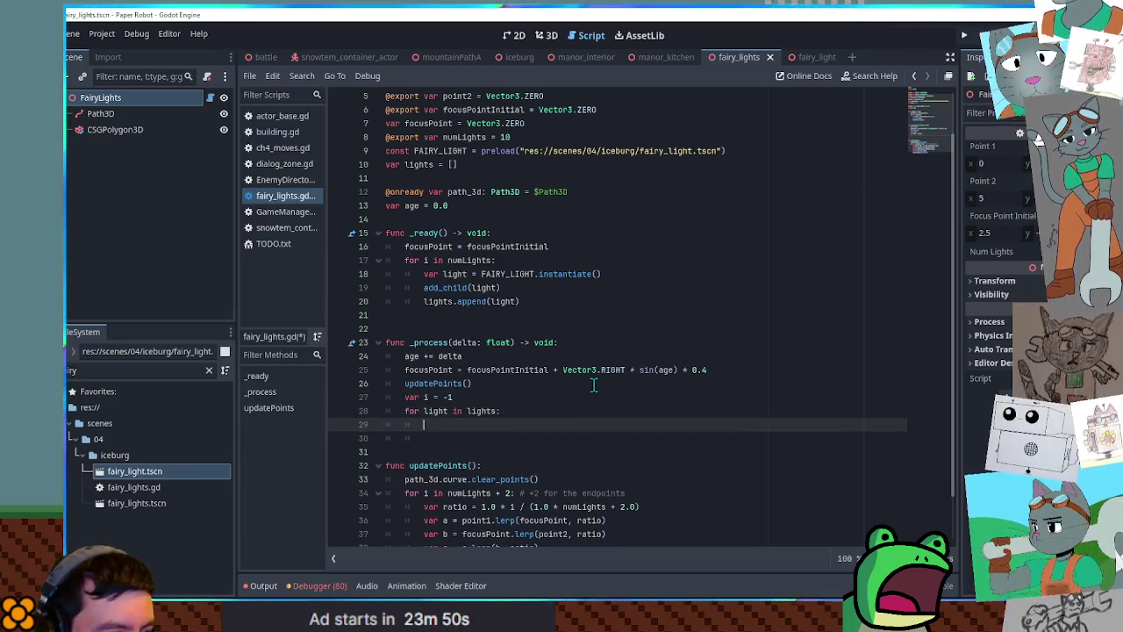
text(i += 1)
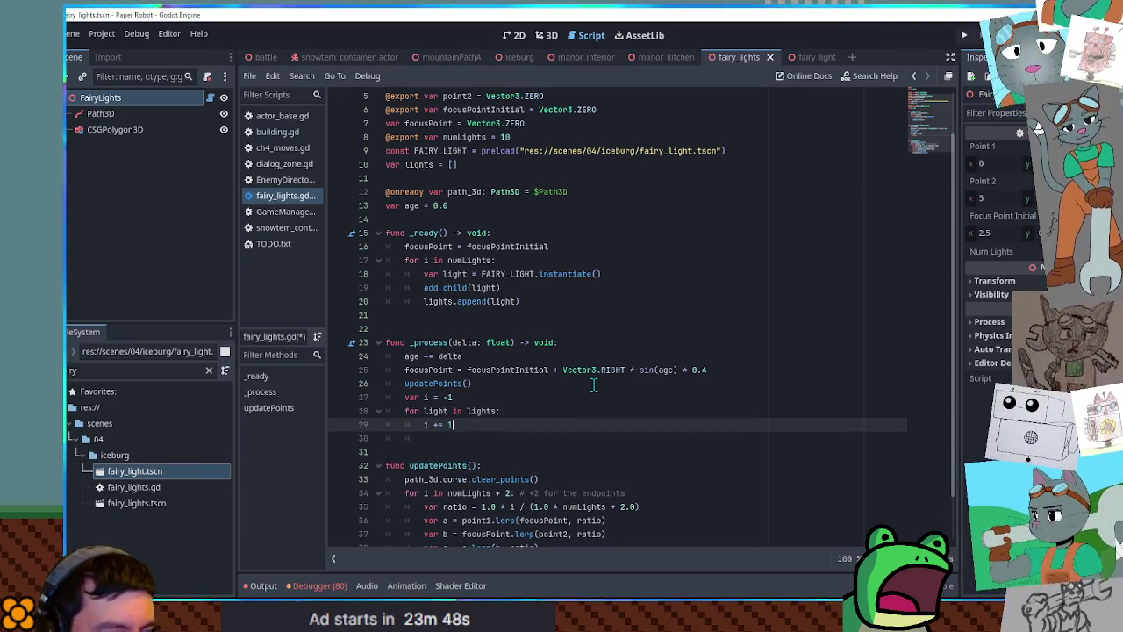
key(Return)
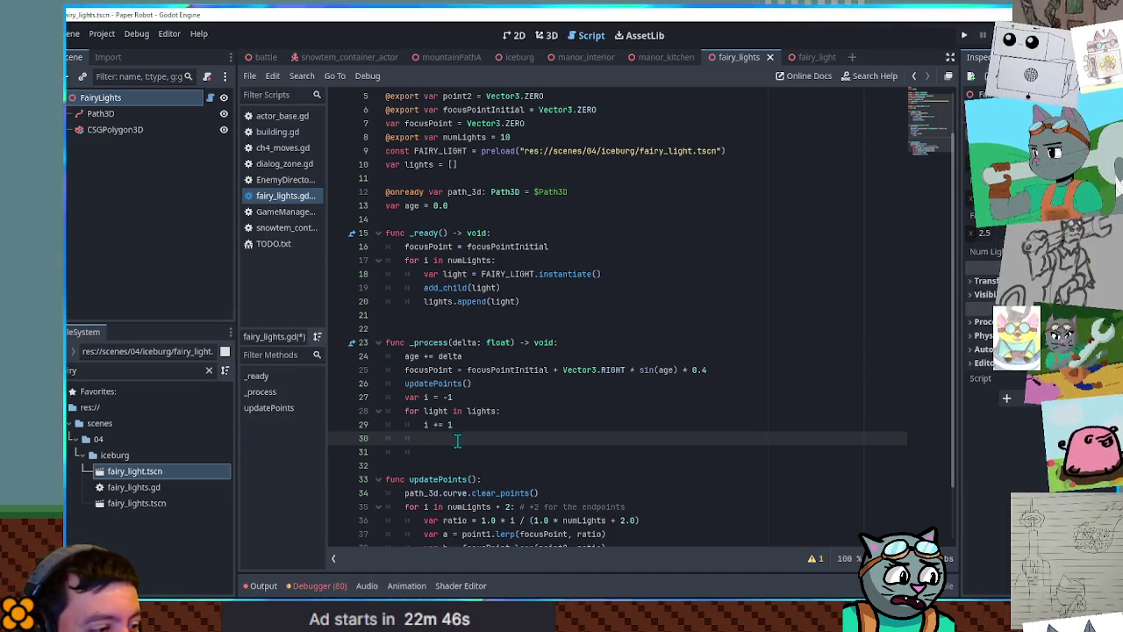
click(444, 412)
click(444, 436)
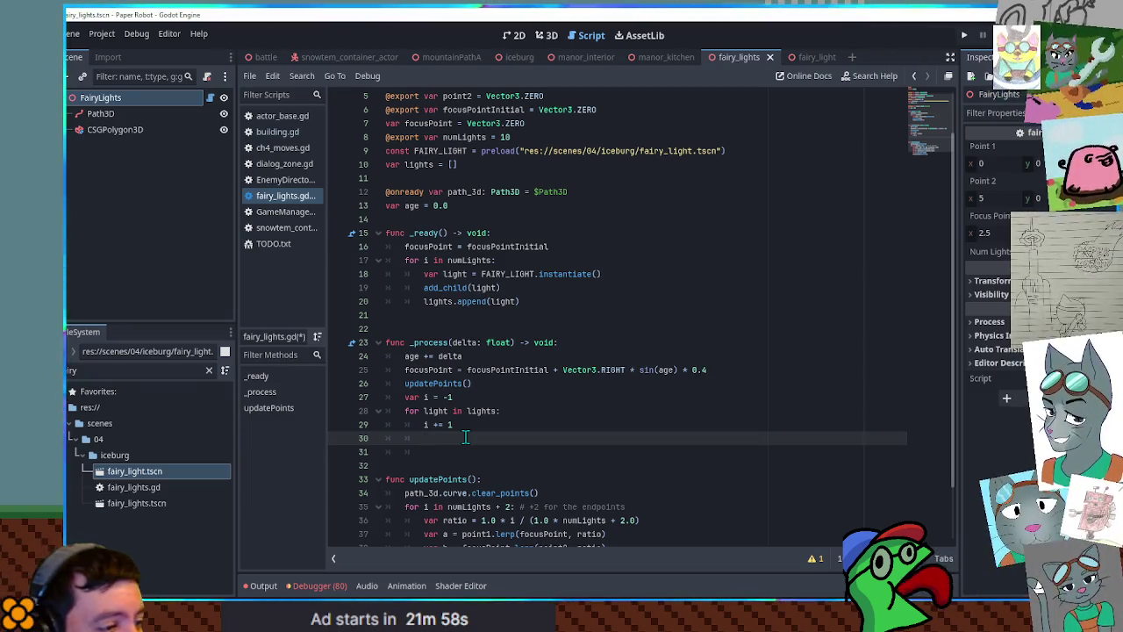
Write light.position = path_3d.curve.get_point_position(1) inside the lights loop
text(light.position)
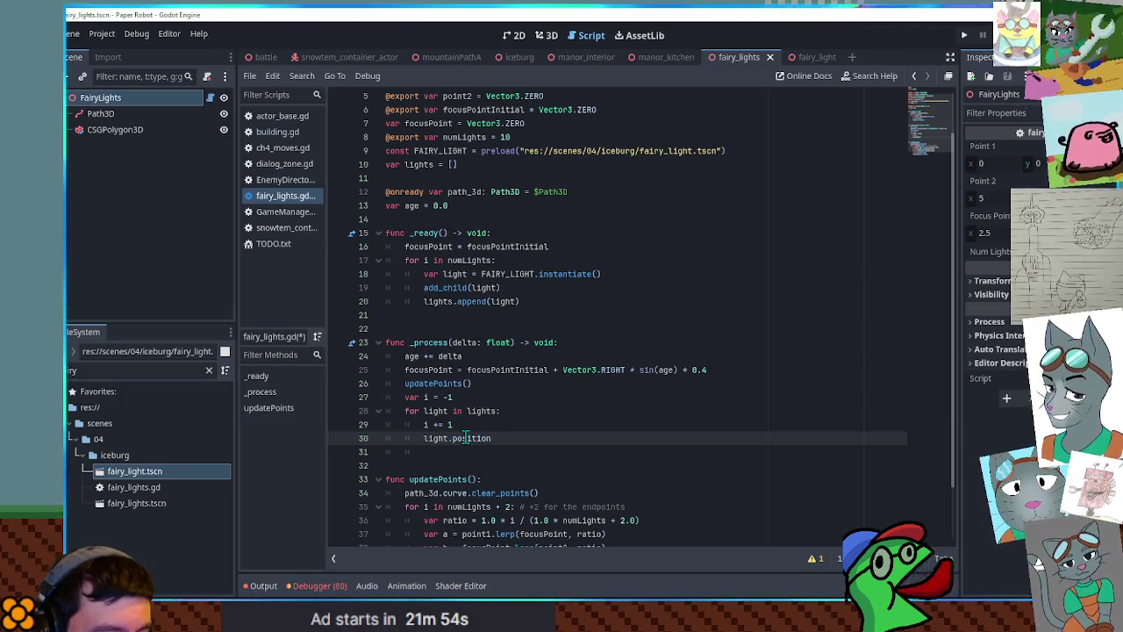
text( =)
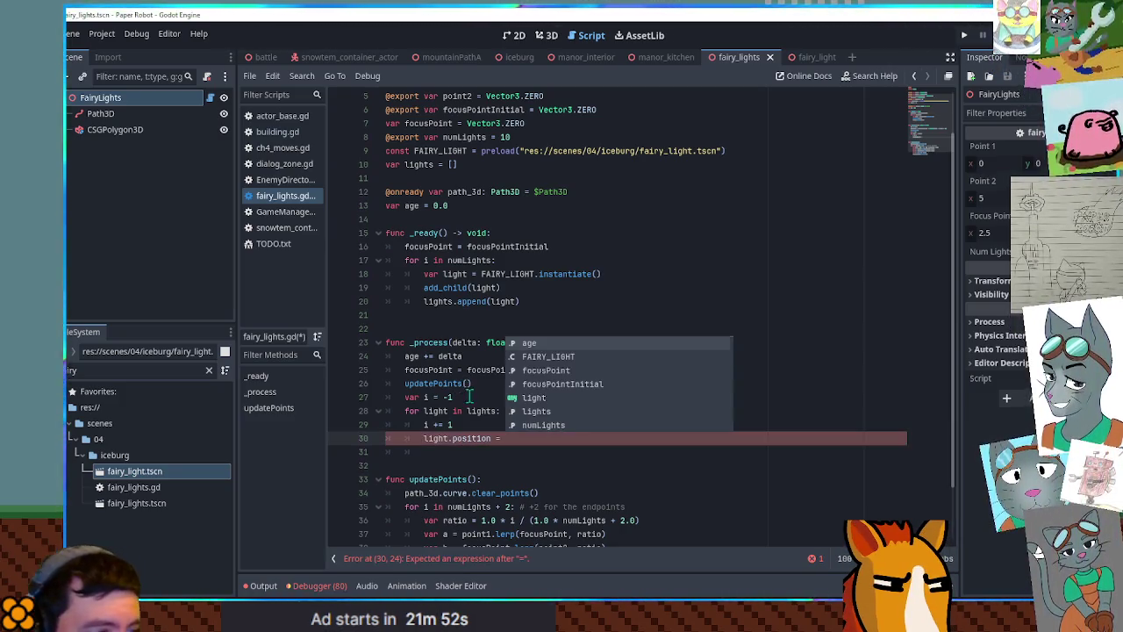
scroll(492, 421, down, 2)
drag(404, 424, 469, 424)
key(ctrl+c)
click(492, 356)
key(ctrl+v)
key(ctrl+z)
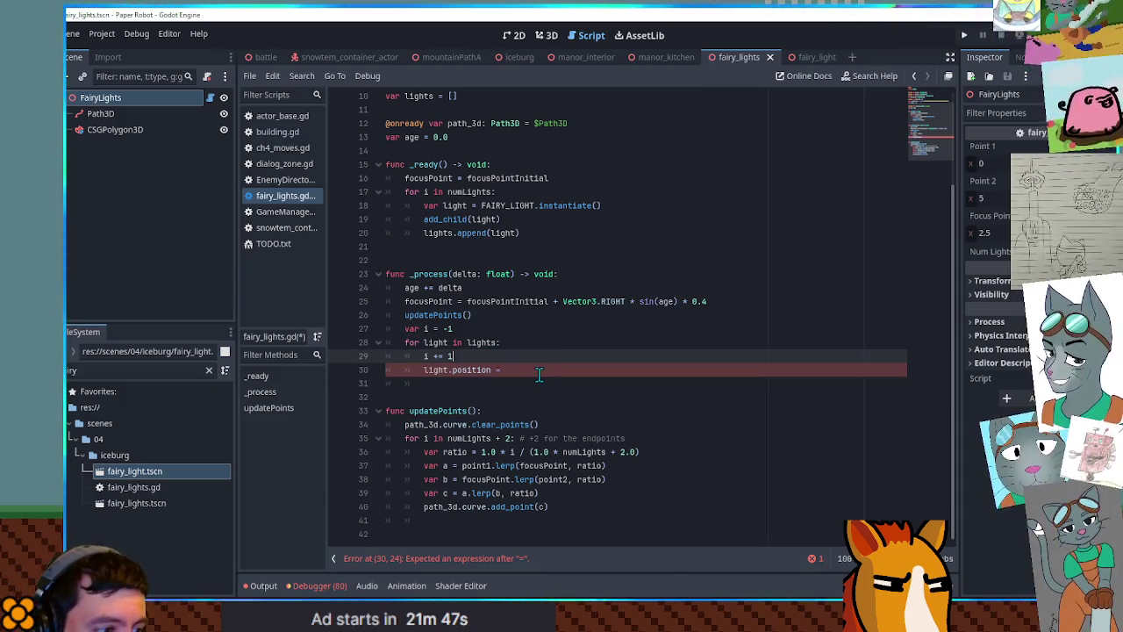
click(545, 375)
key(ctrl+v)
text(.get_po)
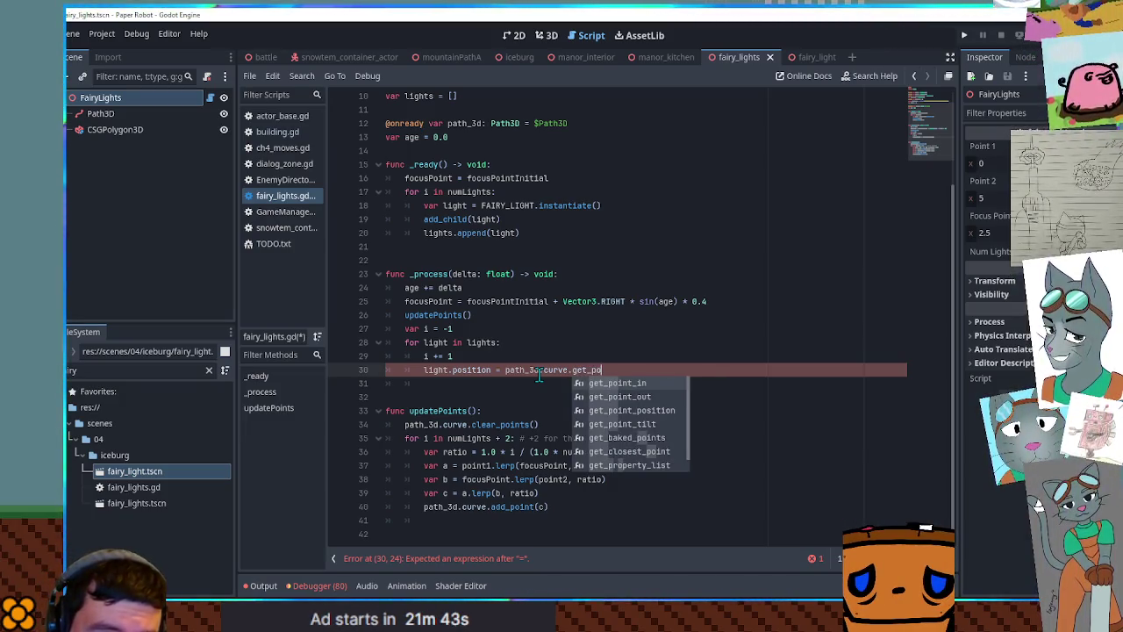
text(in)
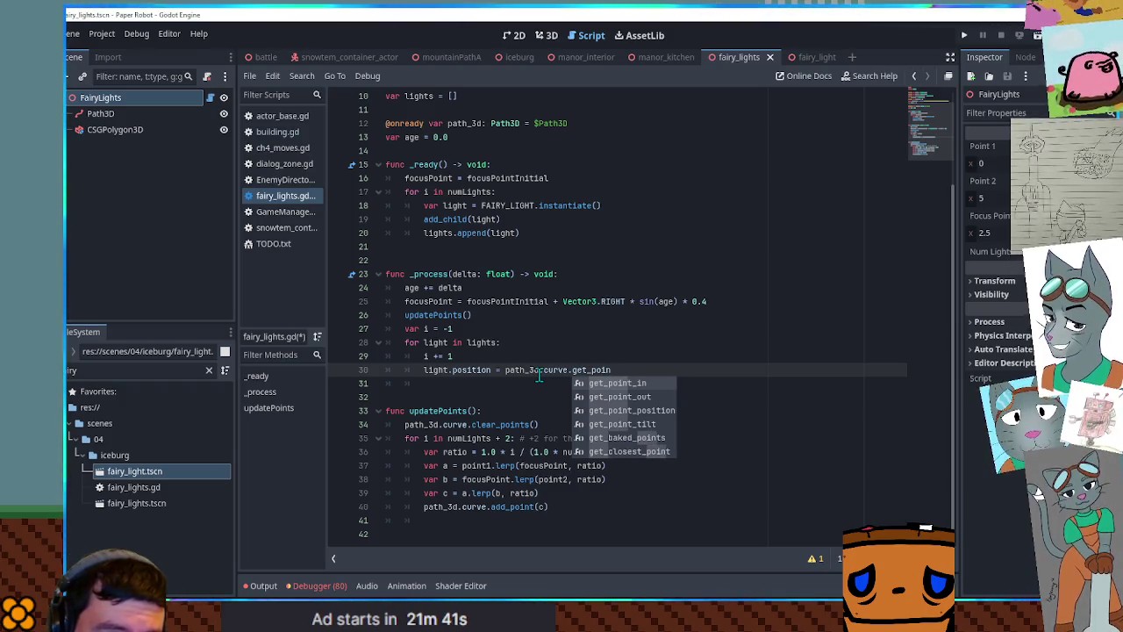
key(Down)
key(Down)
key(Return)
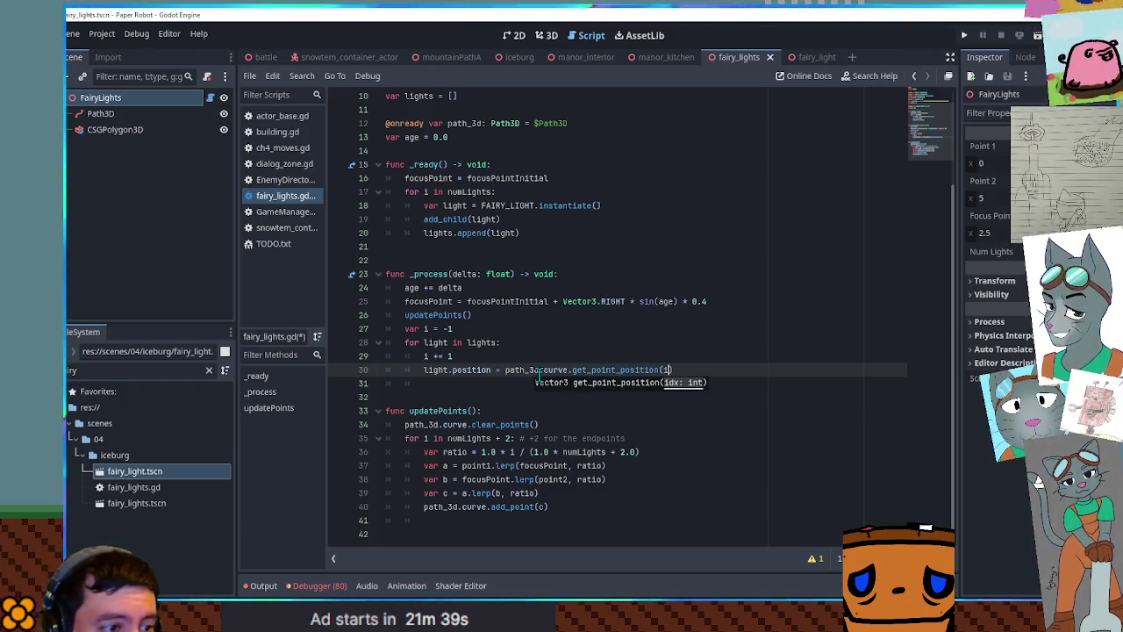
text(1)
Save fairy_lights.gd and show the 3D view
click(535, 317)
key(ctrl+s)
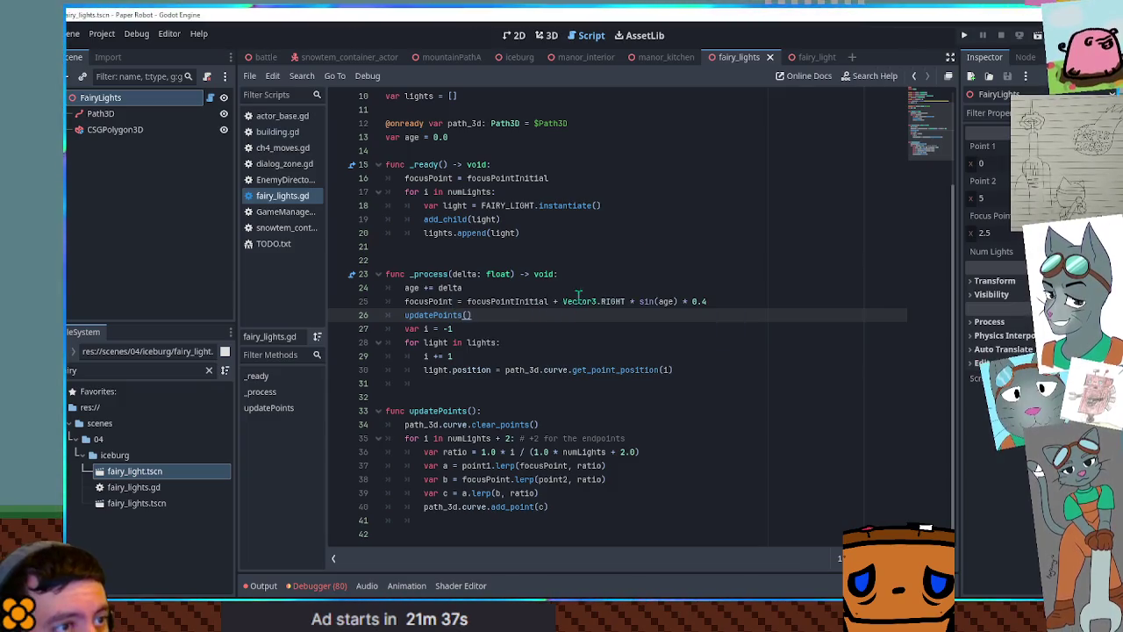
click(546, 39)
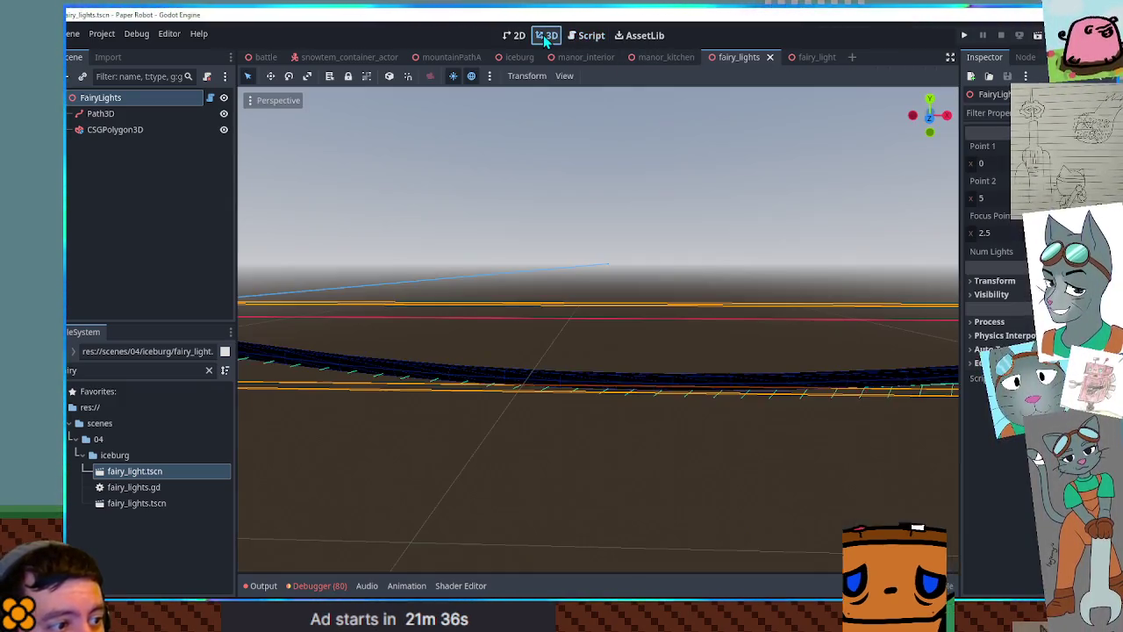
Reload fairy_lights.tscn and inspect the glowing lights along the sagging curve
scroll(682, 273, down, 5)
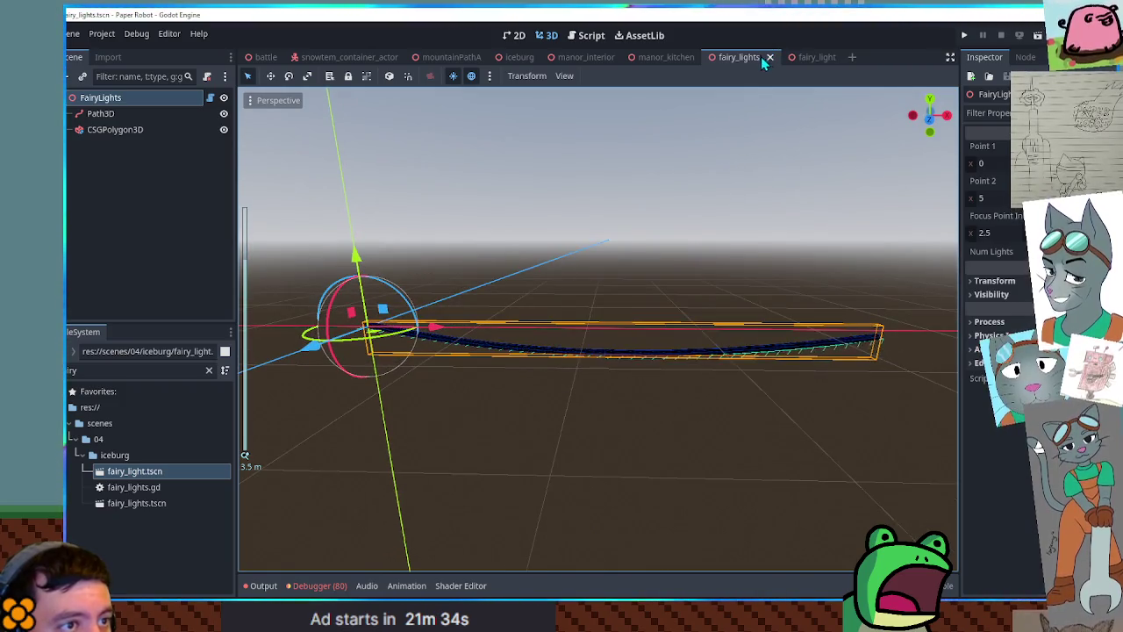
mouse_move(817, 65)
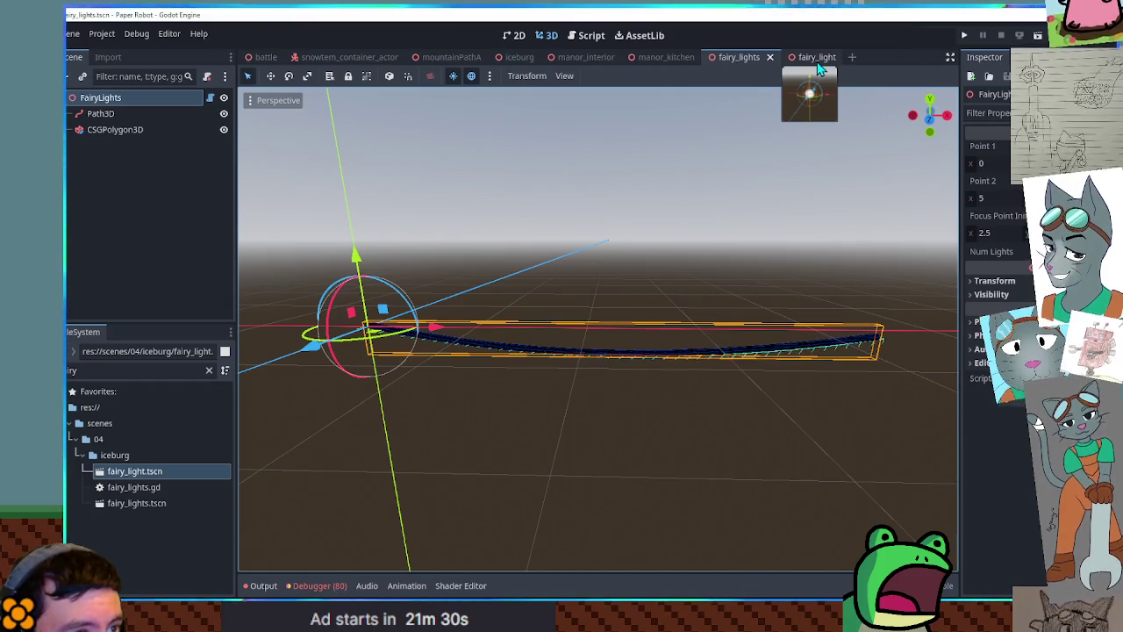
middle_click(712, 57)
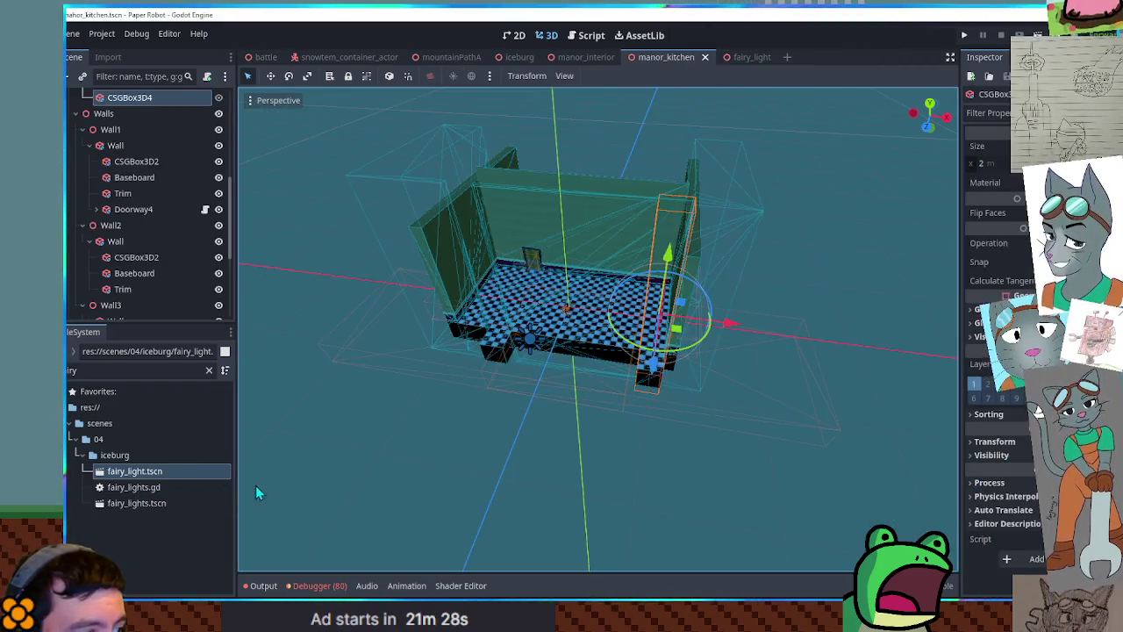
double_click(133, 505)
scroll(385, 441, down, 5)
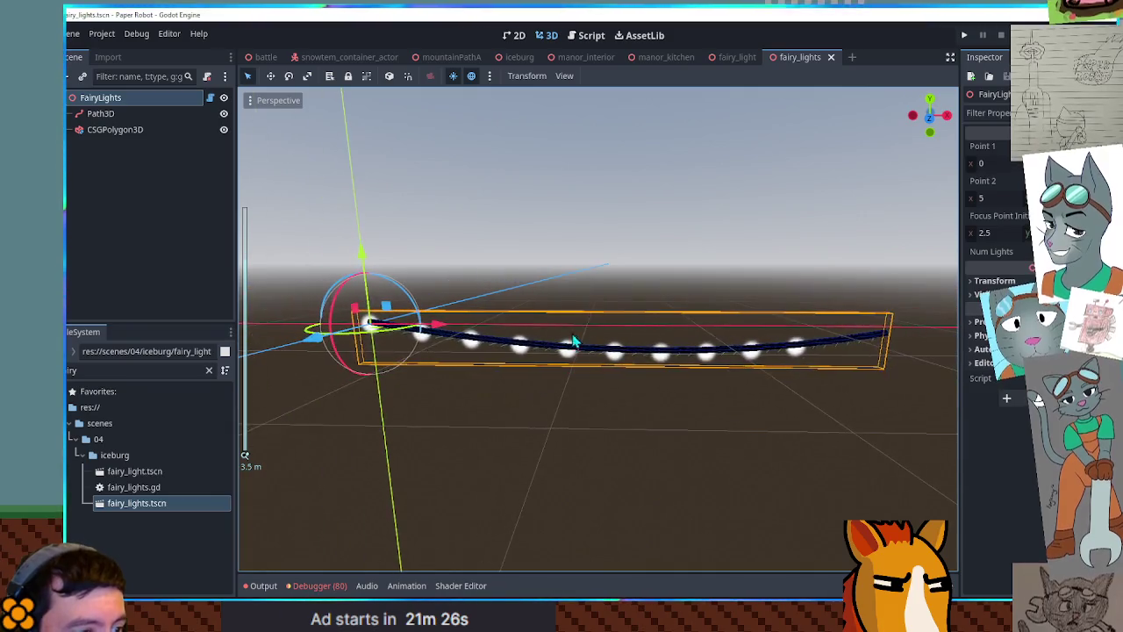
mouse_move(586, 310)
mouse_down()
mouse_move(494, 351)
mouse_move(569, 303)
mouse_up()
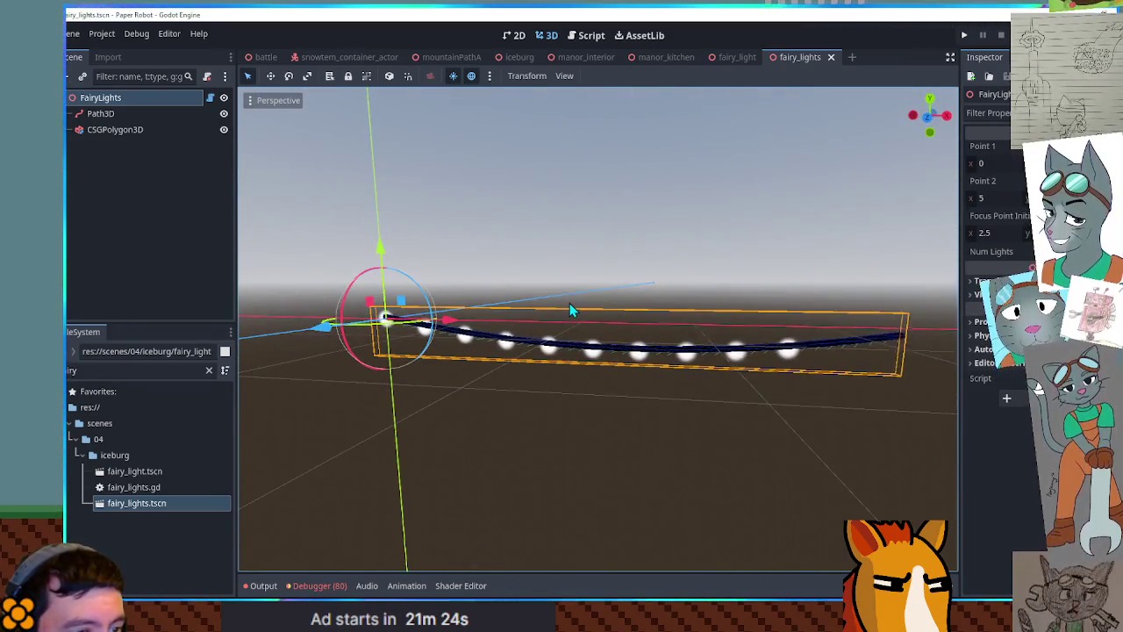
scroll(618, 307, up, 3)
scroll(618, 304, down, 5)
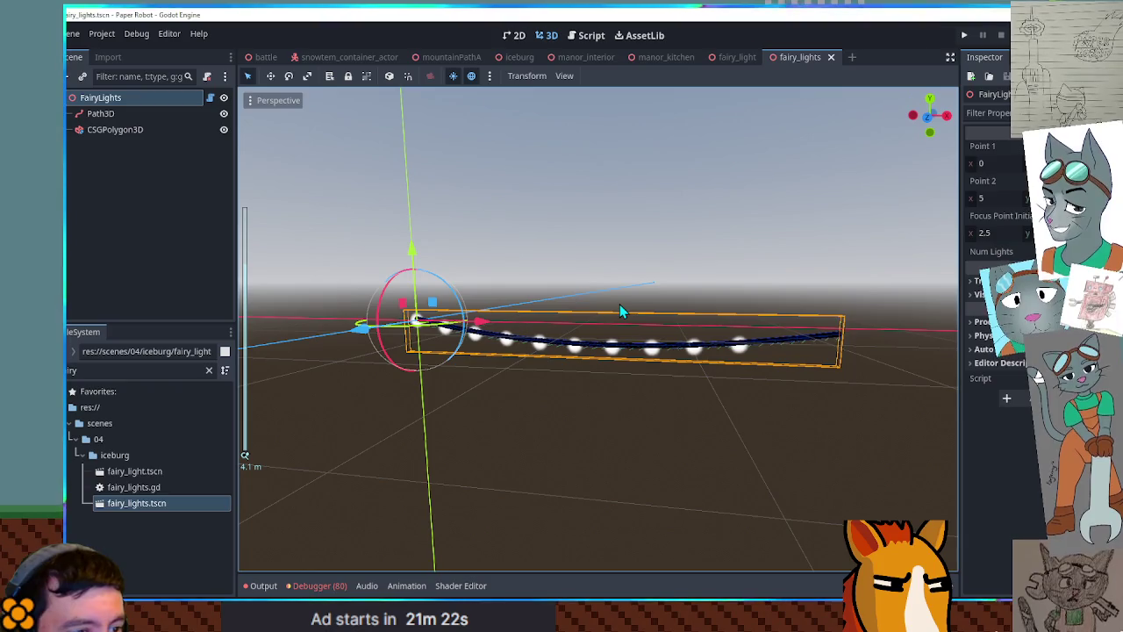
scroll(774, 381, down, 5)
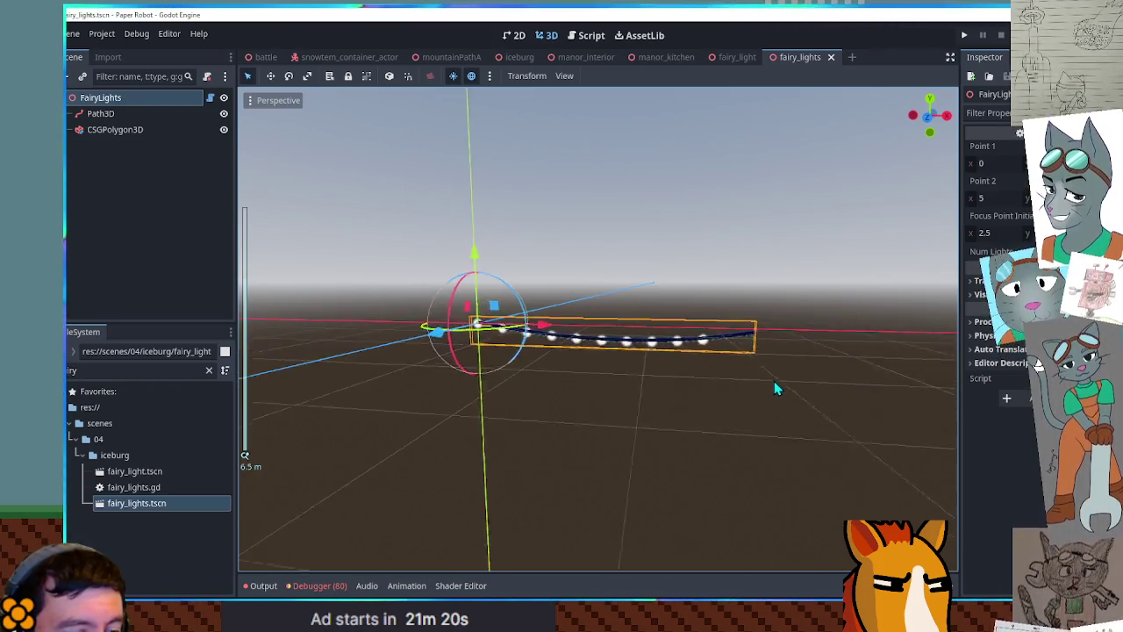
scroll(732, 383, up, 5)
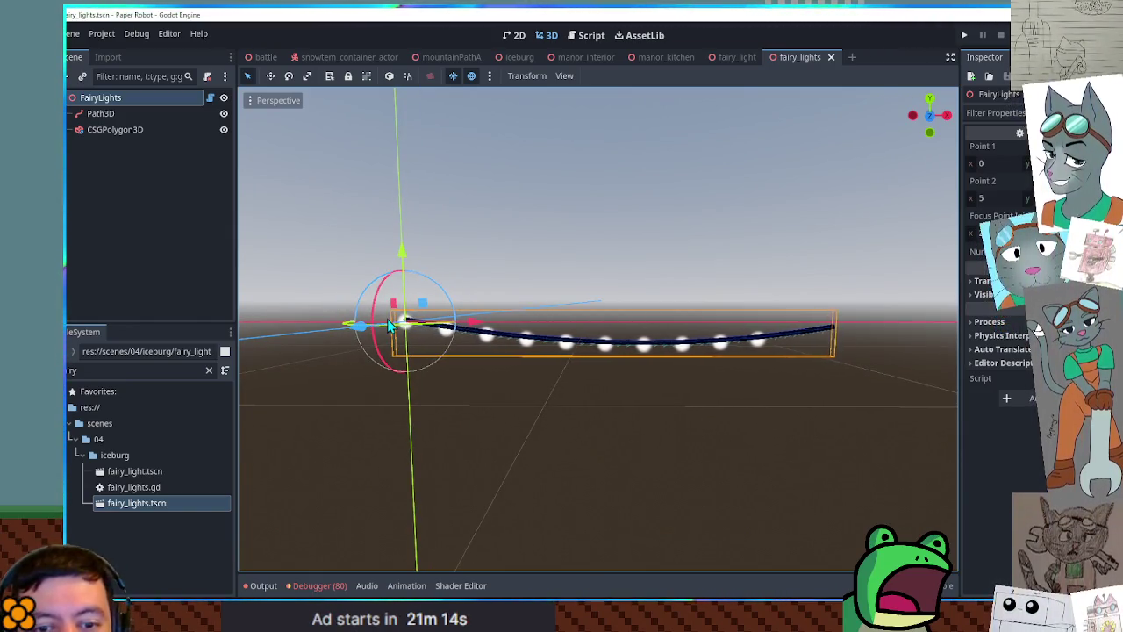
click(579, 35)
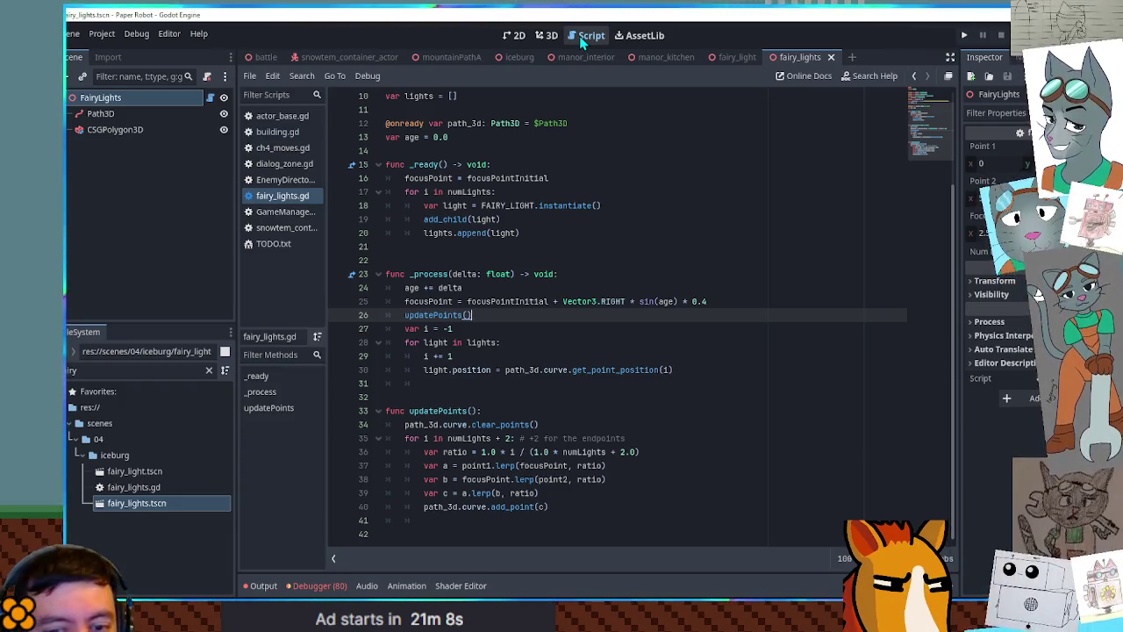
Change the point index to get_point_position(i + 1), save, and view the shifted lights
click(653, 359)
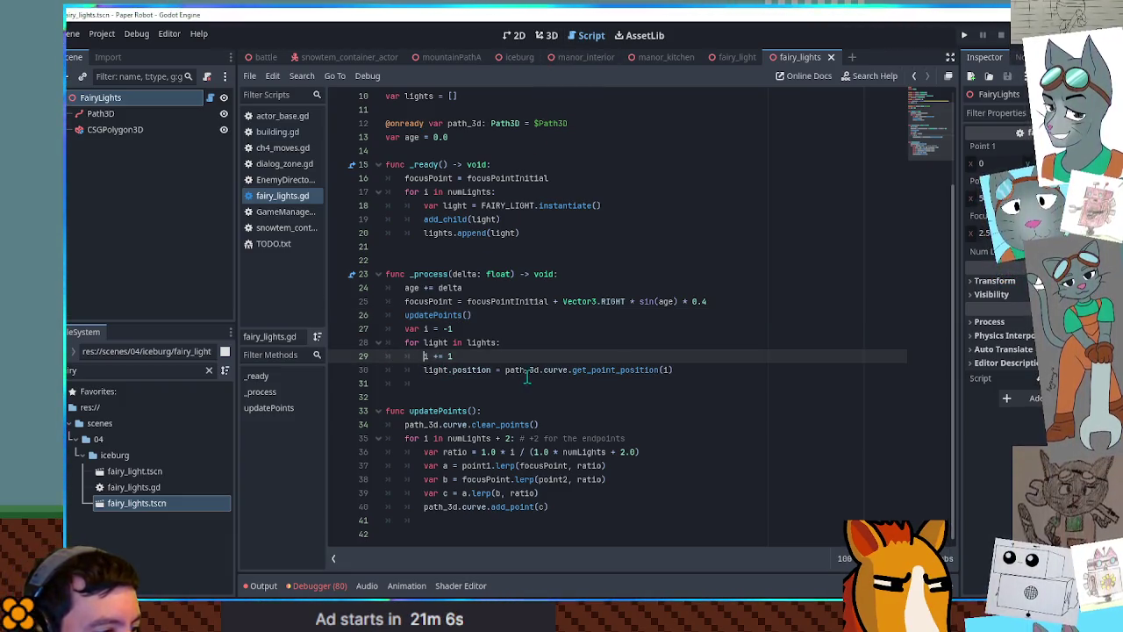
click(660, 370)
text(i +)
key(ctrl+s)
click(546, 35)
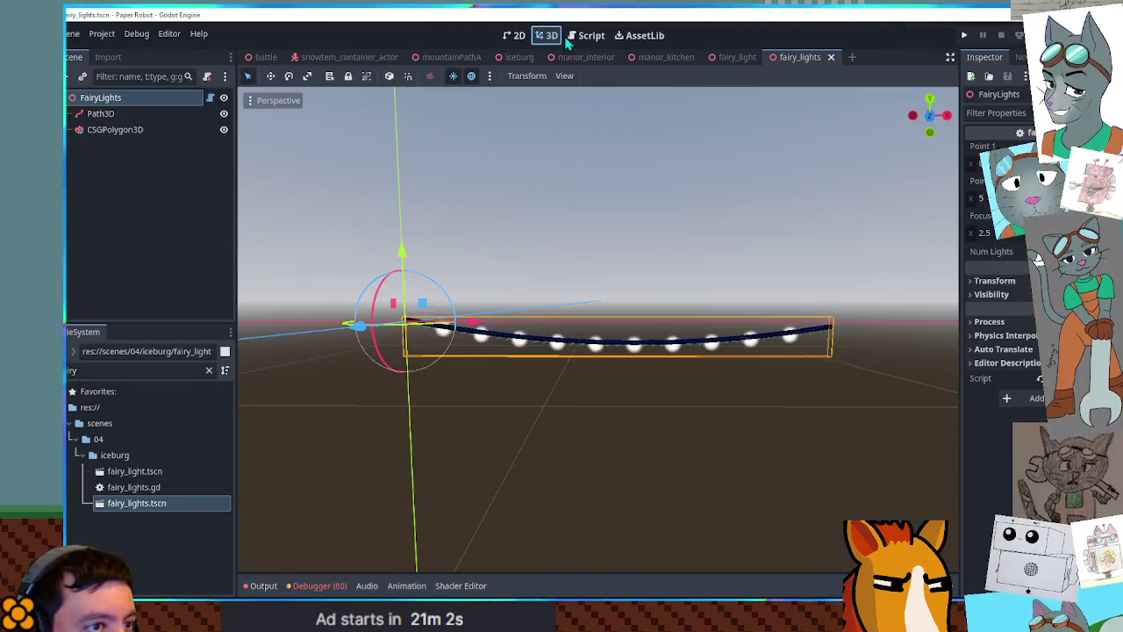
Expand the light sprite's Sorting settings in the fairy_light scene and save it
click(673, 459)
click(734, 57)
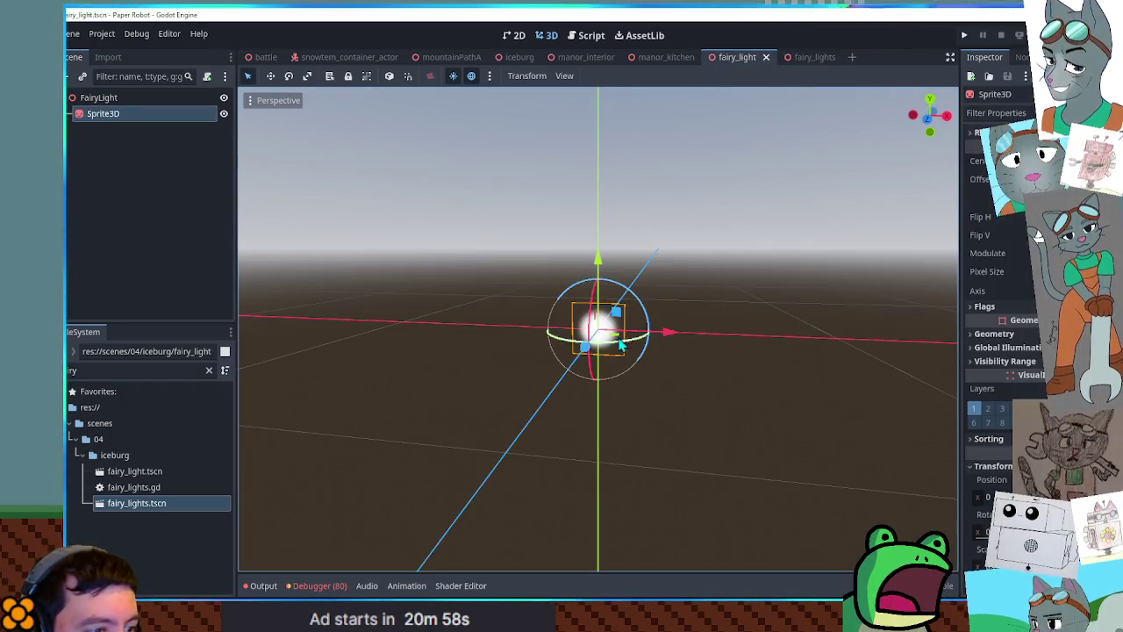
scroll(1013, 279, down, 4)
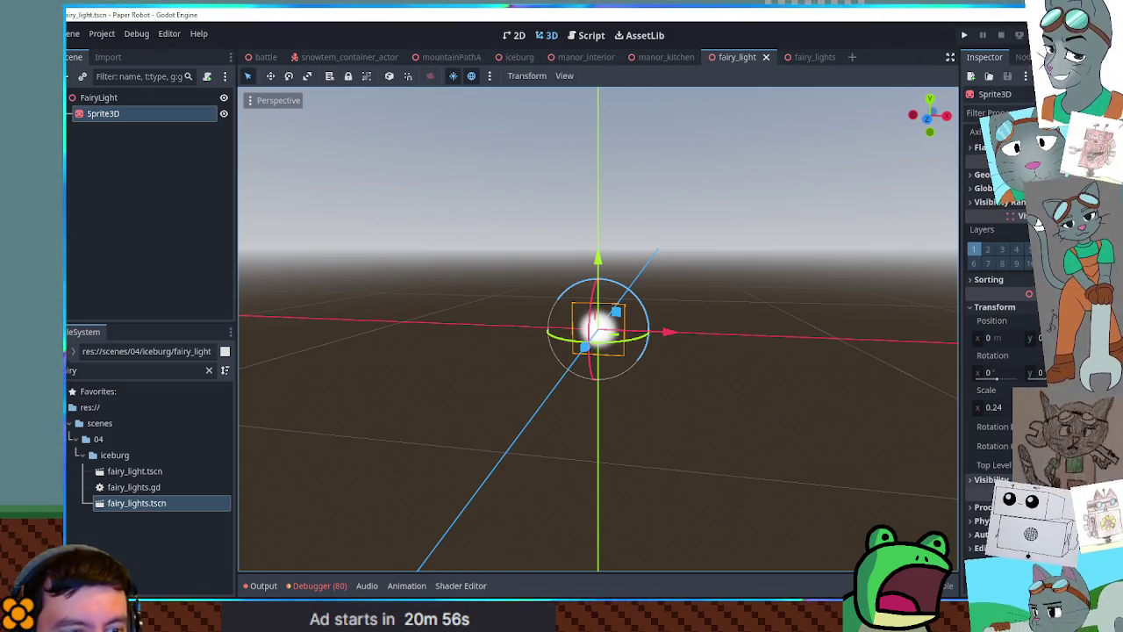
click(1011, 279)
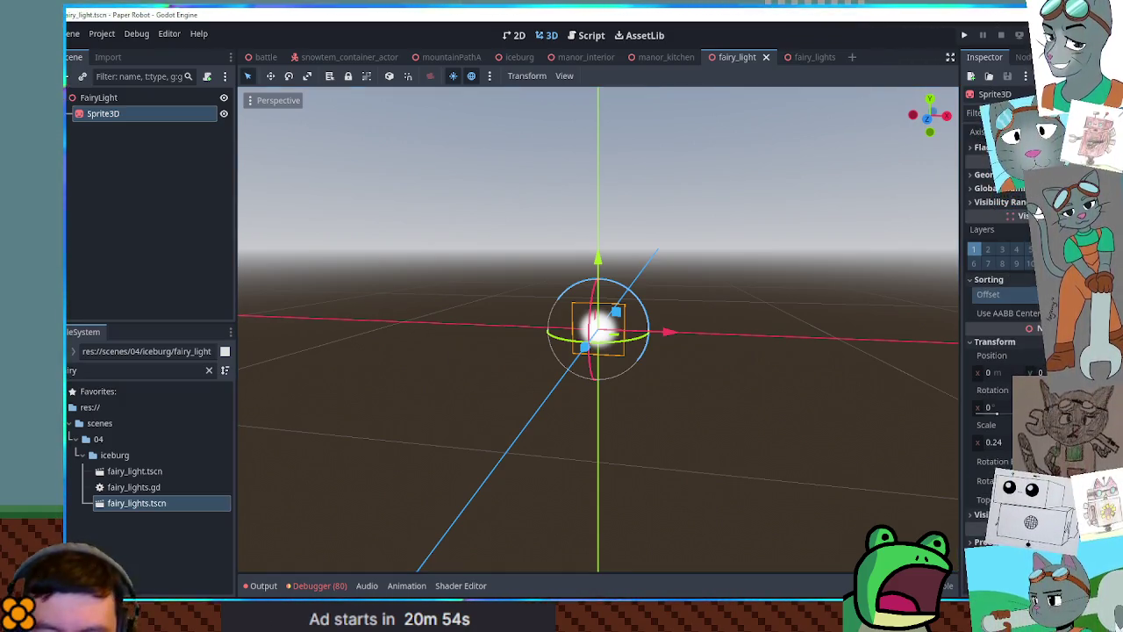
key(ctrl+s)
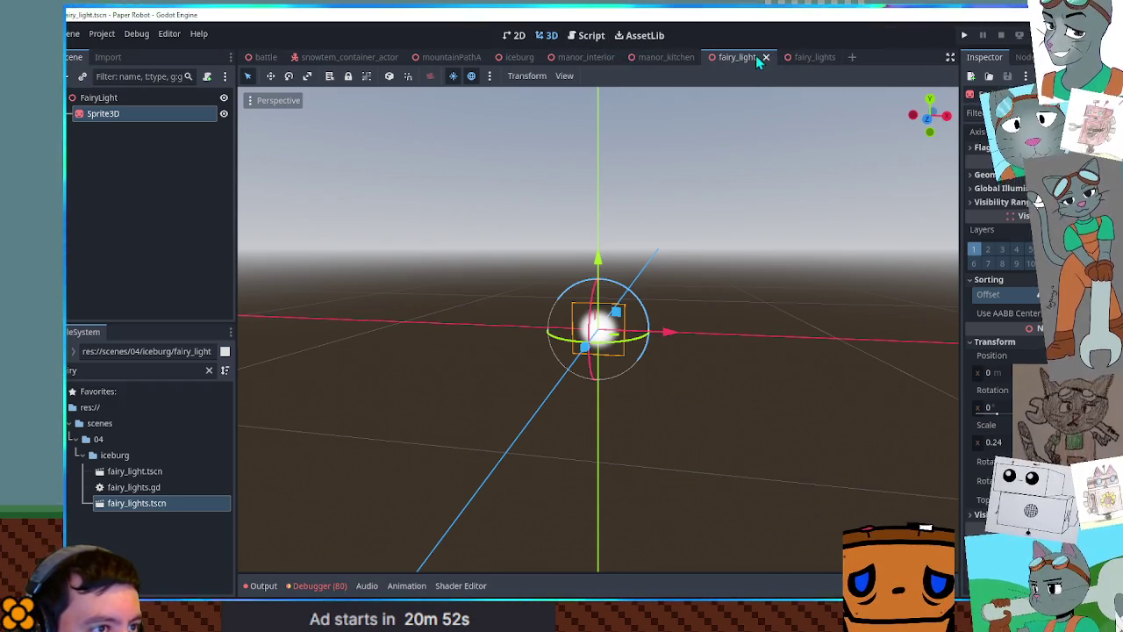
click(812, 59)
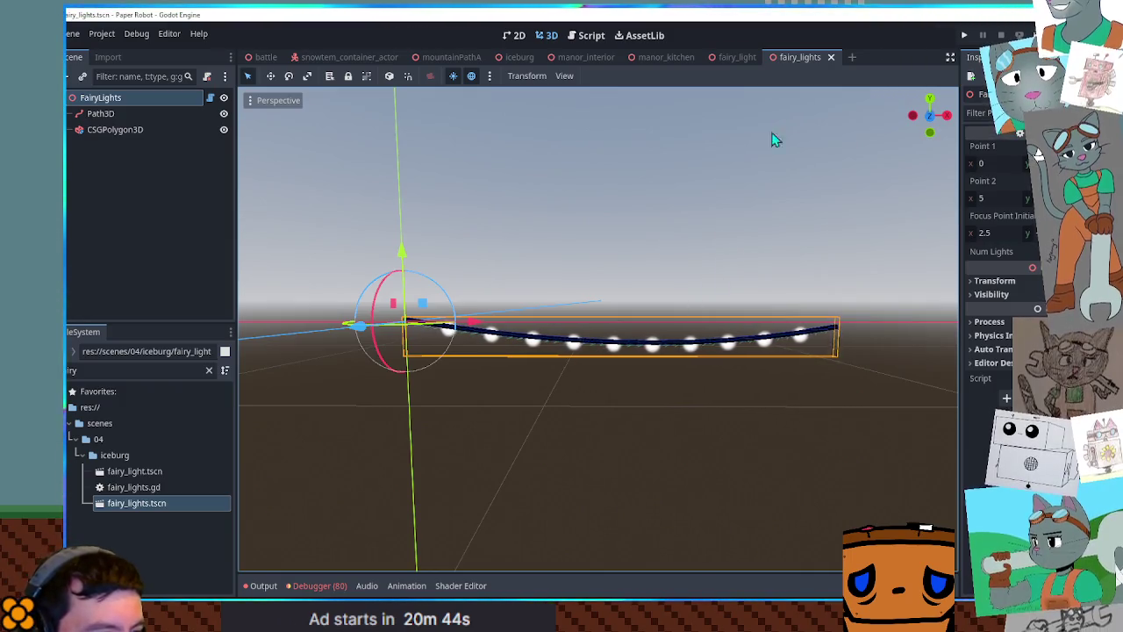
Nudge the fairy light's Sprite3D slightly along its Z axis, then go back to fairy_lights
click(737, 57)
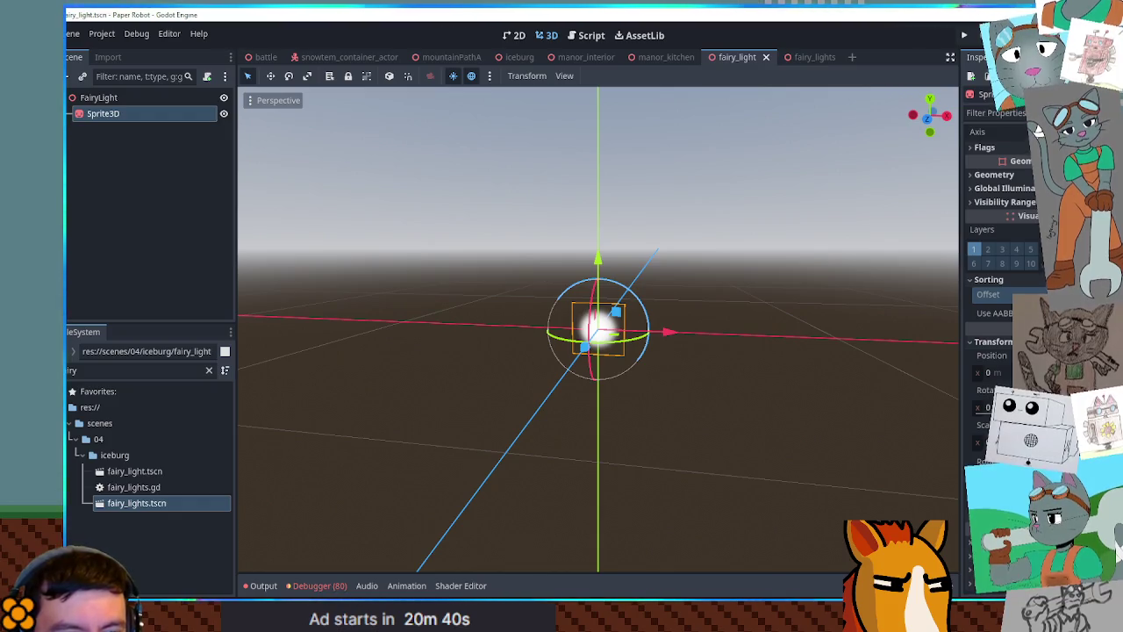
scroll(1040, 296, down, 1)
drag(873, 329, 797, 341)
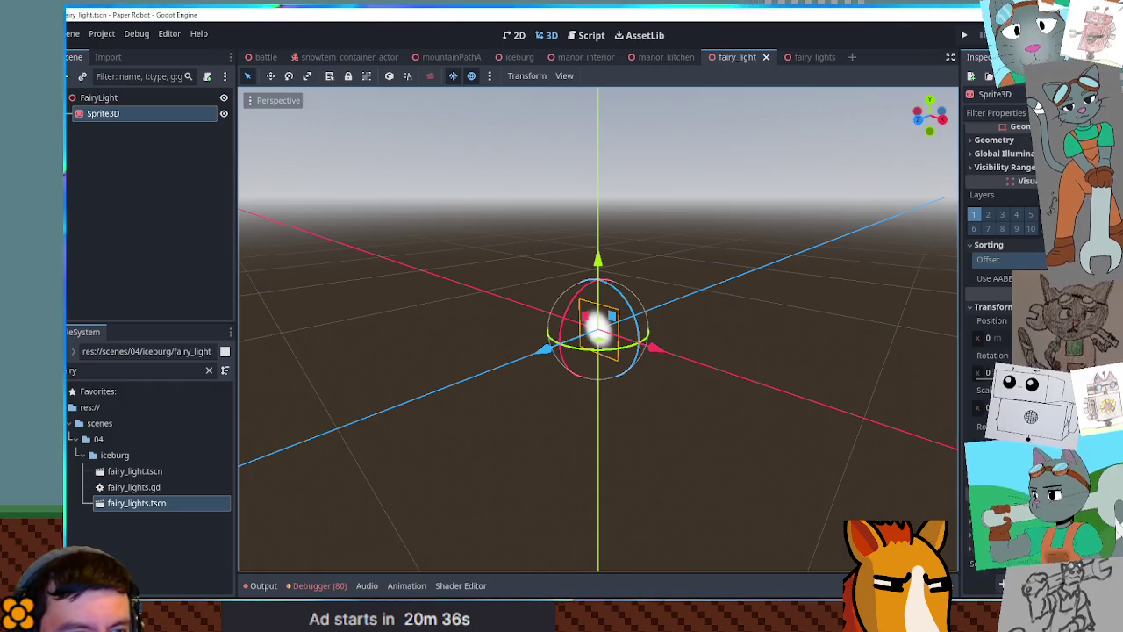
scroll(1001, 219, up, 2)
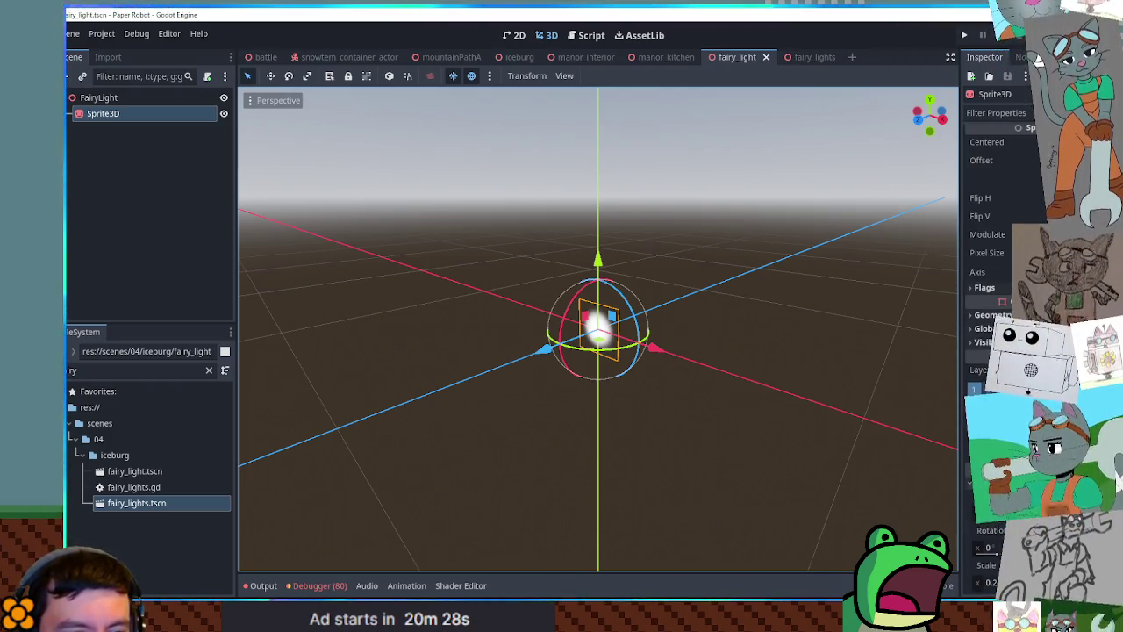
mouse_move(992, 450)
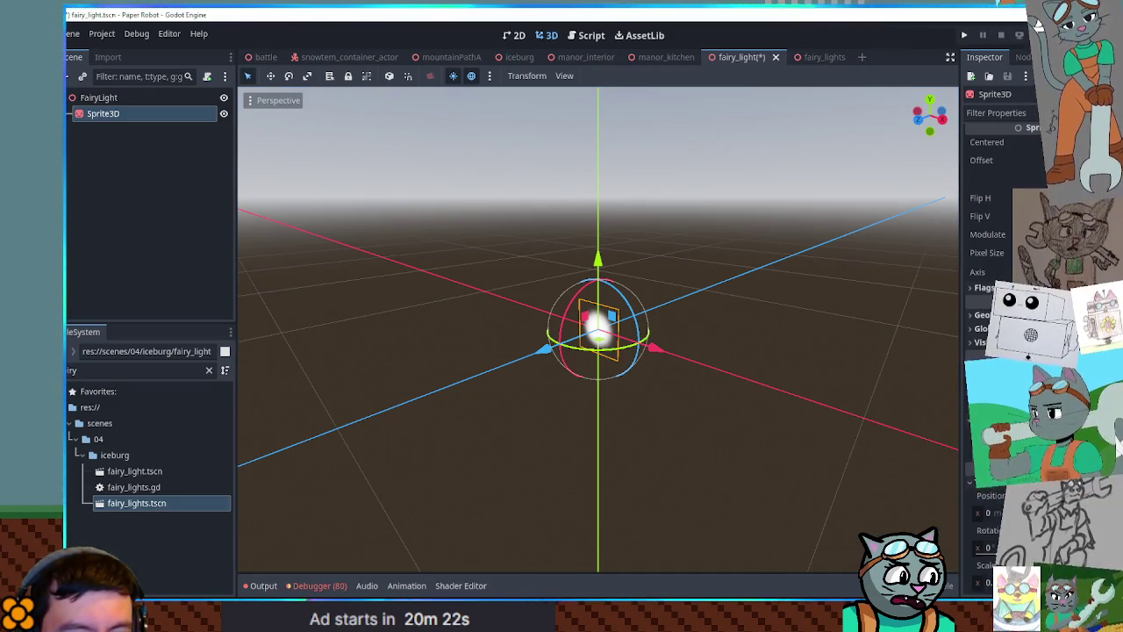
mouse_move(992, 430)
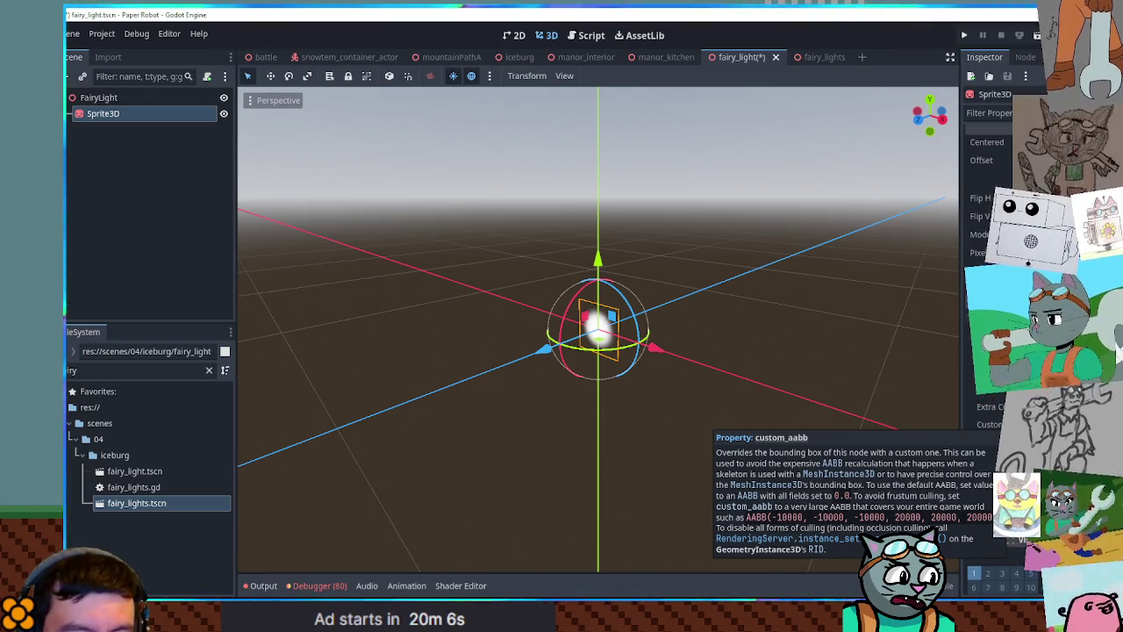
scroll(987, 424, up, 2)
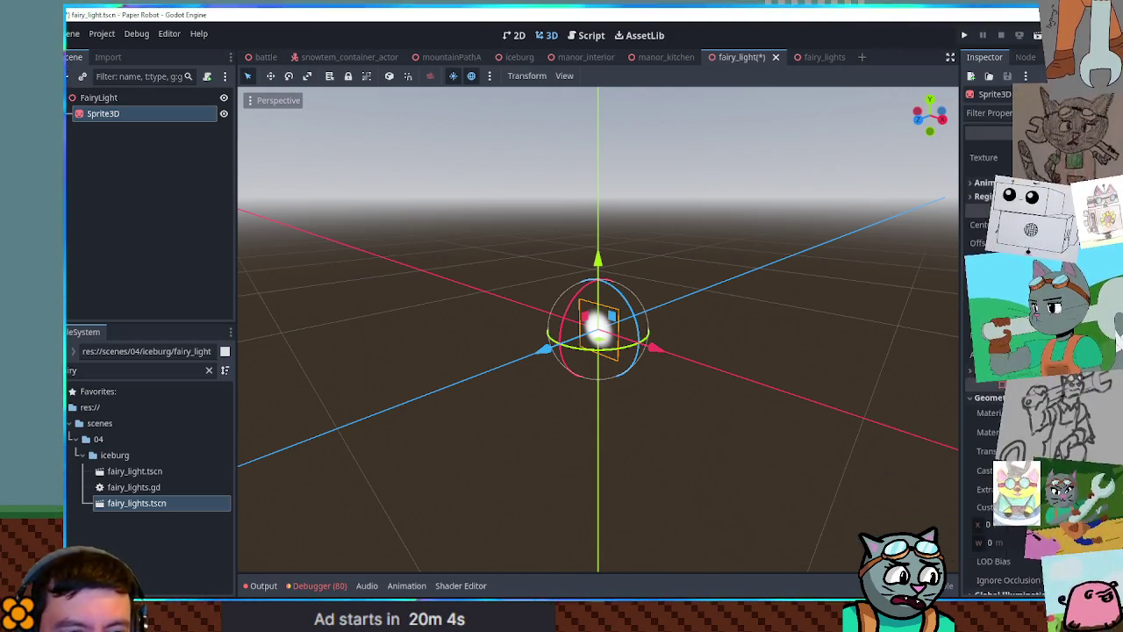
drag(545, 350, 539, 355)
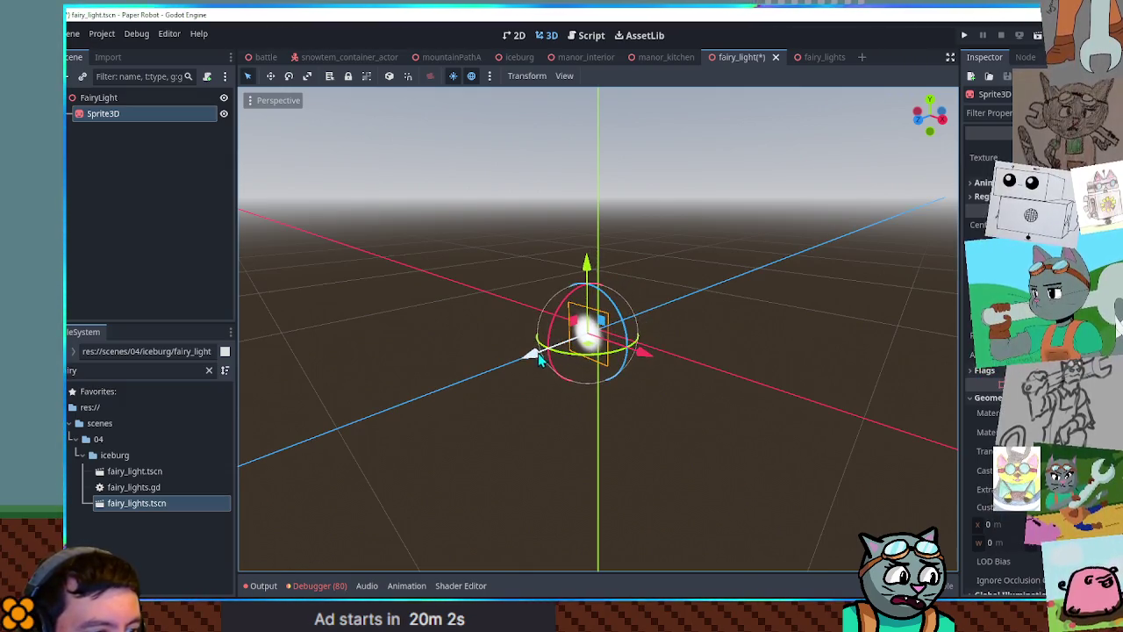
click(811, 59)
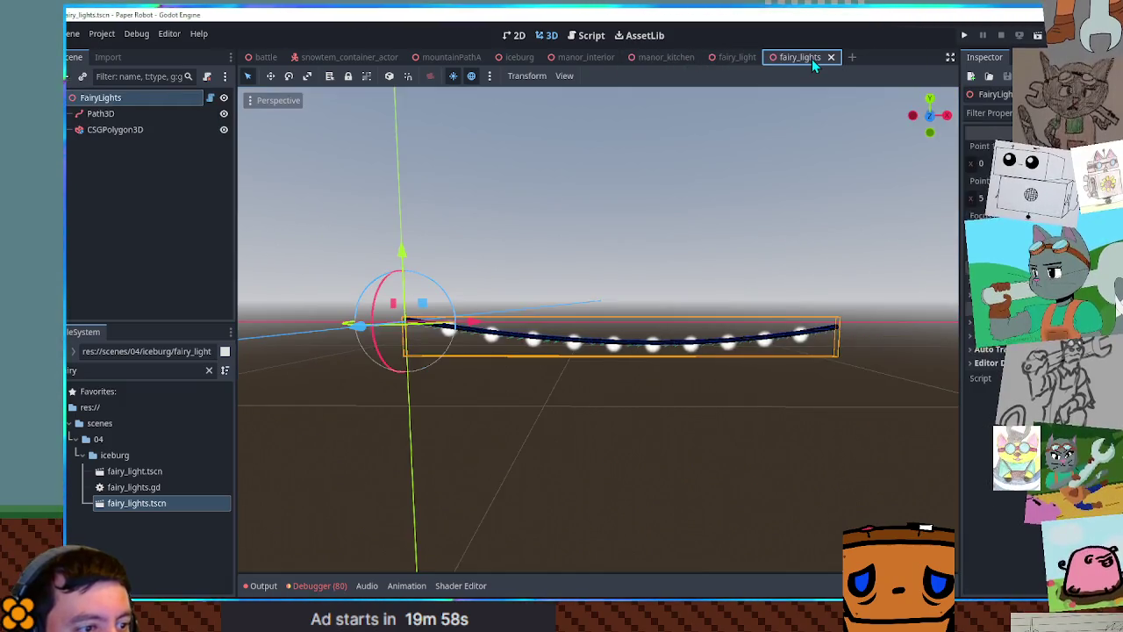
middle_click(806, 61)
double_click(156, 504)
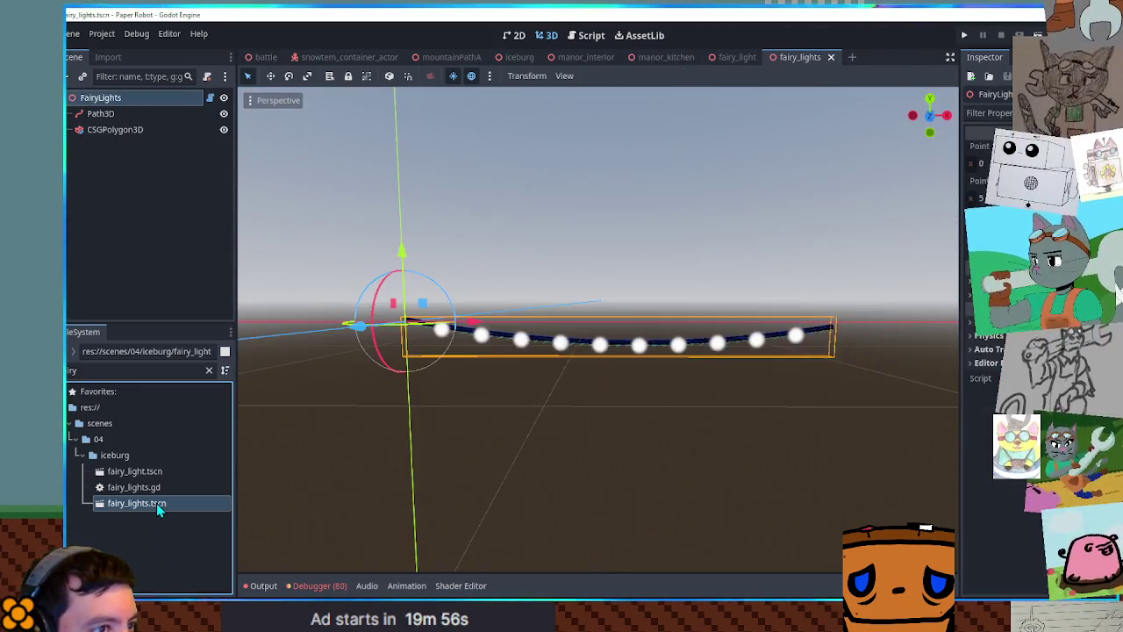
scroll(553, 443, up, 5)
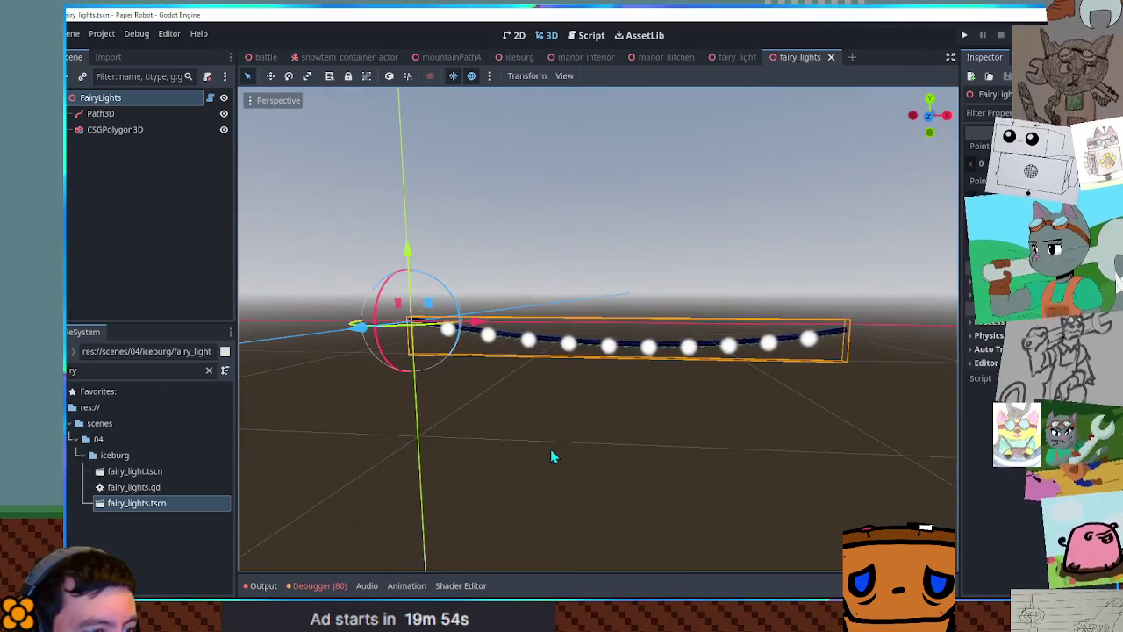
scroll(631, 451, down, 3)
mouse_move(632, 451)
mouse_down()
mouse_move(561, 449)
mouse_move(642, 454)
mouse_move(538, 454)
mouse_move(717, 452)
mouse_up()
scroll(717, 446, down, 3)
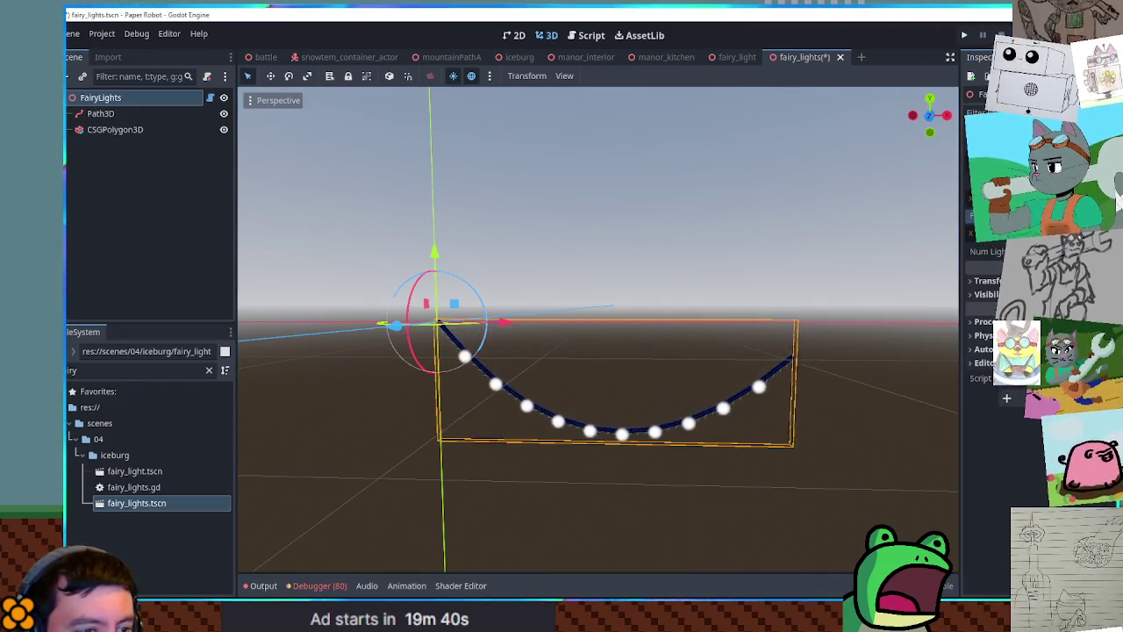
drag(790, 370, 801, 370)
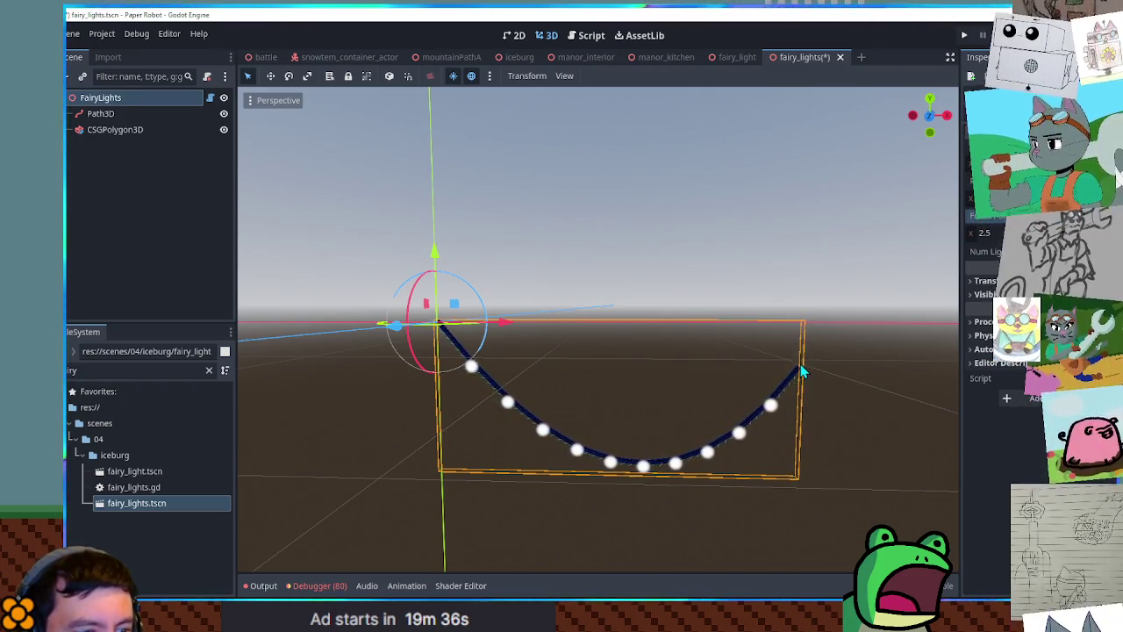
key(ctrl+s)
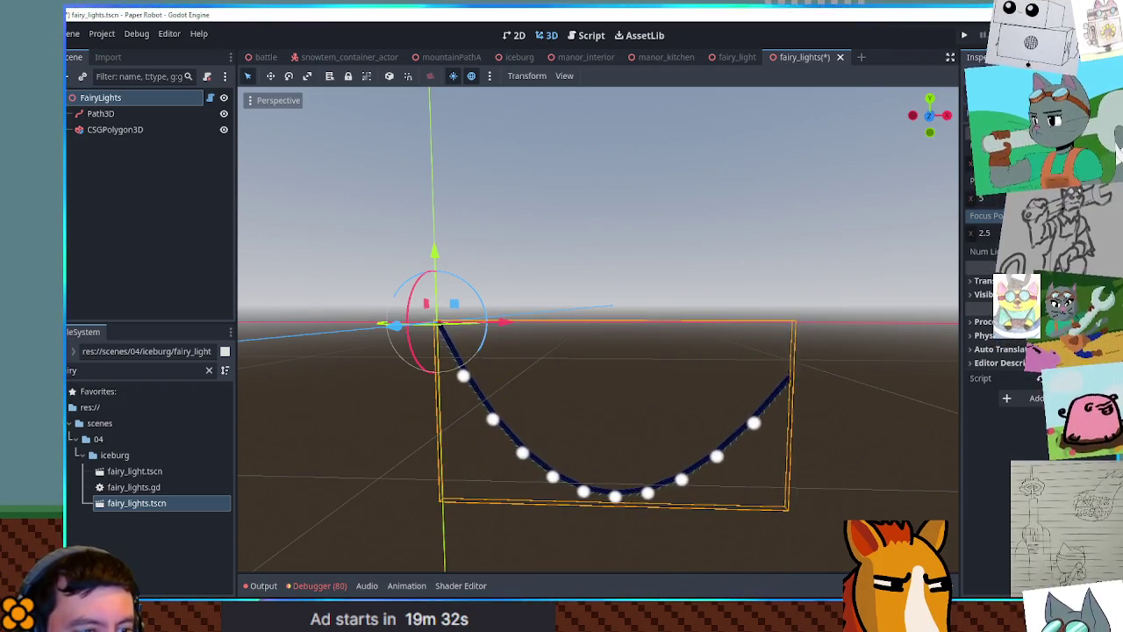
drag(971, 233, 972, 234)
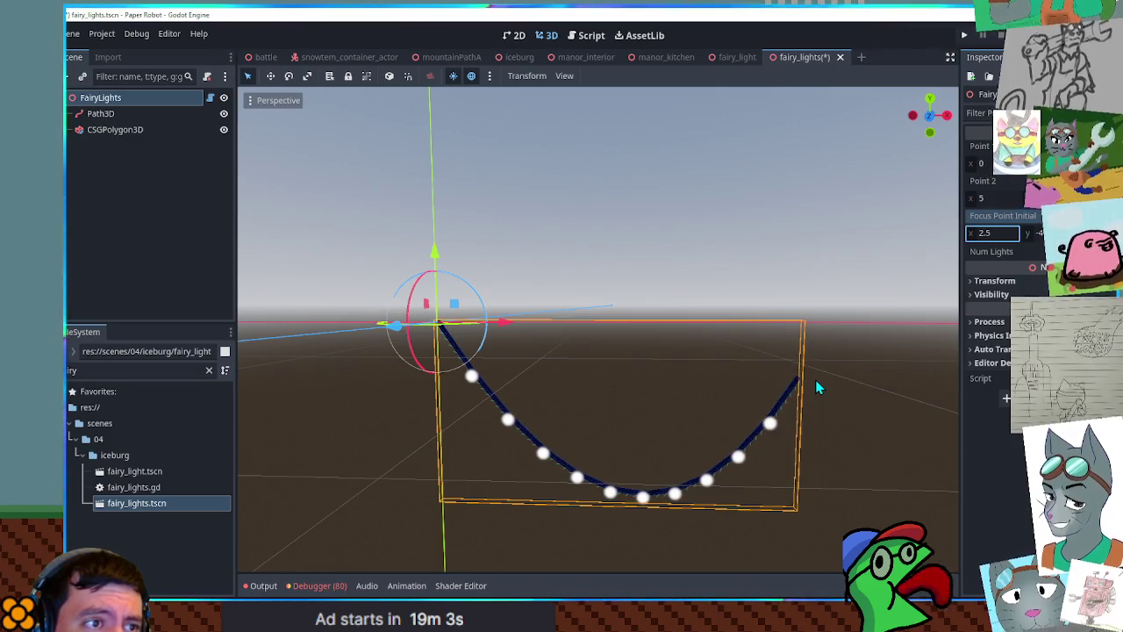
key(ctrl+s)
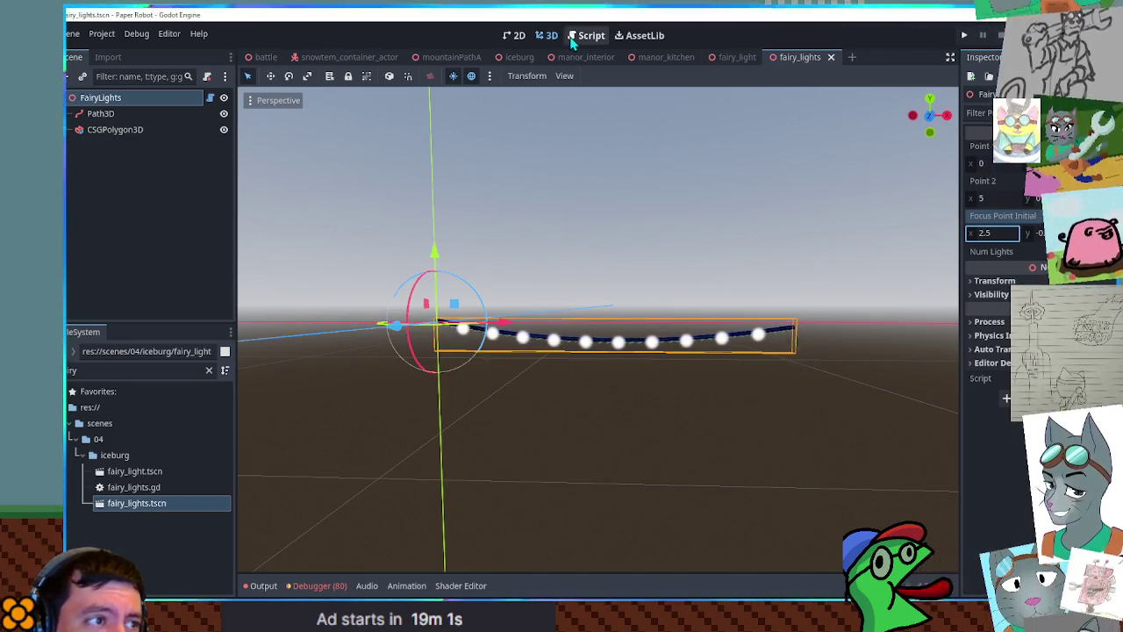
In fairy_lights.gd, create a PathFollow3D right after each light is instantiated
click(583, 37)
mouse_move(406, 343)
mouse_down()
mouse_move(456, 356)
mouse_move(702, 371)
mouse_up()
click(439, 232)
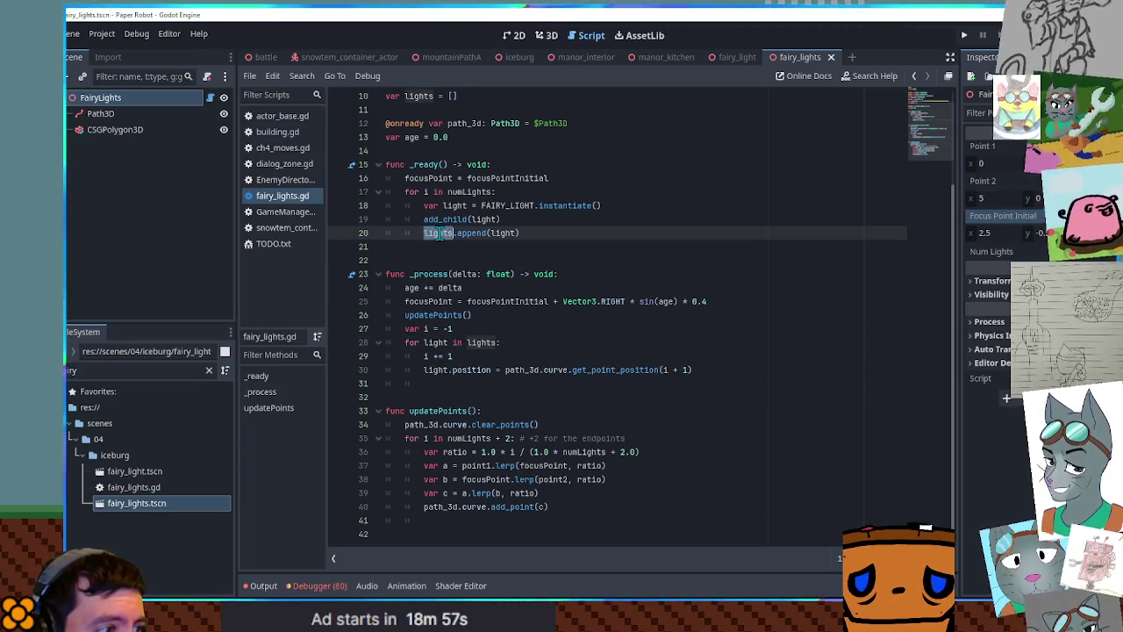
click(443, 219)
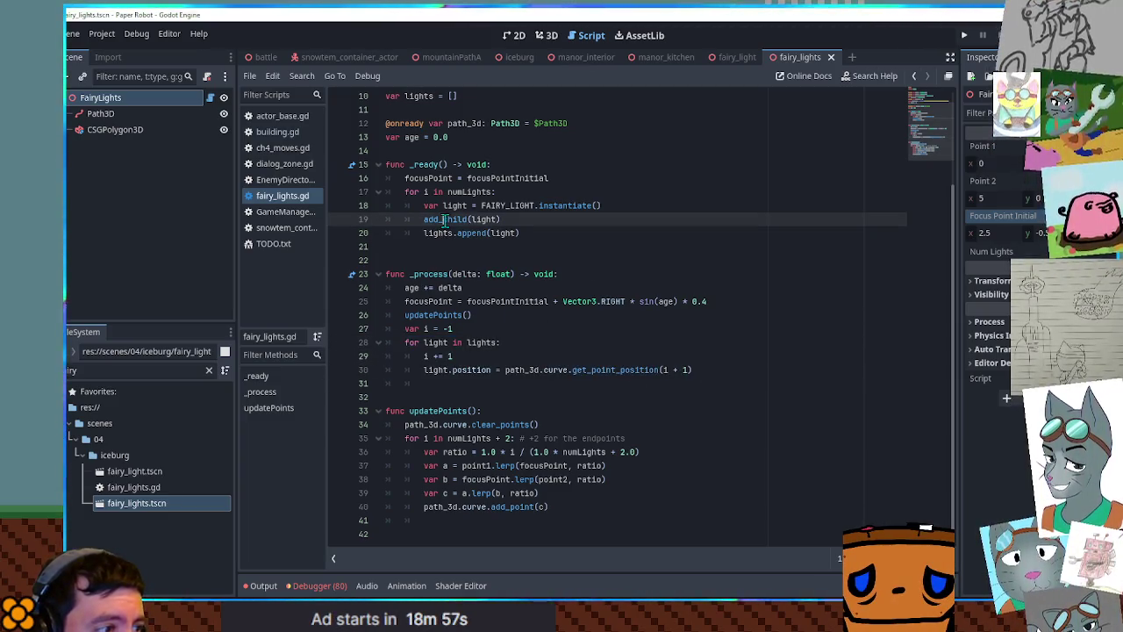
click(602, 195)
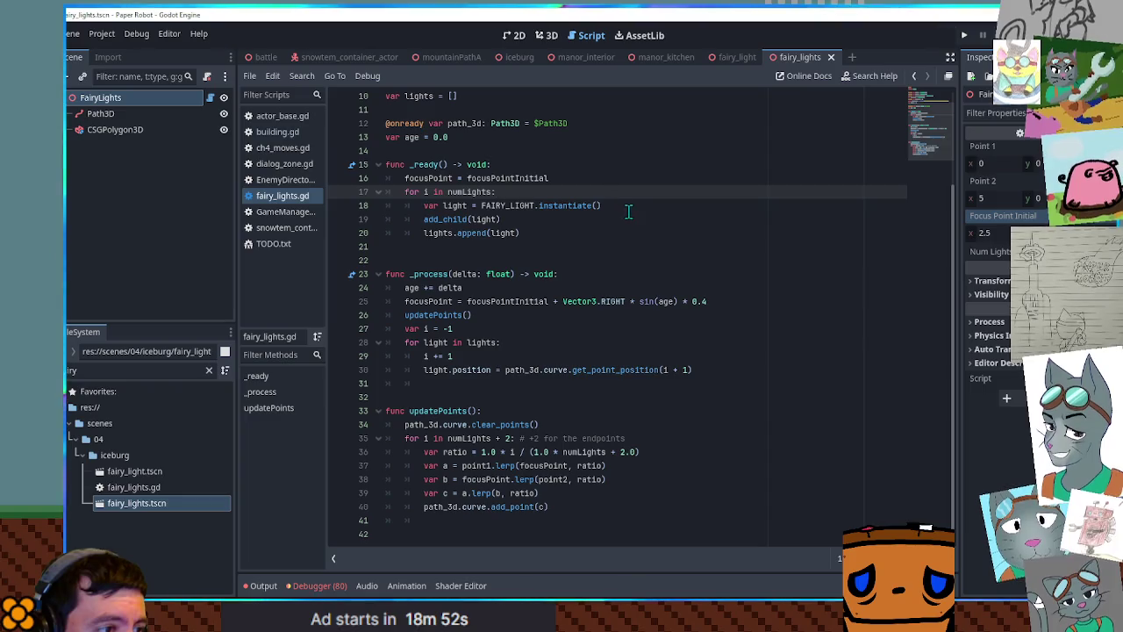
click(640, 200)
key(Return)
text(var)
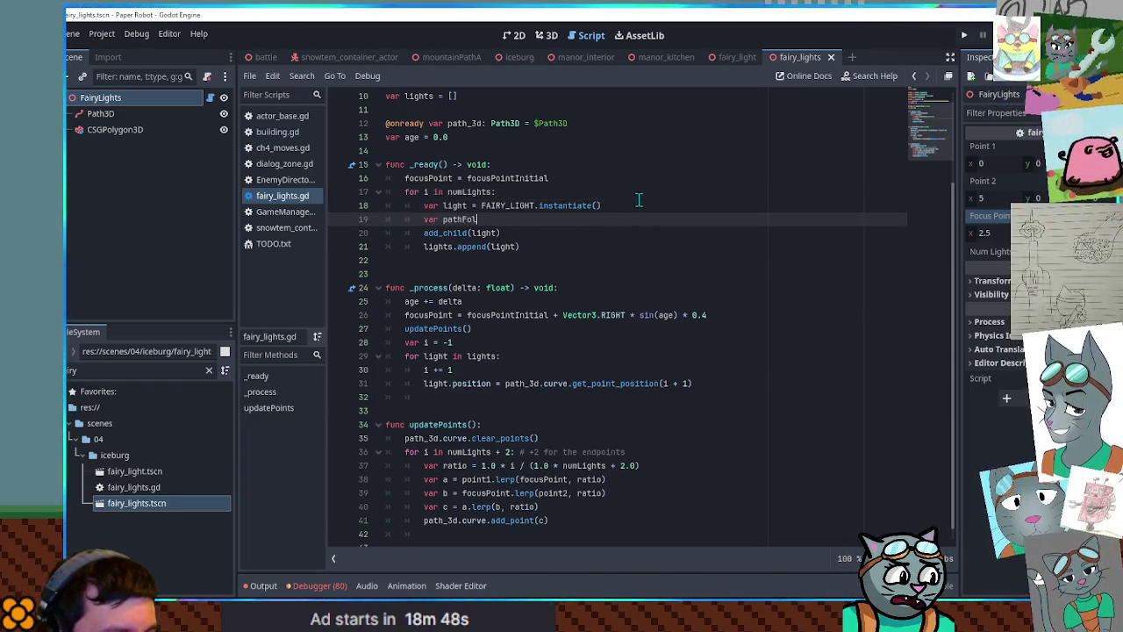
text(pathf)
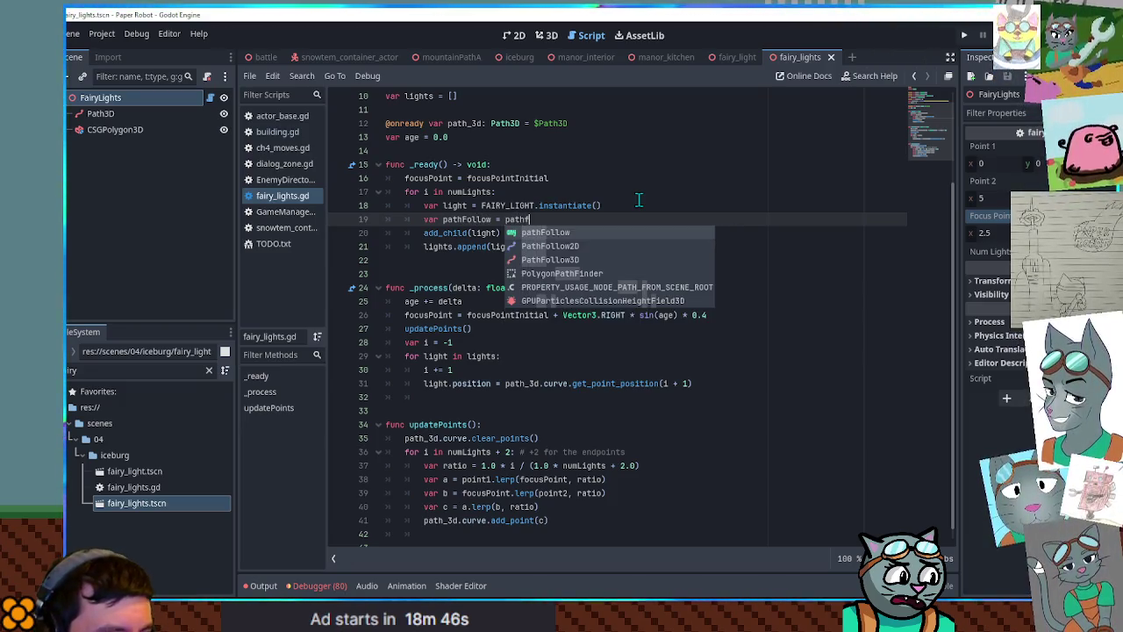
key(Down)
key(Return)
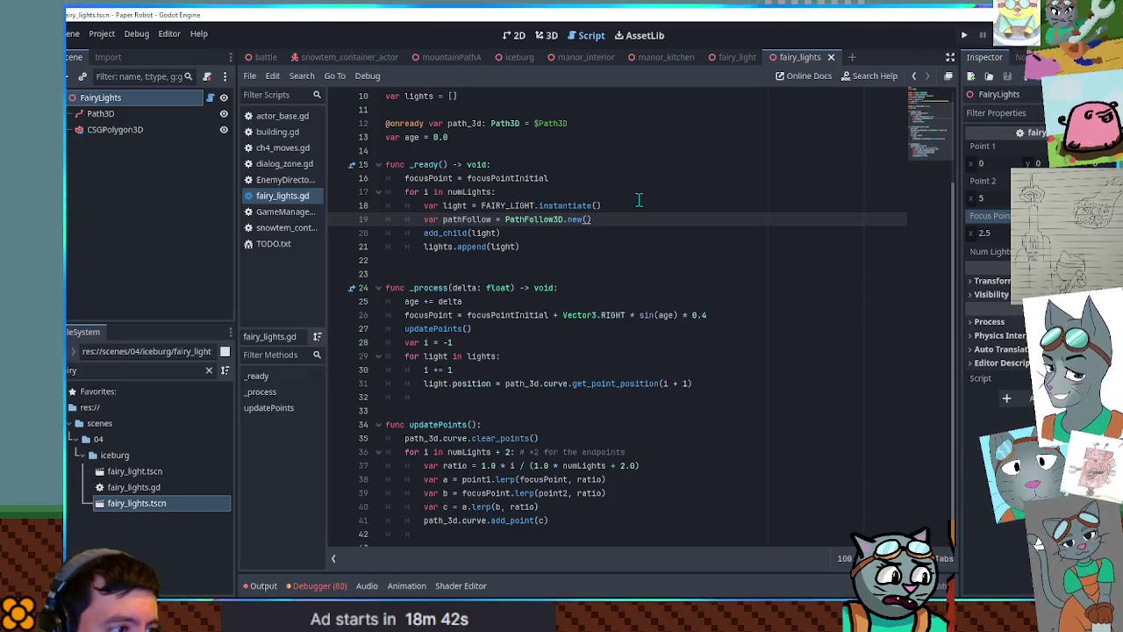
Parent each light to pathFollow, add pathFollow as a child, and append pathFollow to lights
click(484, 233)
key(ctrl+shift+d)
double_click(445, 220)
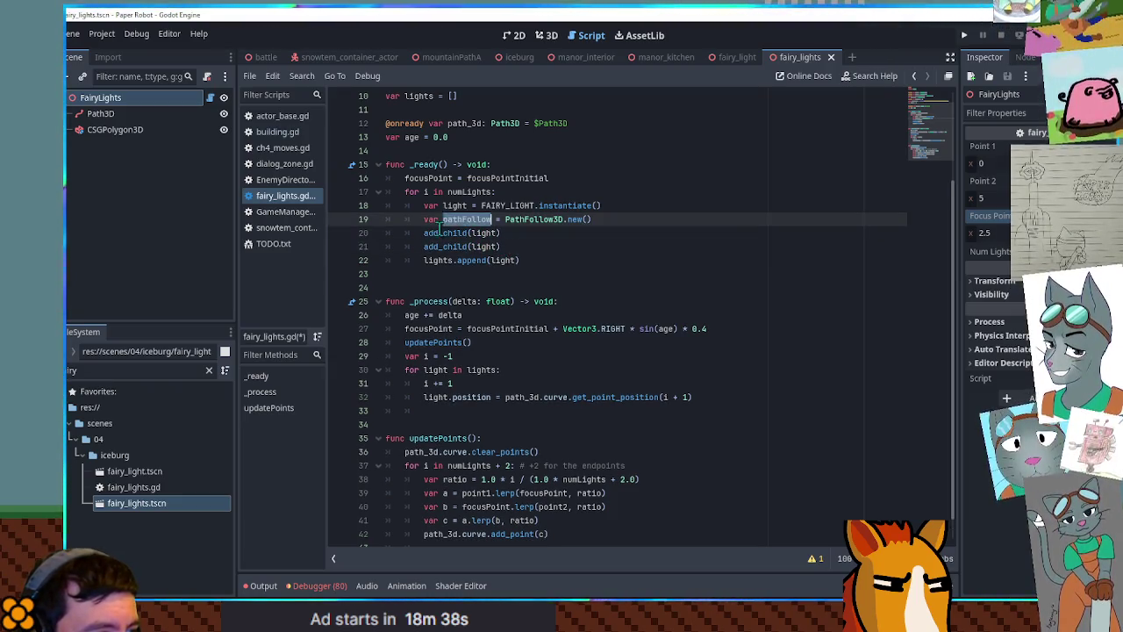
middle_click(423, 232)
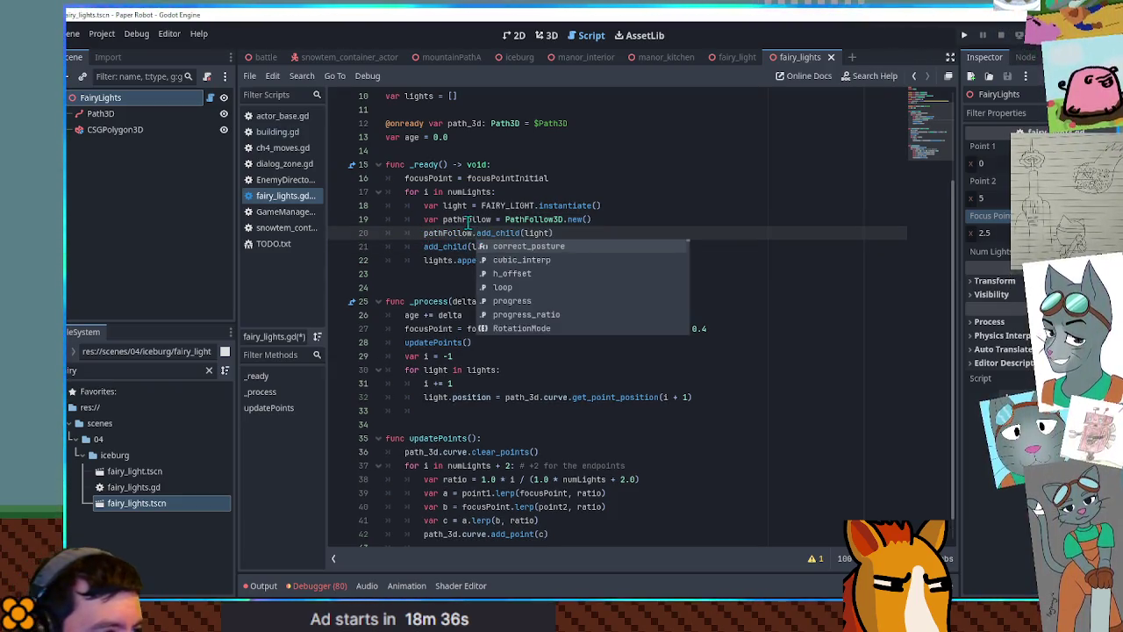
double_click(481, 247)
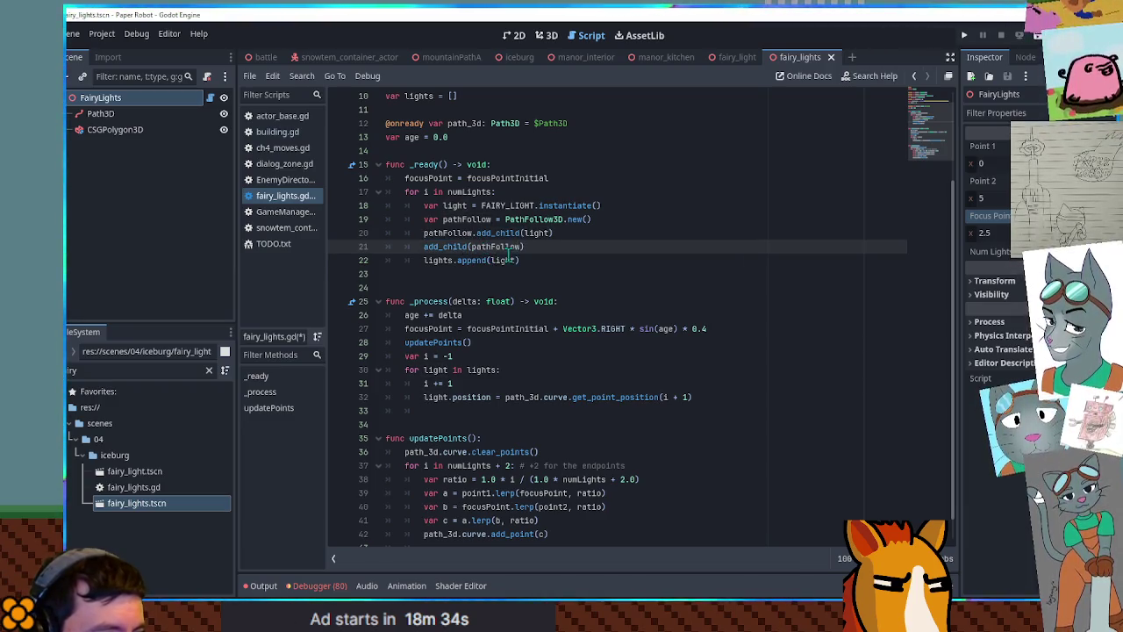
double_click(503, 260)
text(pathFollow)
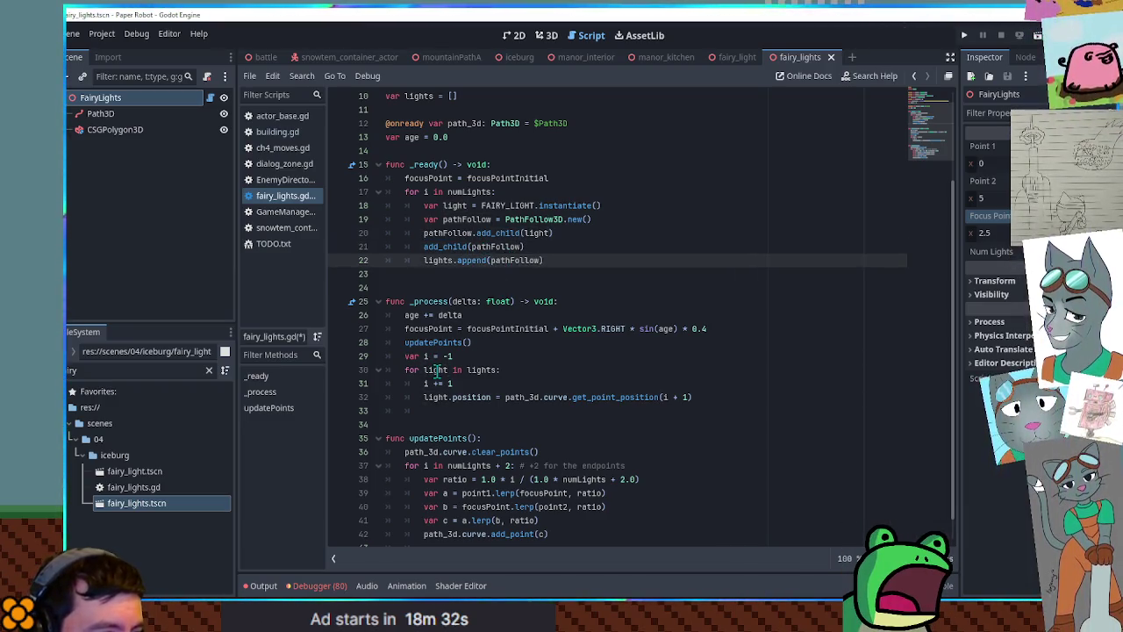
double_click(436, 370)
text(pathFollow)
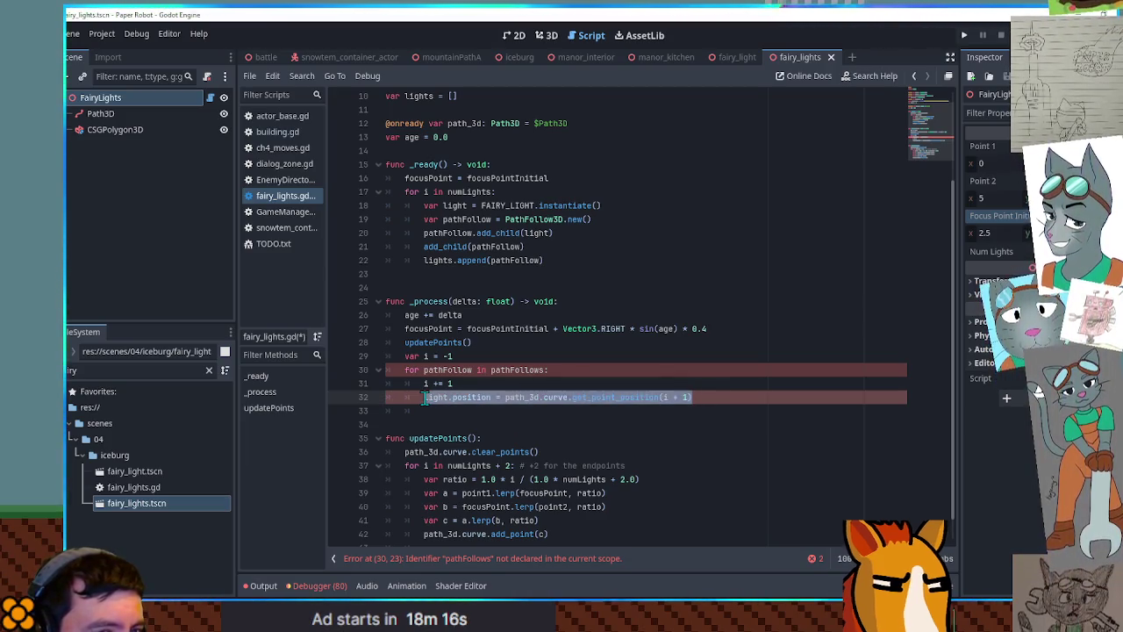
Set pathFollow.progress_ratio to 1.0 * i / (1.0 * numLights + 2.0) and save the script
drag(405, 370, 446, 396)
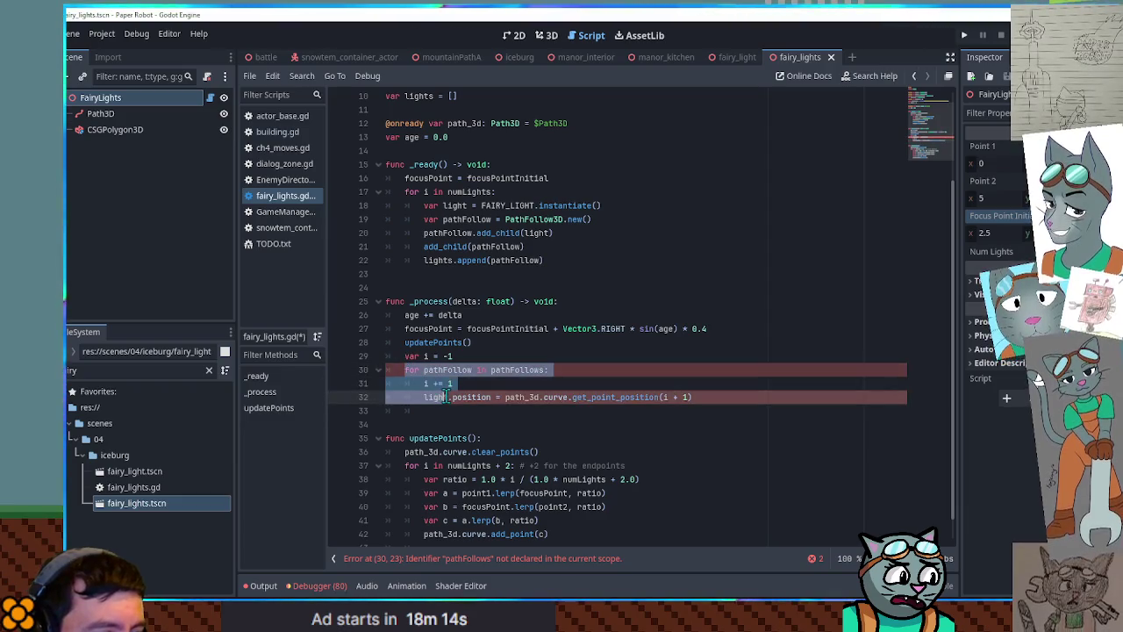
click(567, 261)
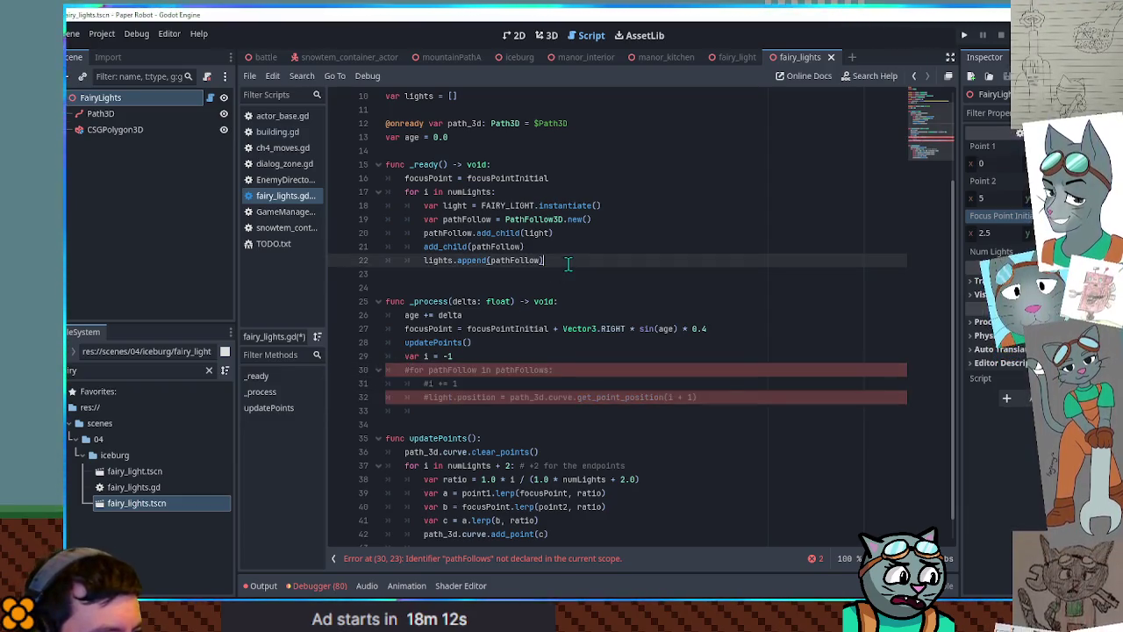
click(497, 233)
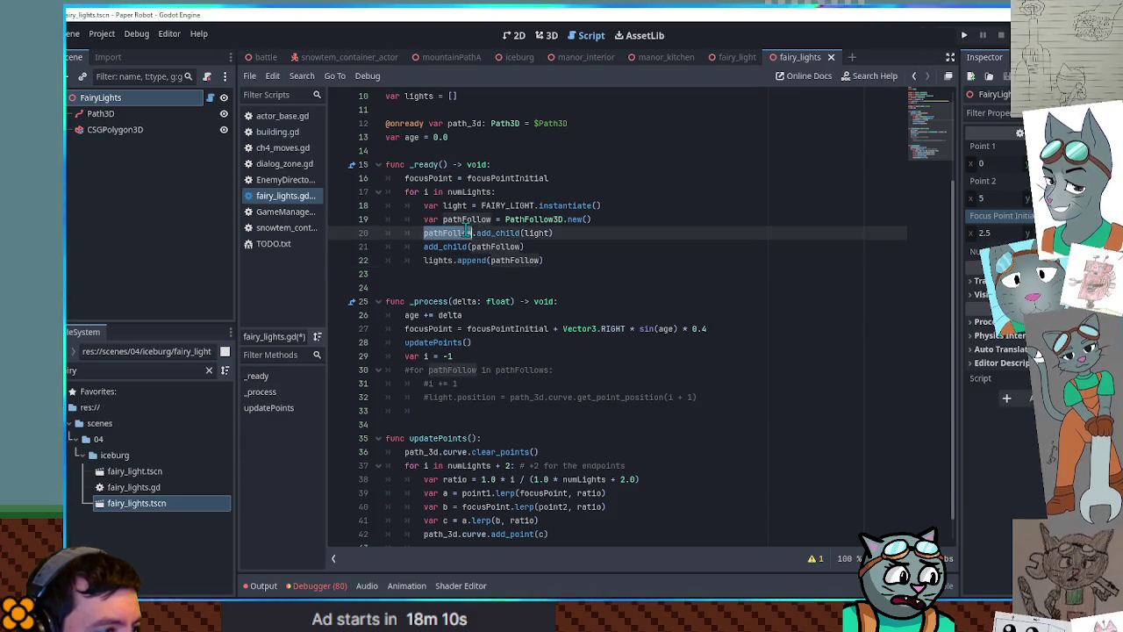
click(594, 232)
key(Return)
text(pathFollow.ratio)
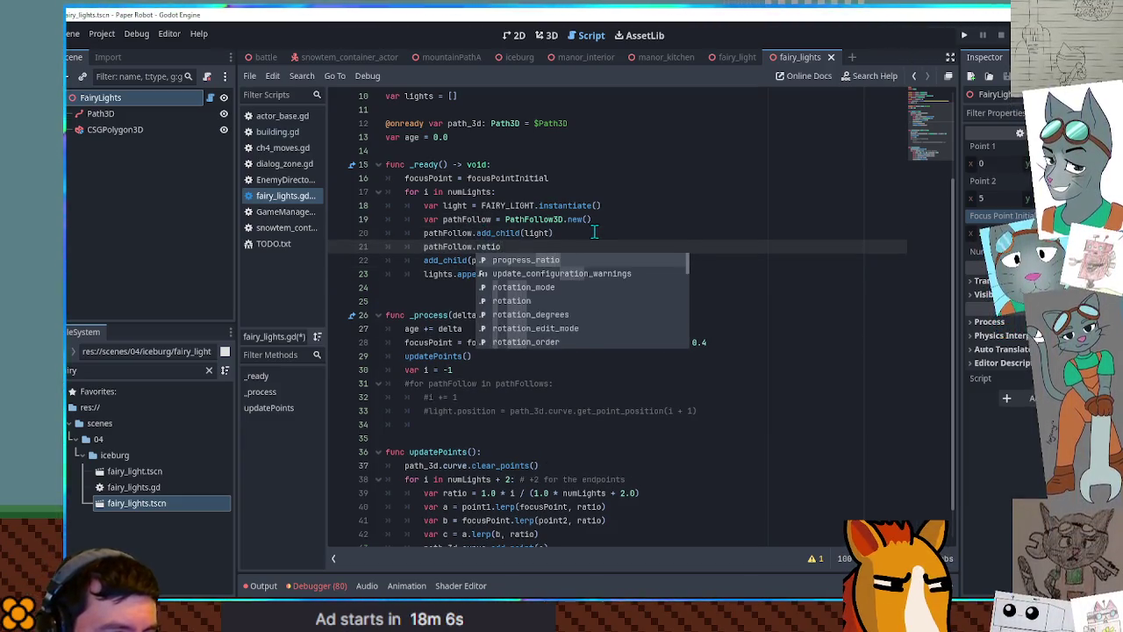
key(Return)
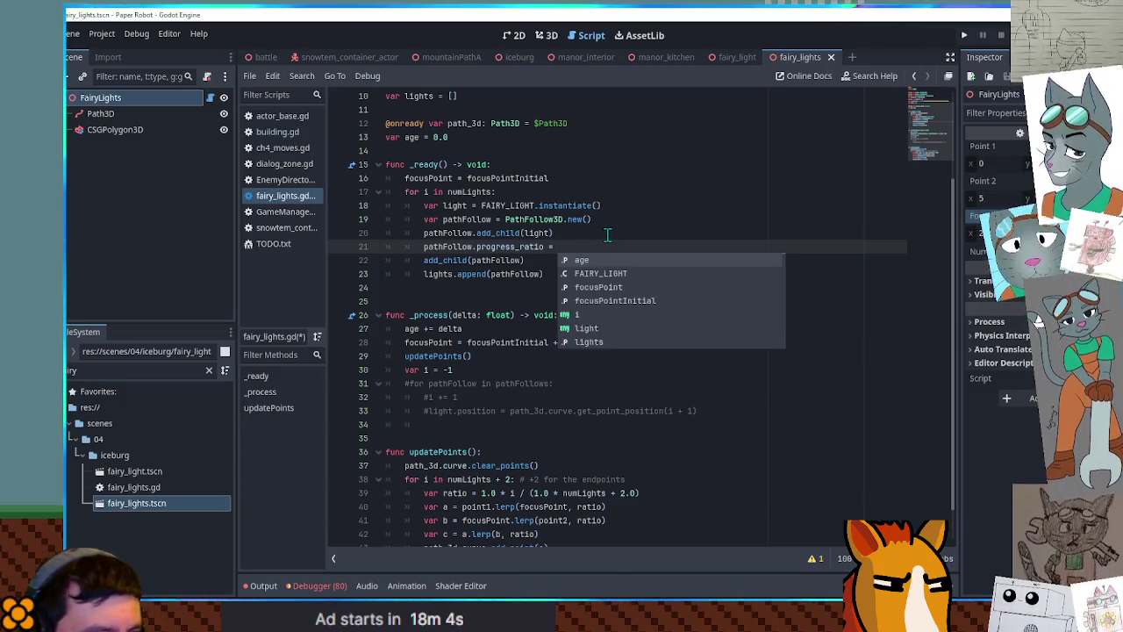
scroll(602, 239, up, 1)
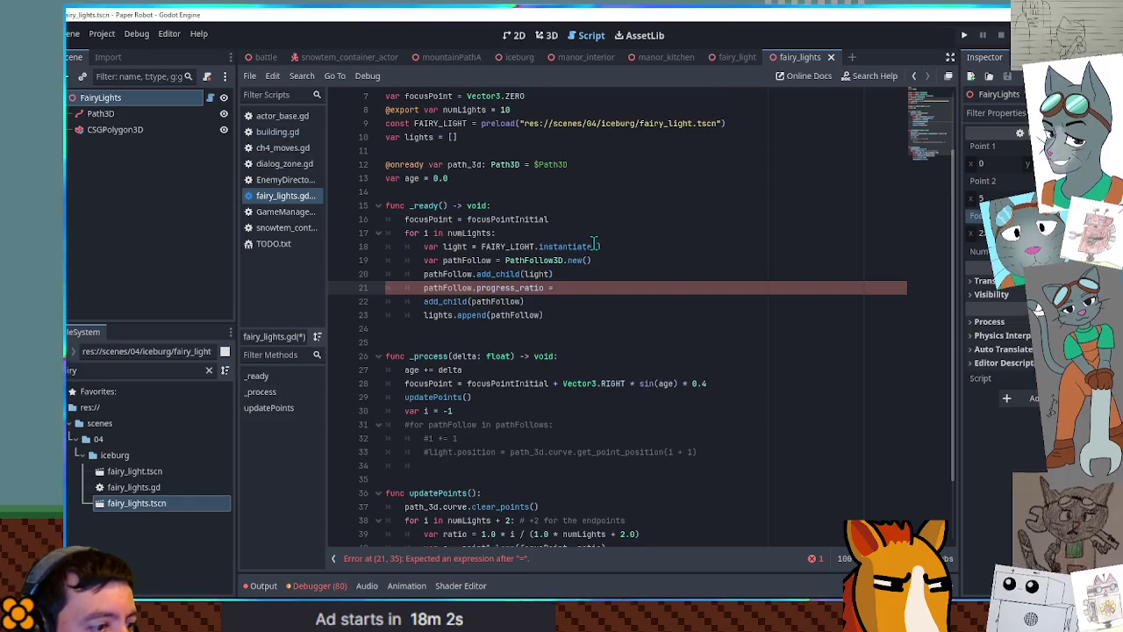
scroll(485, 411, down, 2)
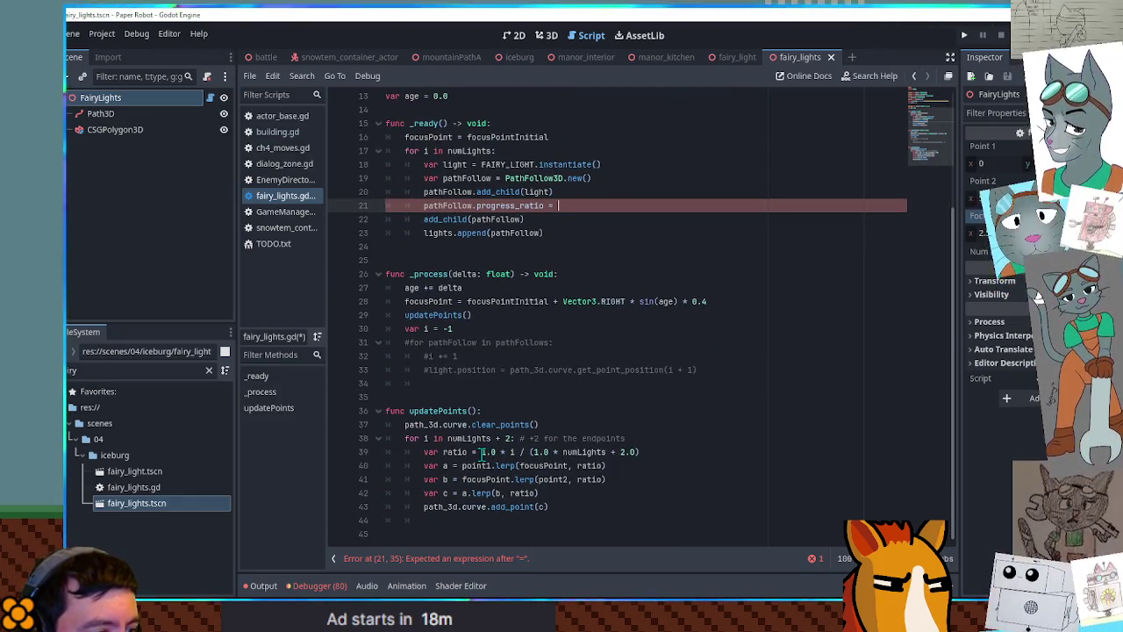
drag(481, 454, 666, 452)
key(ctrl+c)
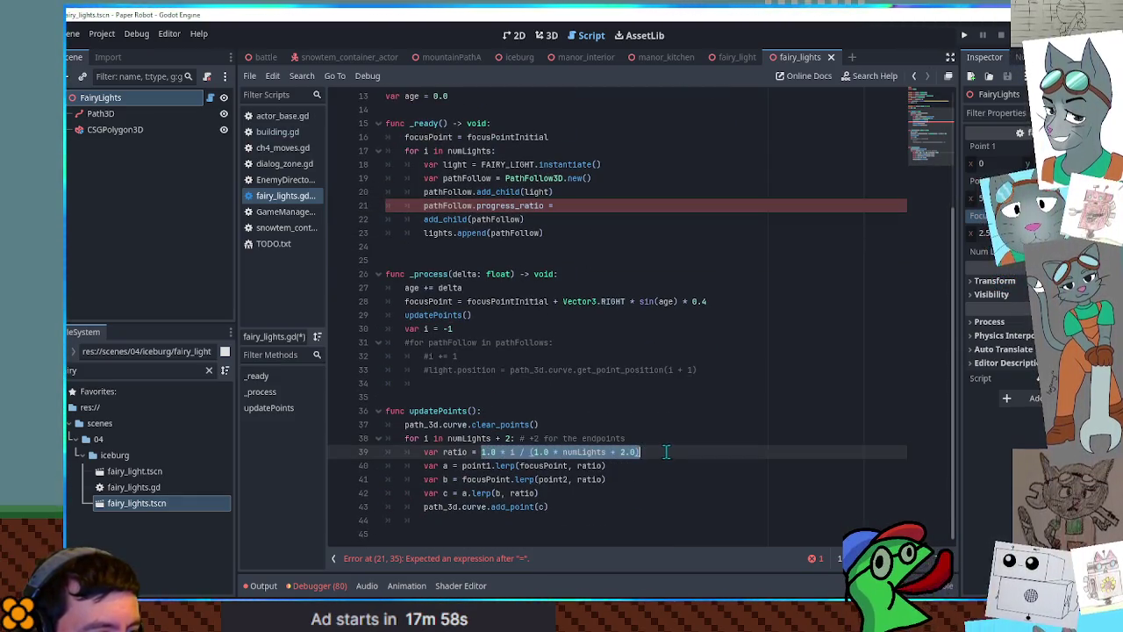
click(590, 212)
key(ctrl+v)
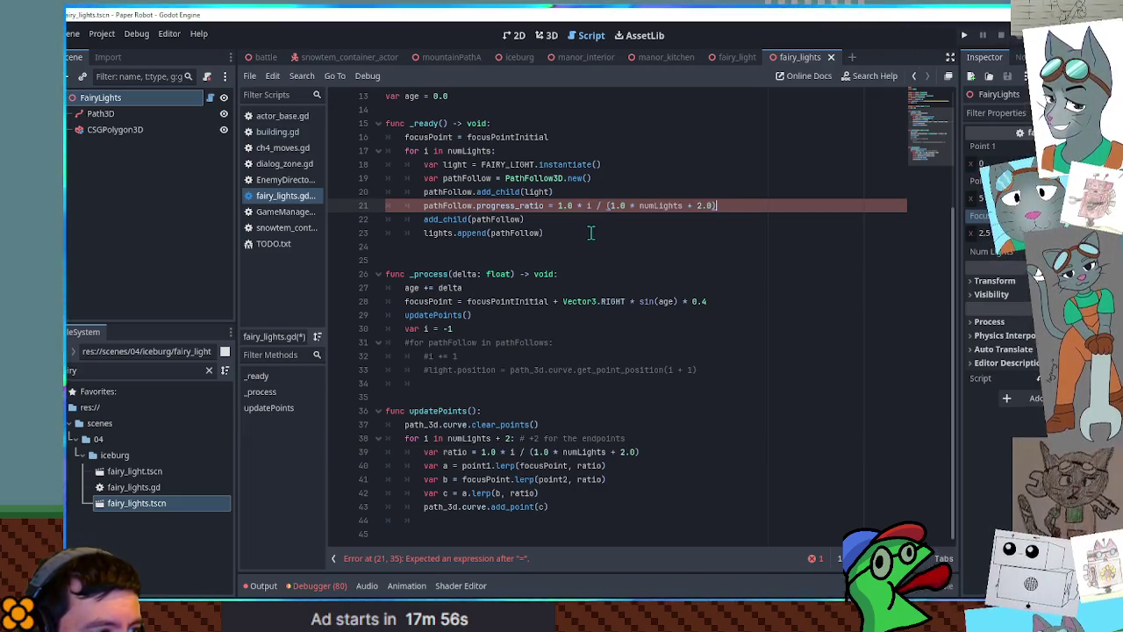
key(ctrl+s)
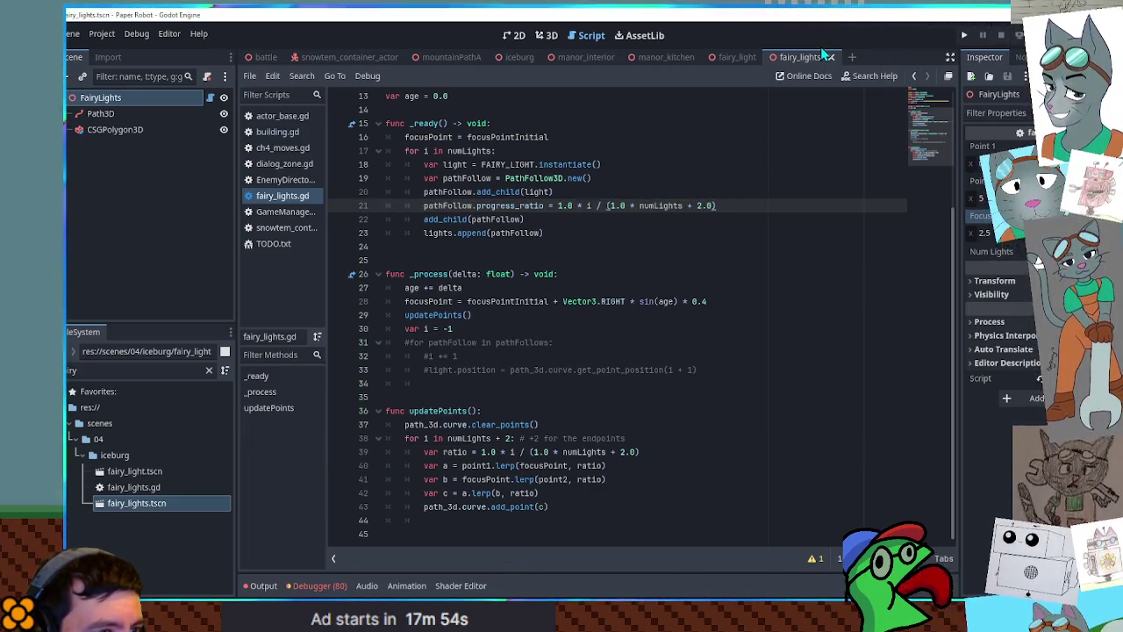
click(829, 56)
Reopen fairy_lights.tscn in 3D, orbit around the sagging path, then run the game with F6
click(150, 502)
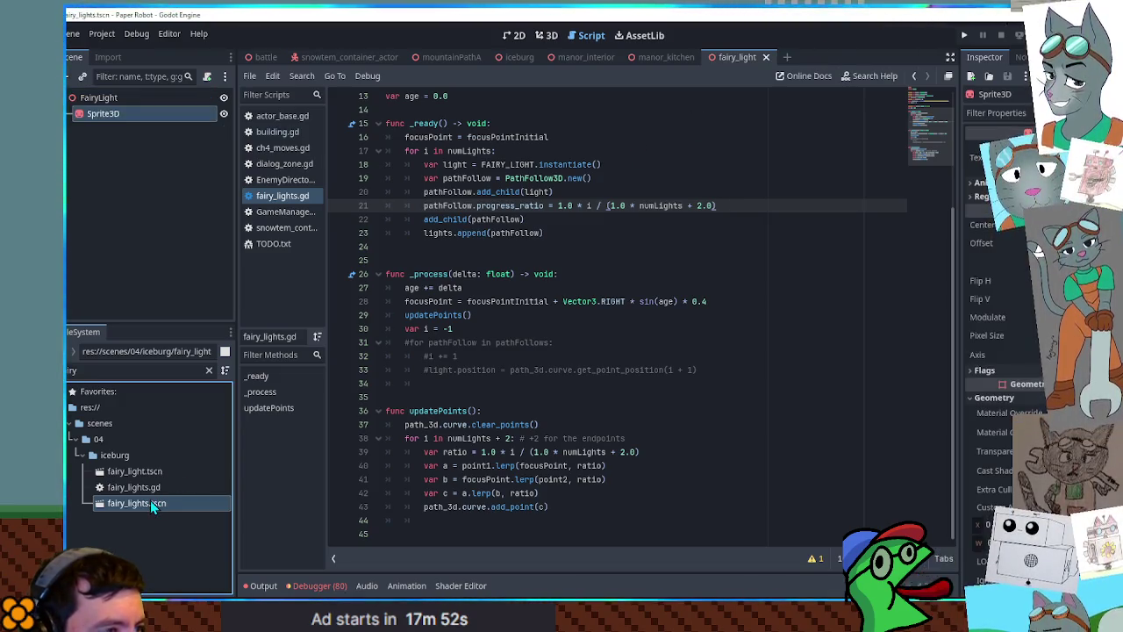
double_click(150, 502)
click(547, 35)
mouse_move(542, 211)
mouse_down()
mouse_move(527, 293)
mouse_move(607, 304)
mouse_move(494, 319)
mouse_move(579, 300)
mouse_move(452, 300)
mouse_move(426, 314)
mouse_move(443, 302)
mouse_up()
scroll(478, 321, up, 3)
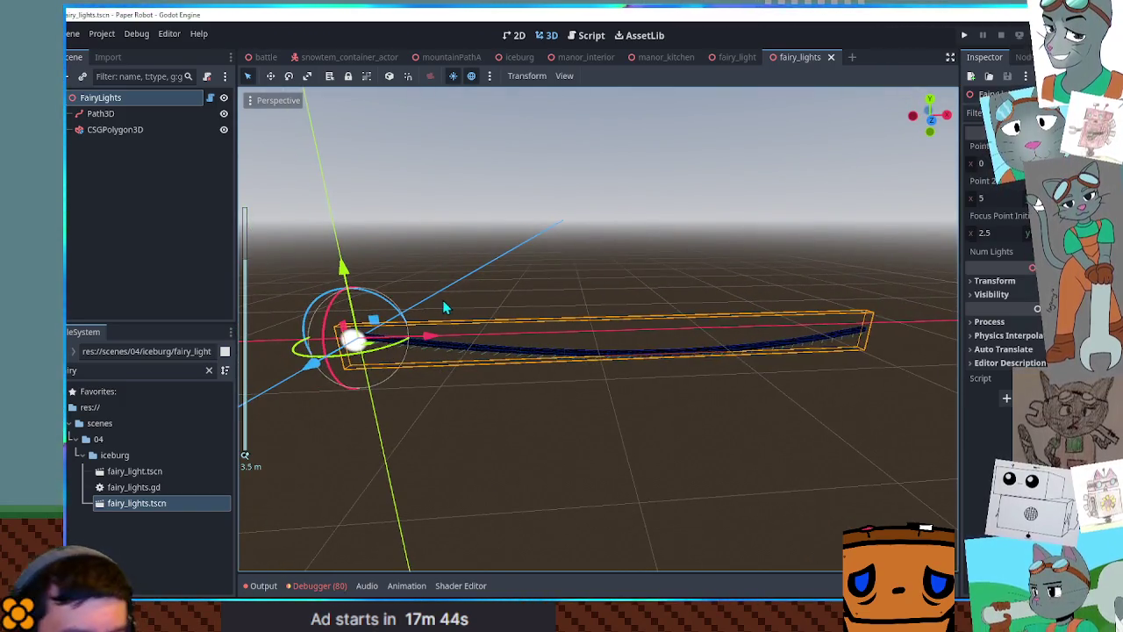
key(F6)
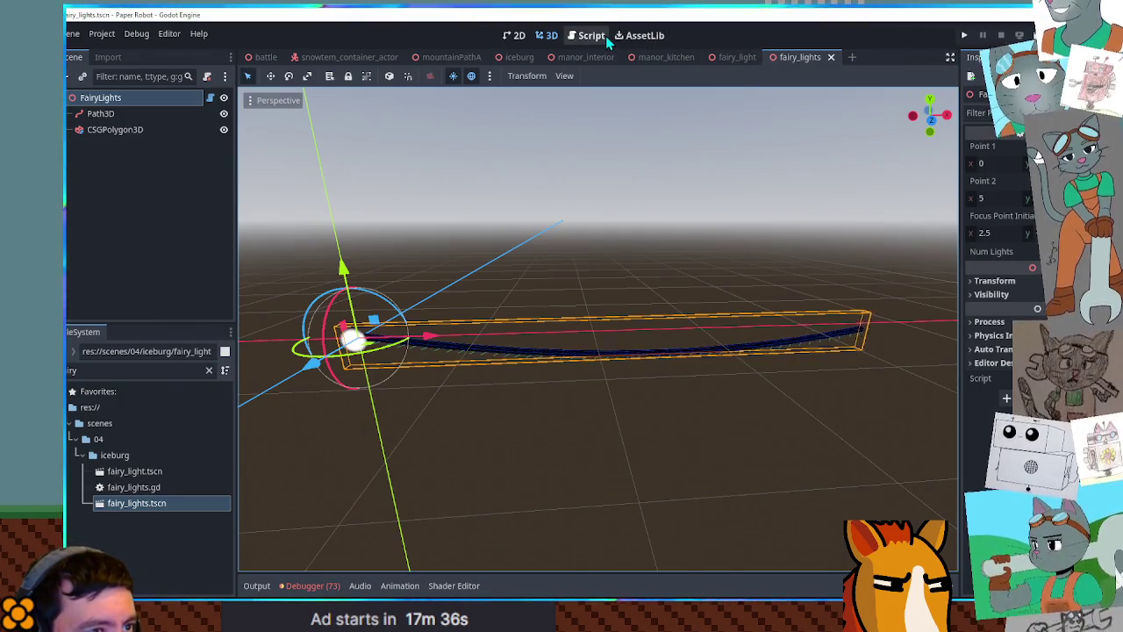
key(F6)
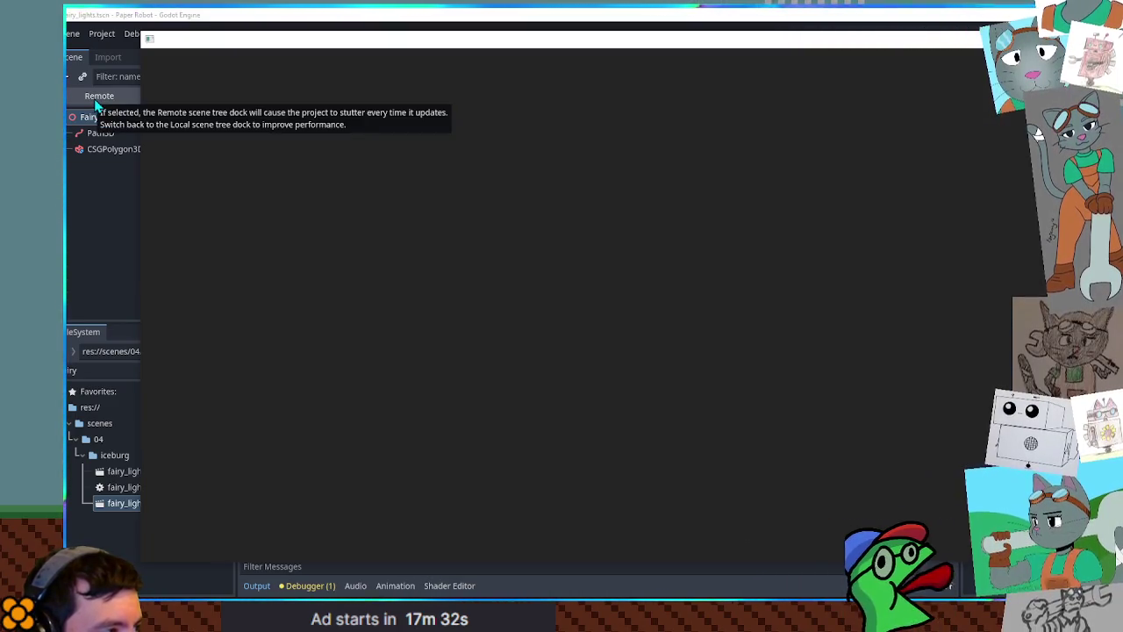
click(96, 99)
scroll(96, 170, down, 5)
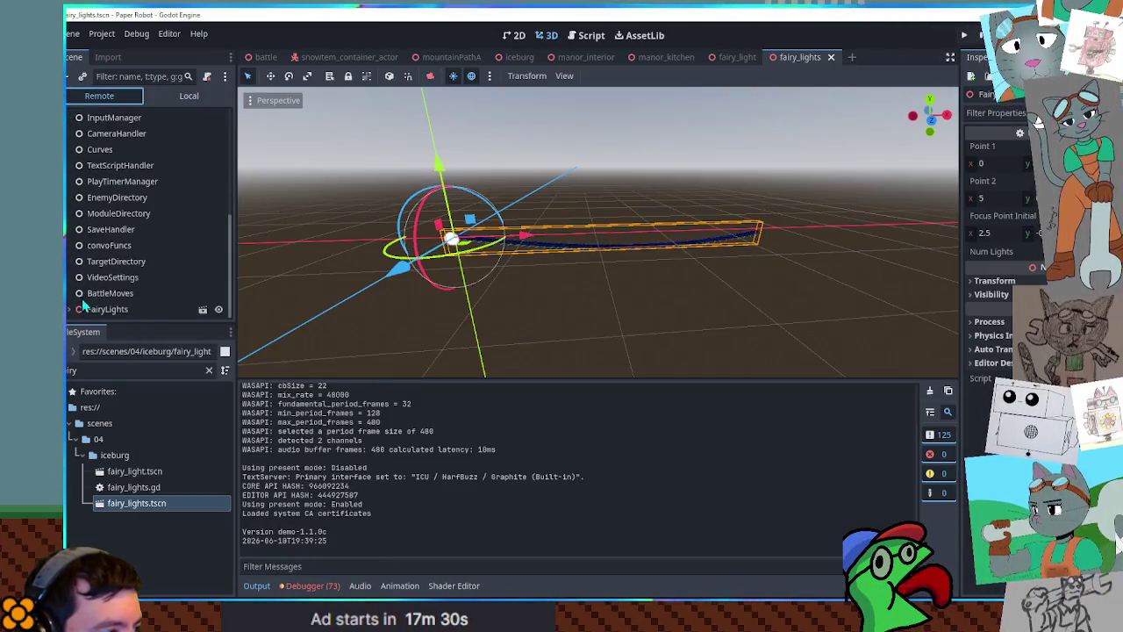
scroll(105, 247, down, 3)
scroll(98, 225, down, 2)
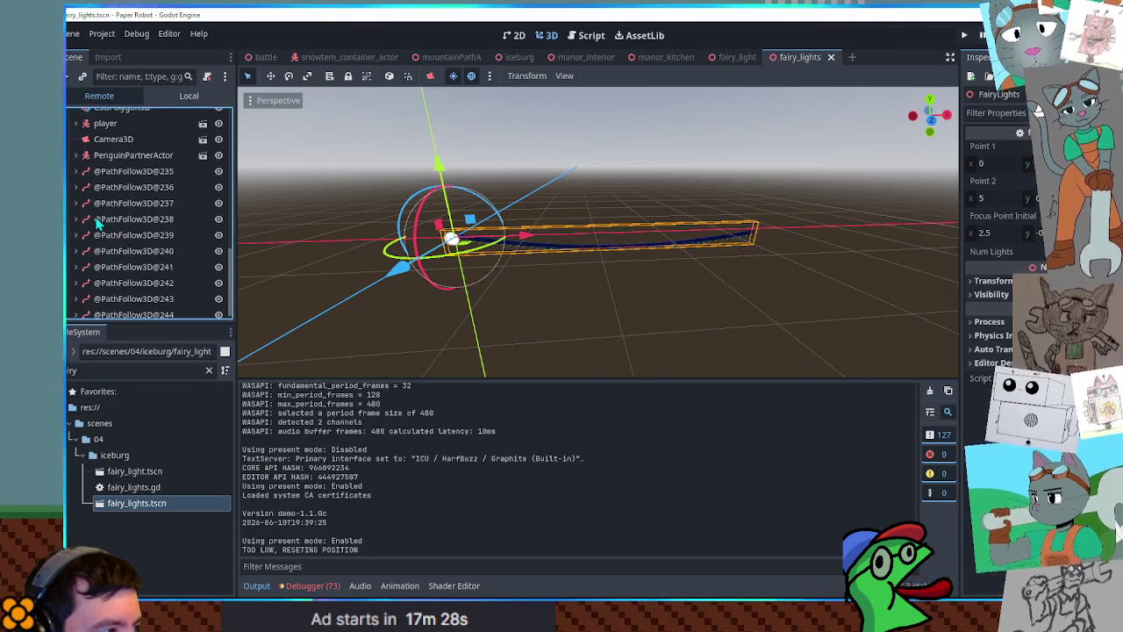
scroll(114, 184, up, 3)
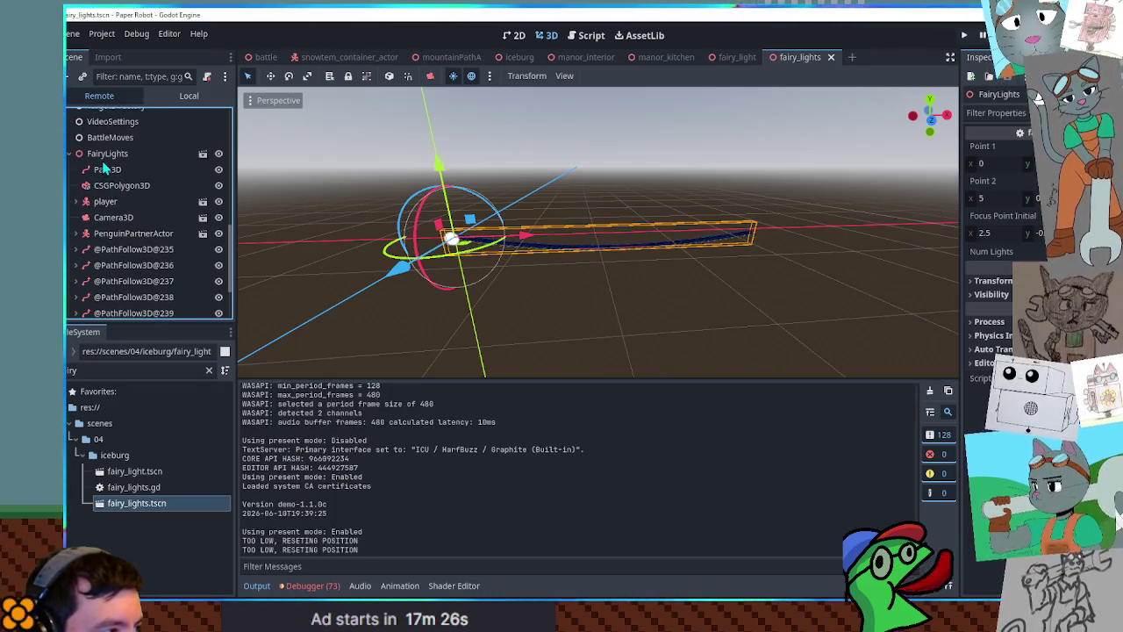
scroll(106, 240, down, 3)
click(76, 171)
click(118, 187)
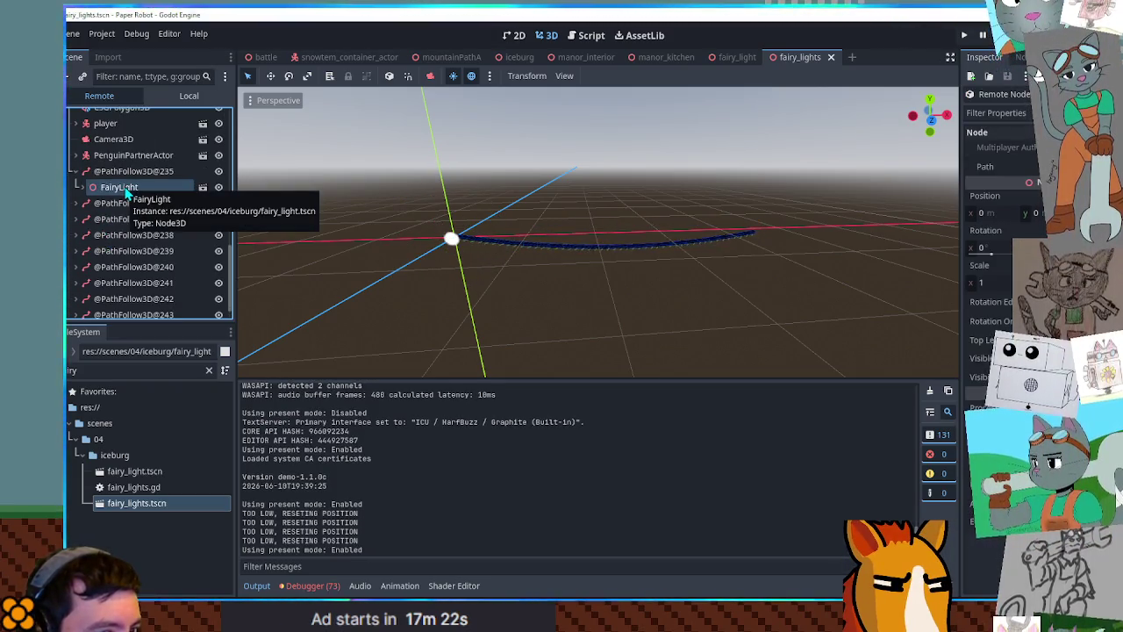
click(104, 176)
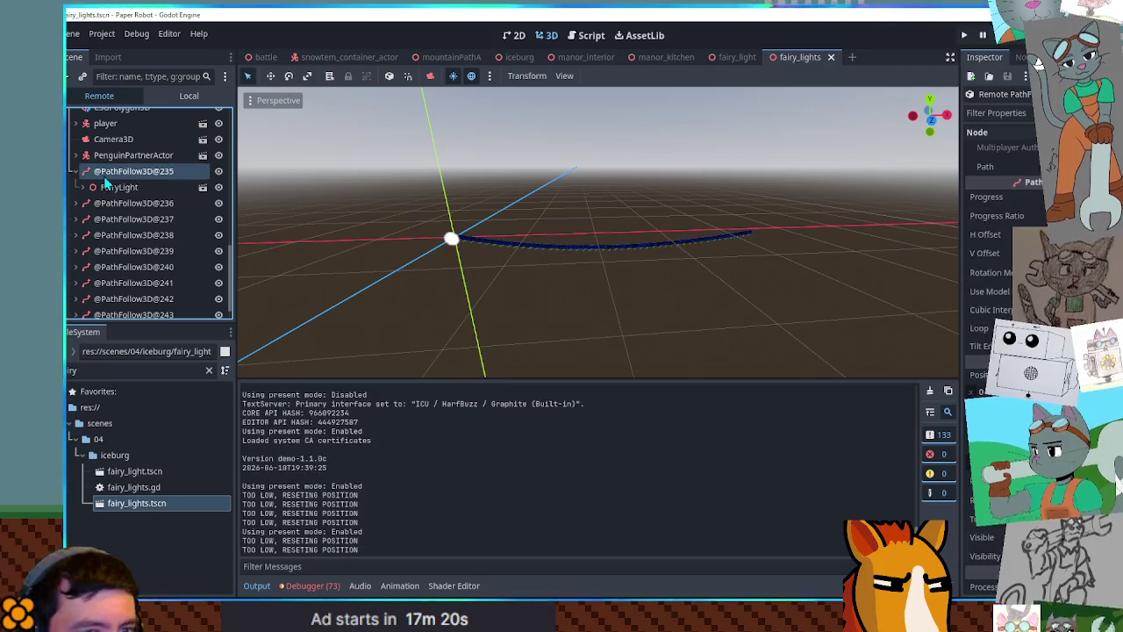
click(126, 201)
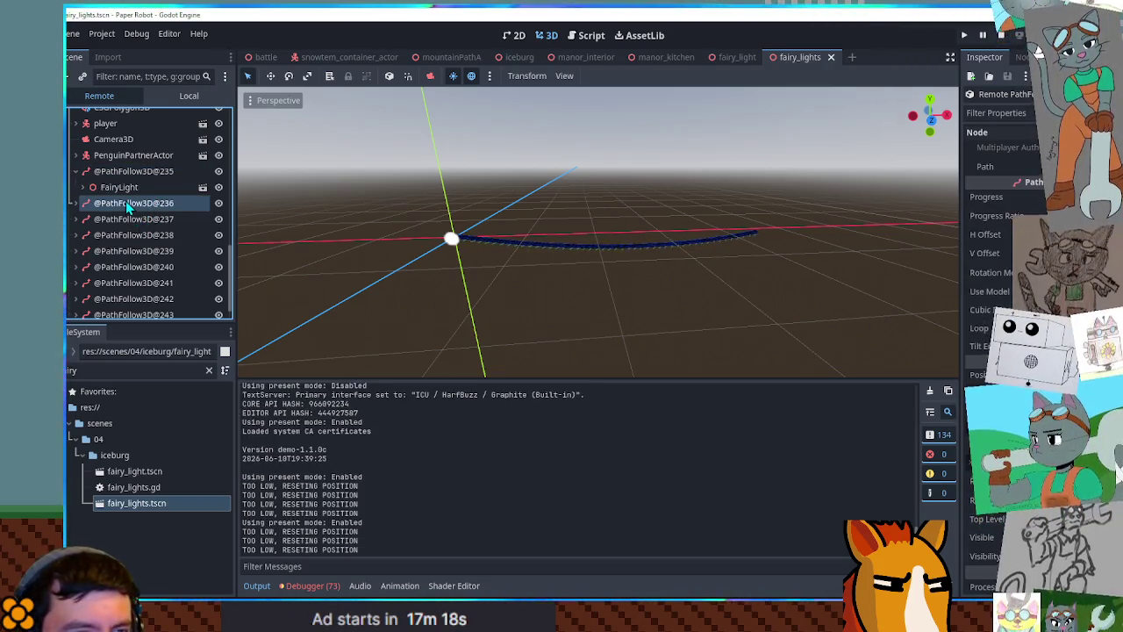
key(Down)
key(Down)
key(Down)
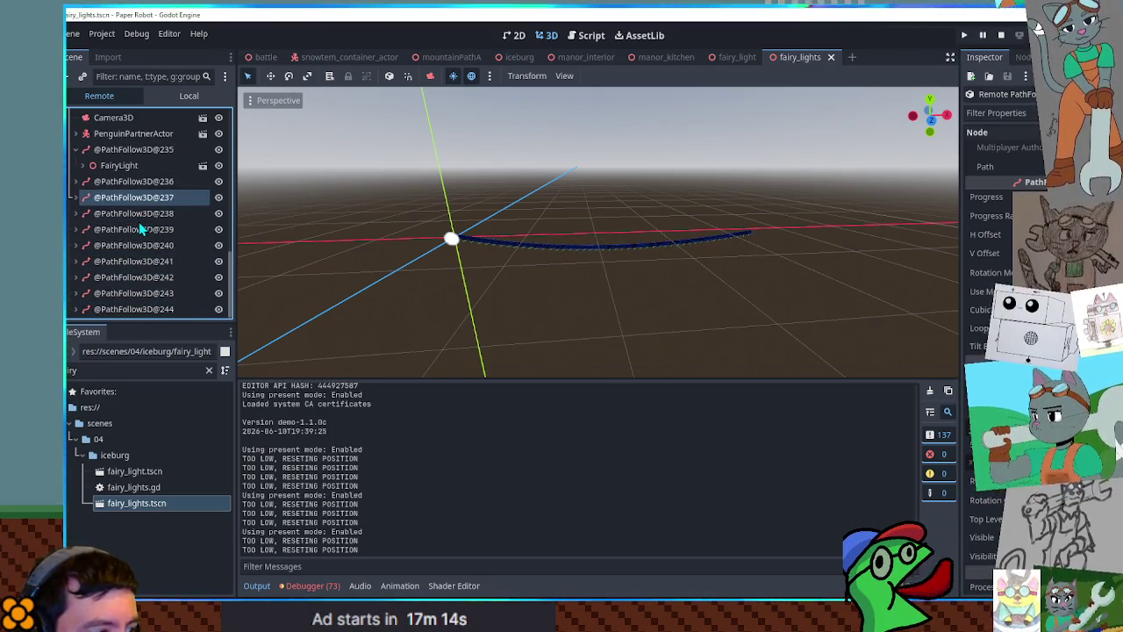
middle_click(800, 59)
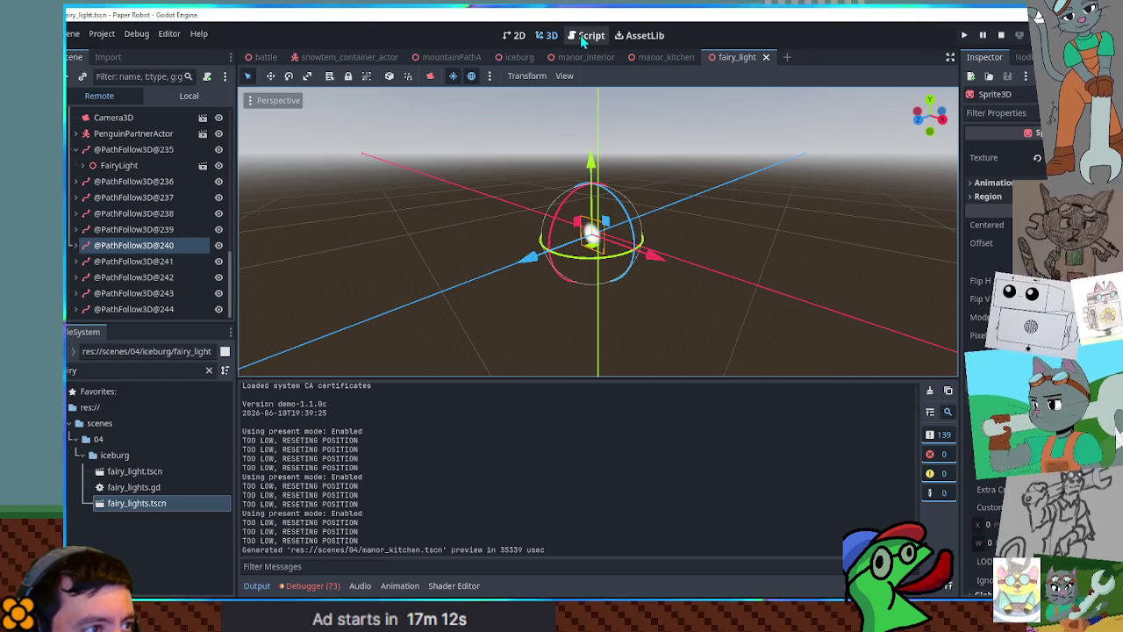
click(582, 36)
Copy the progress_ratio assignment from line 21 into the _process loop
click(1005, 35)
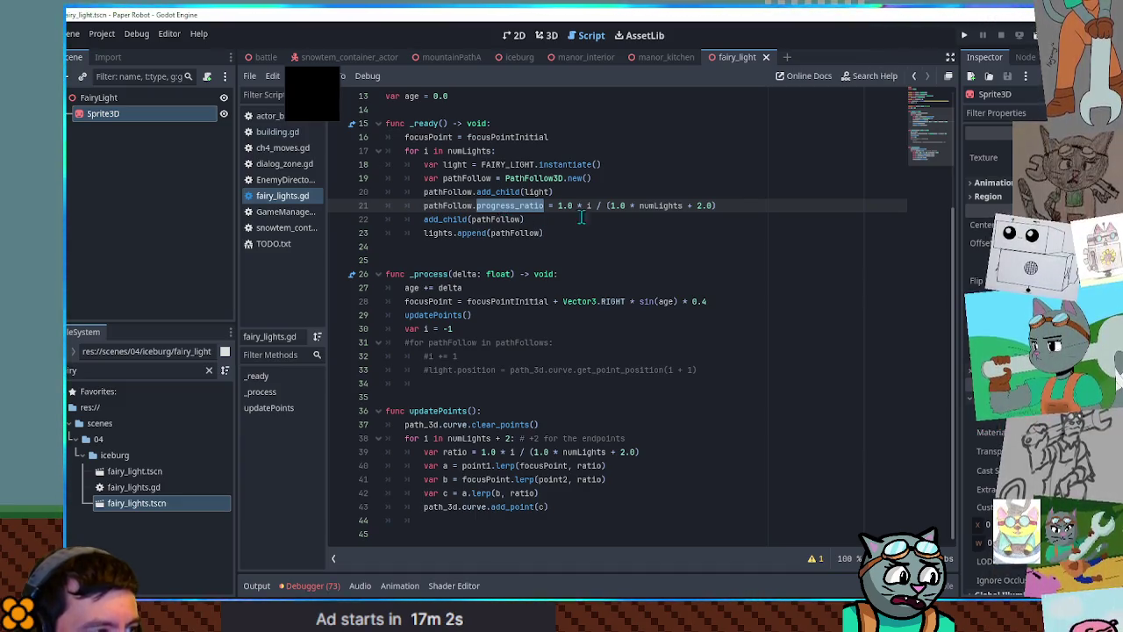
drag(742, 205, 743, 195)
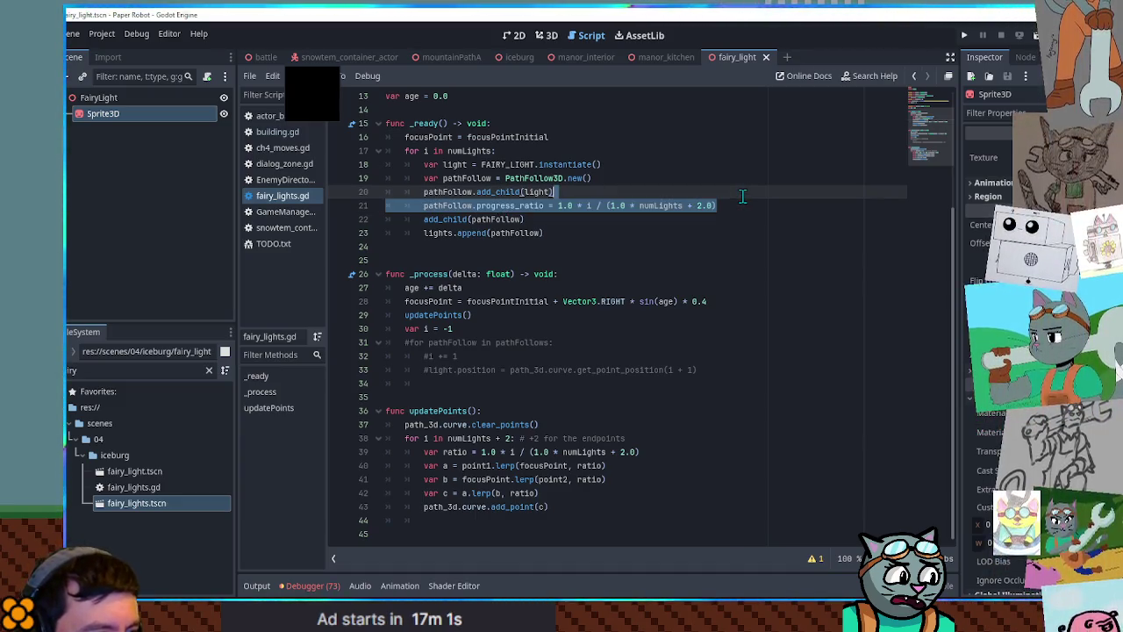
key(ctrl+c)
click(693, 369)
key(ctrl+v)
Uncomment the for loop and i += 1, making it iterate over lights instead of pathFollows
click(412, 345)
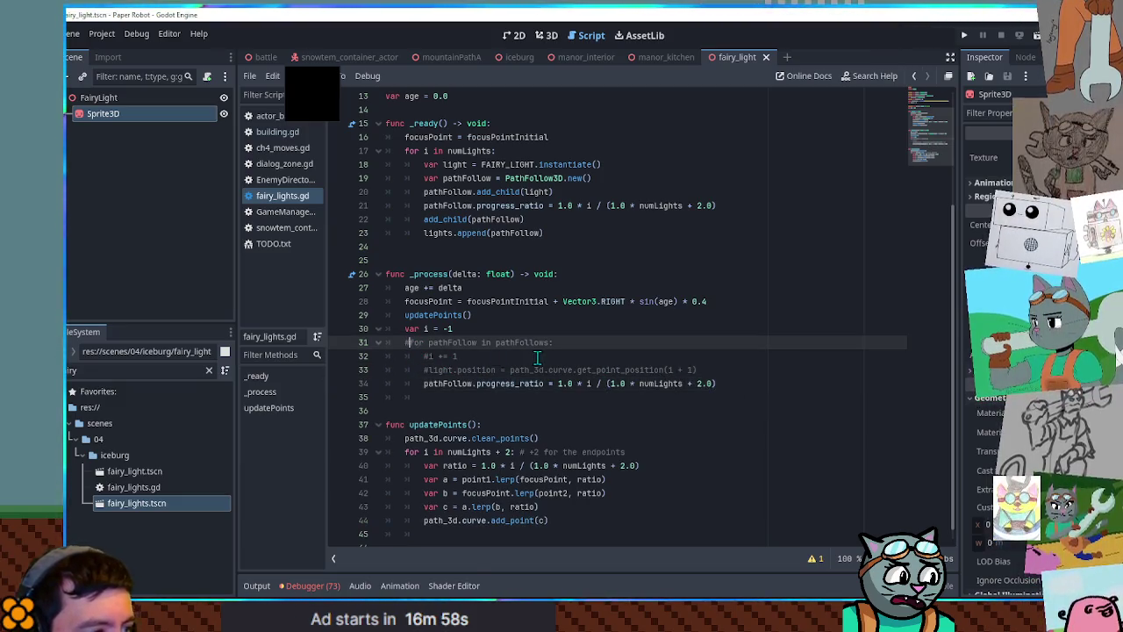
key(BackSpace)
click(428, 357)
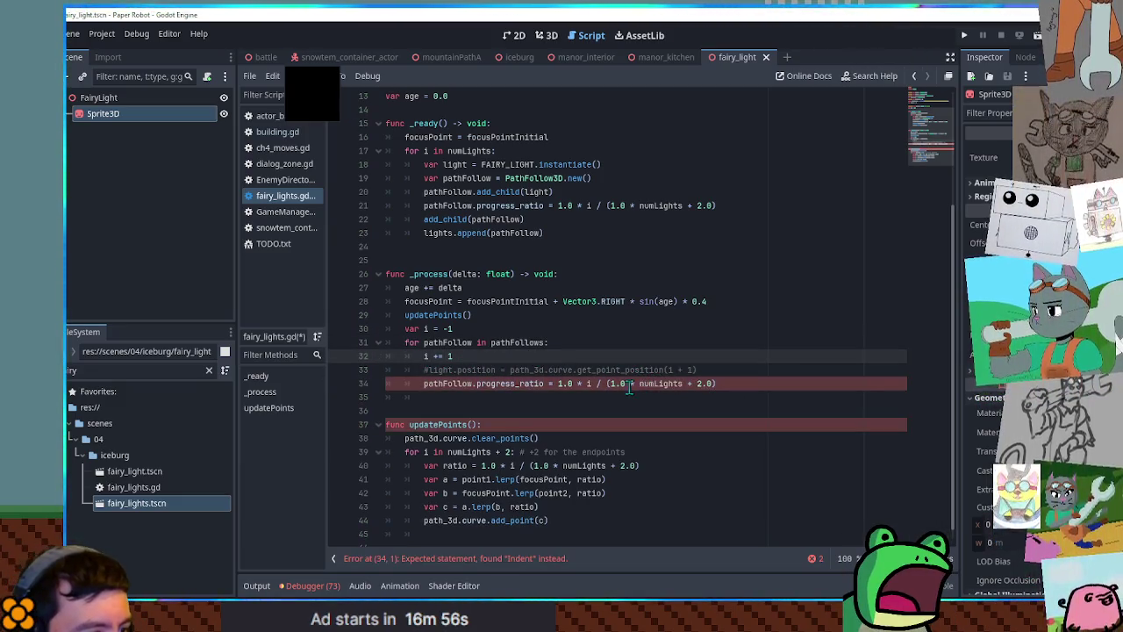
click(717, 360)
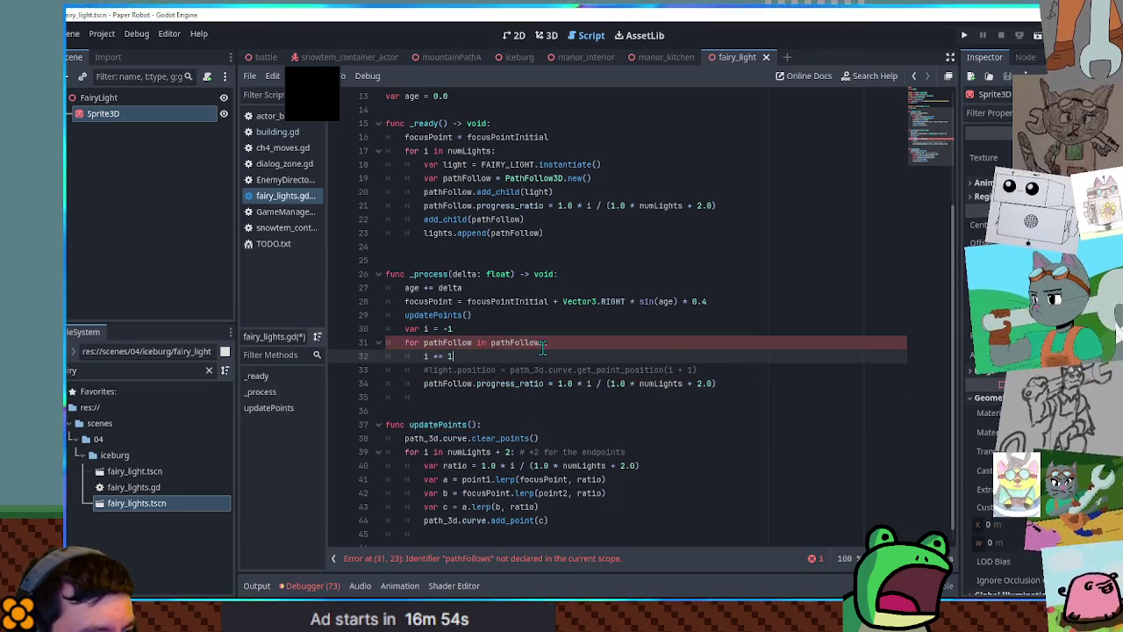
click(514, 347)
double_click(439, 233)
key(ctrl+c)
double_click(518, 342)
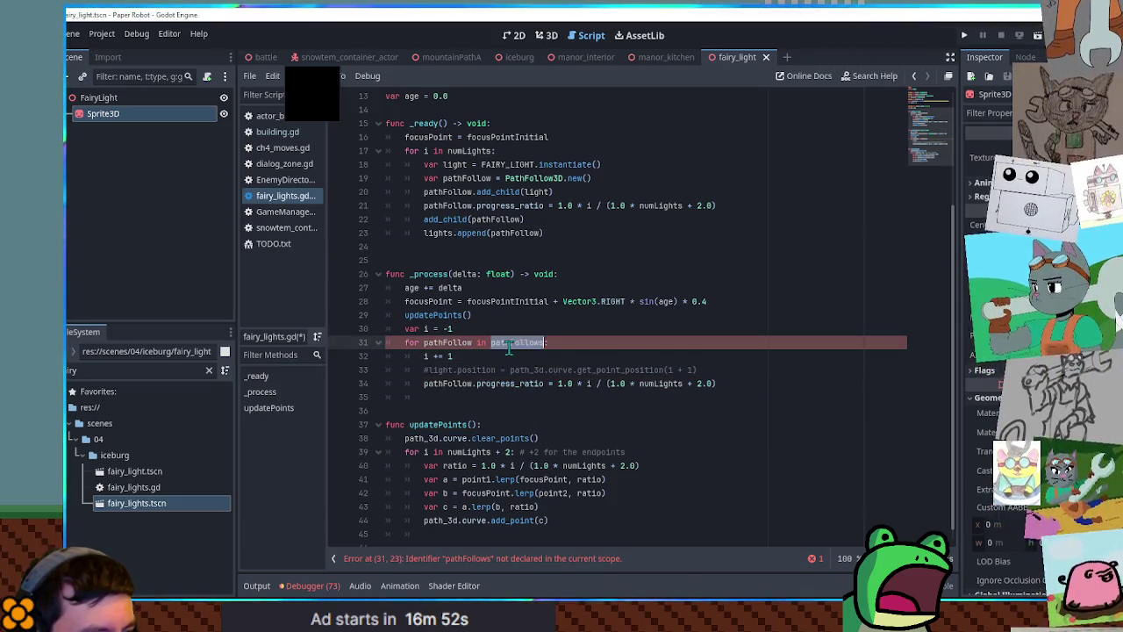
key(ctrl+v)
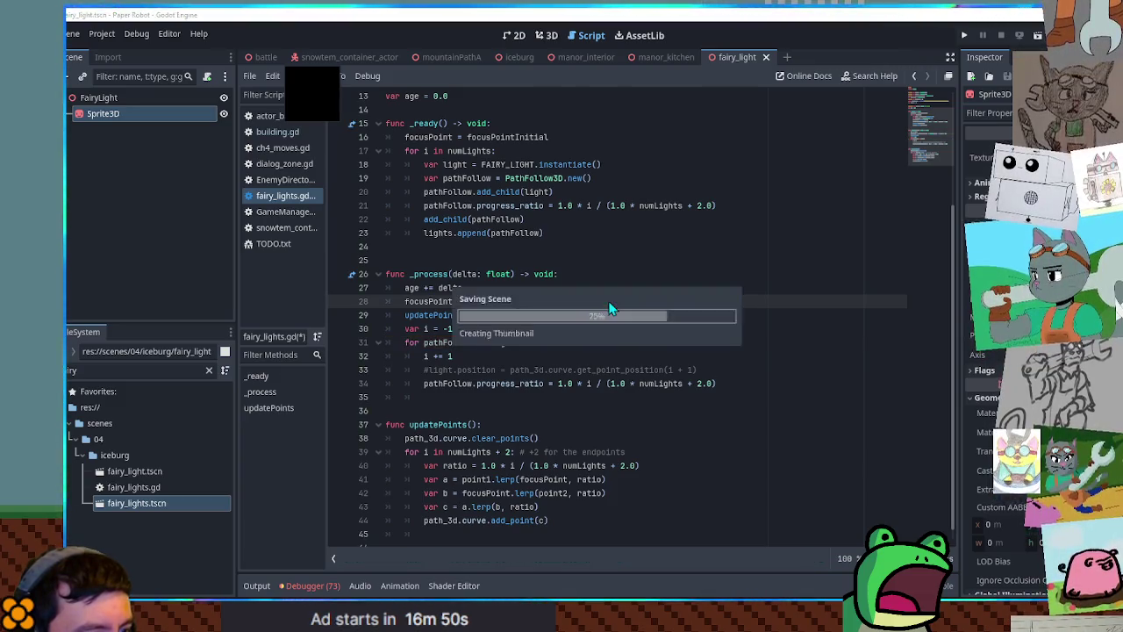
click(553, 35)
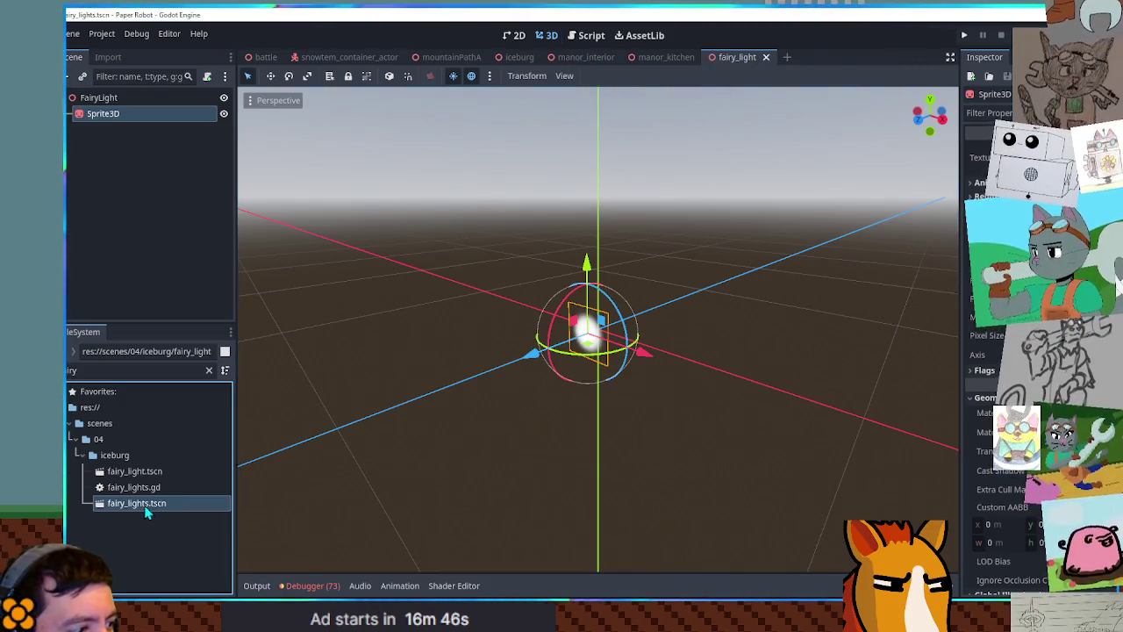
Filter the FileSystem for 'bur', open iceburg.tscn, and collapse its Buildings node
double_click(141, 504)
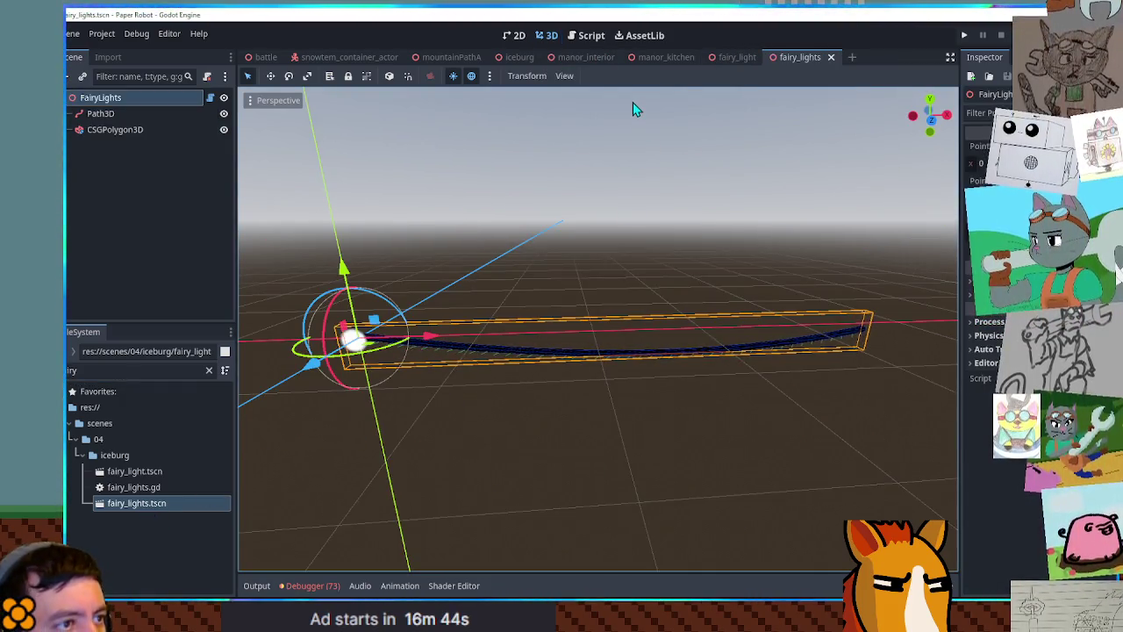
click(140, 370)
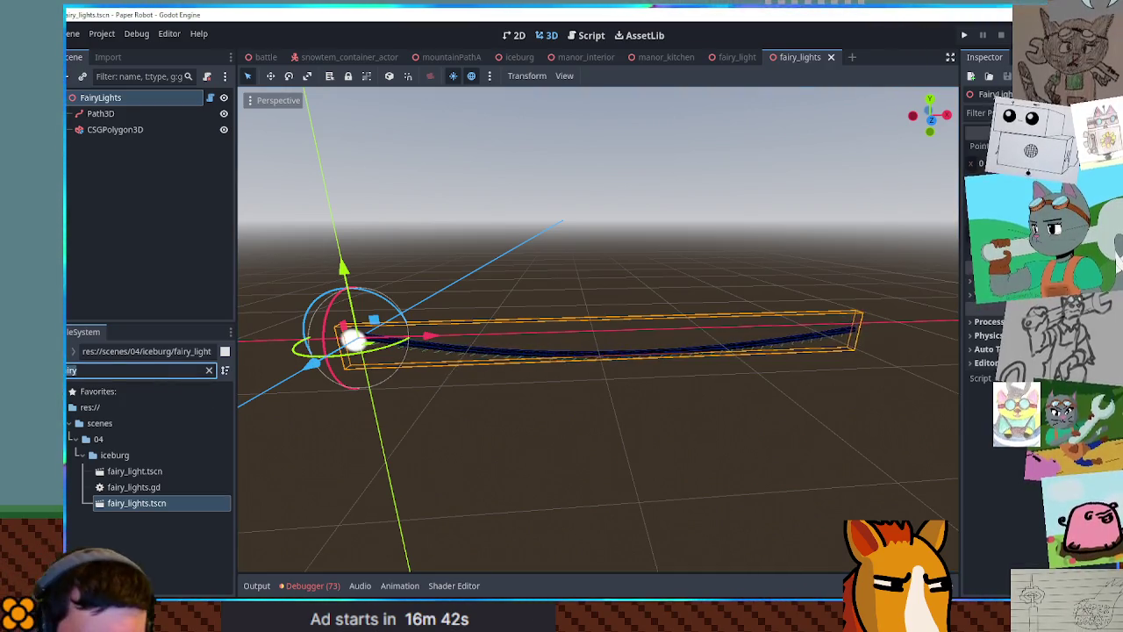
key(ctrl+a)
key(BackSpace)
text(bur)
click(112, 470)
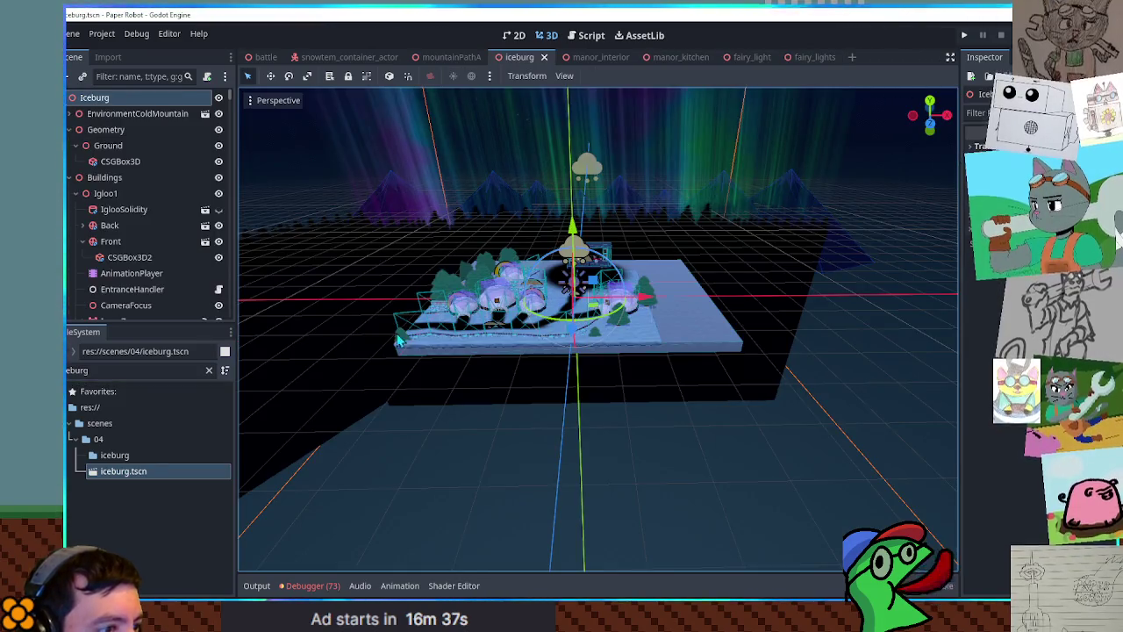
scroll(395, 323, up, 5)
scroll(169, 191, down, 2)
click(69, 122)
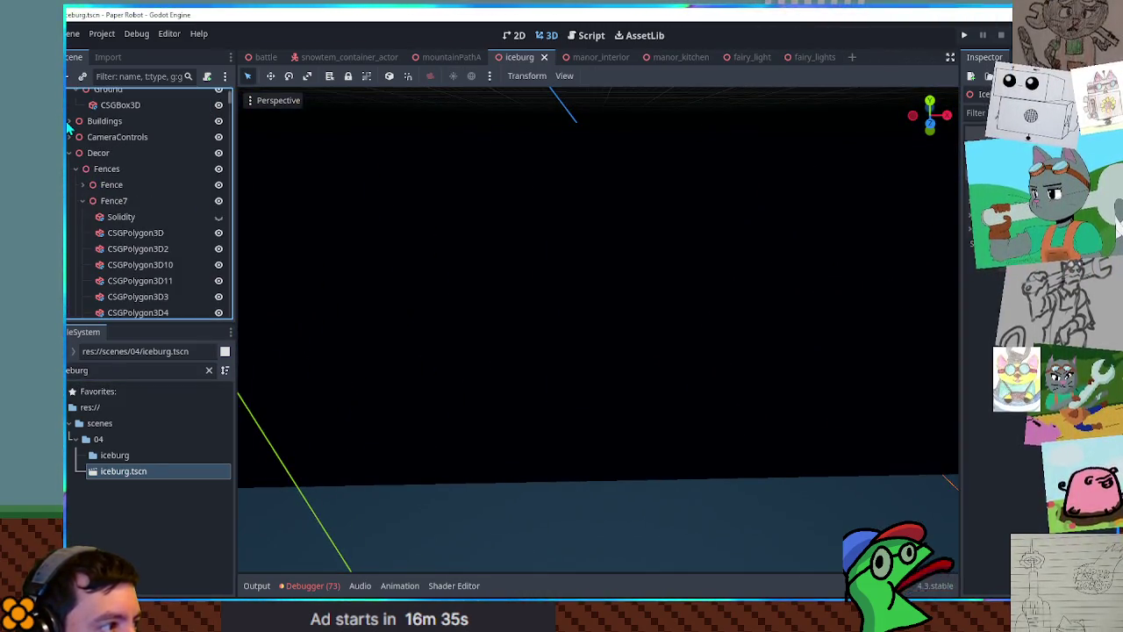
Add a Node3D child under Decor and name it FairyLights
click(97, 155)
key(ctrl+a)
text(node3d)
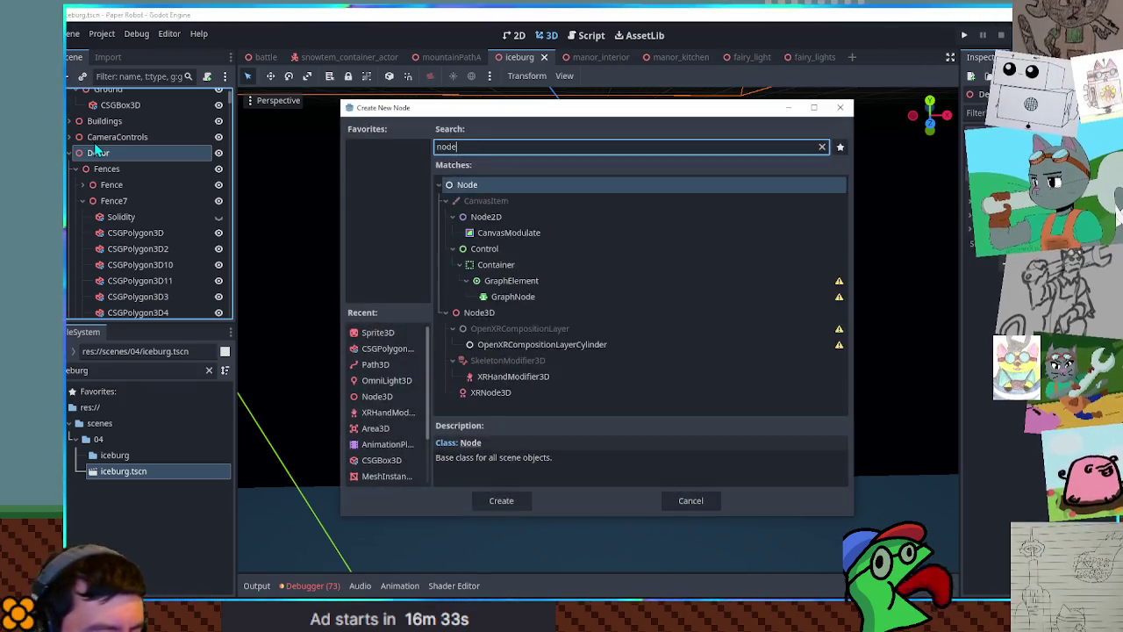
key(Return)
text(ryLights)
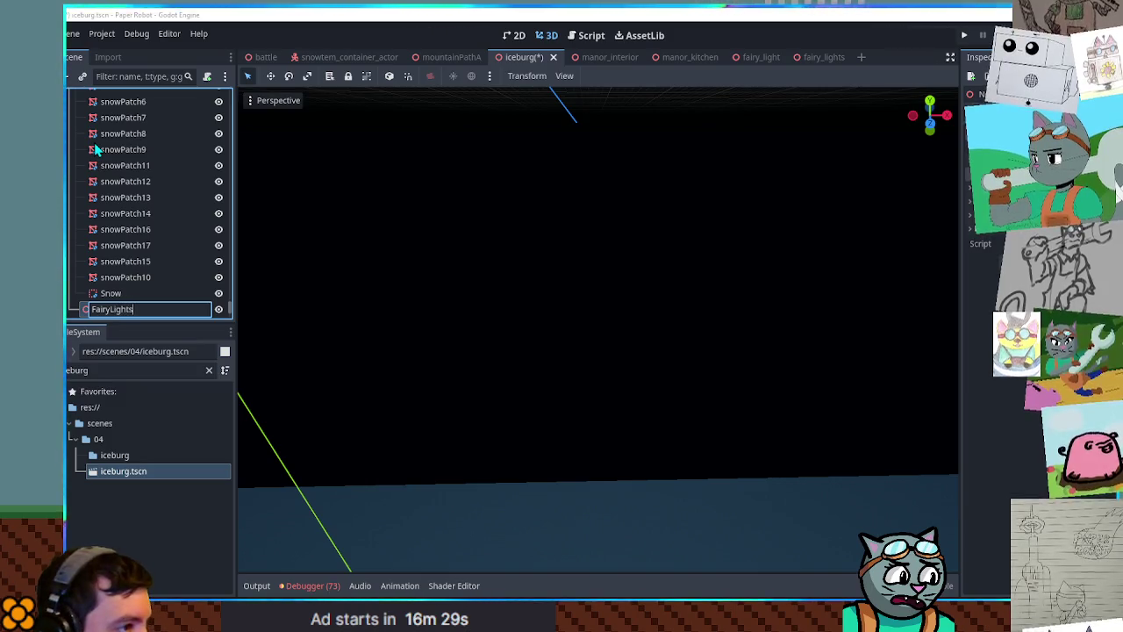
key(Escape)
Bring the igloos into close view in the 3D viewport
click(552, 39)
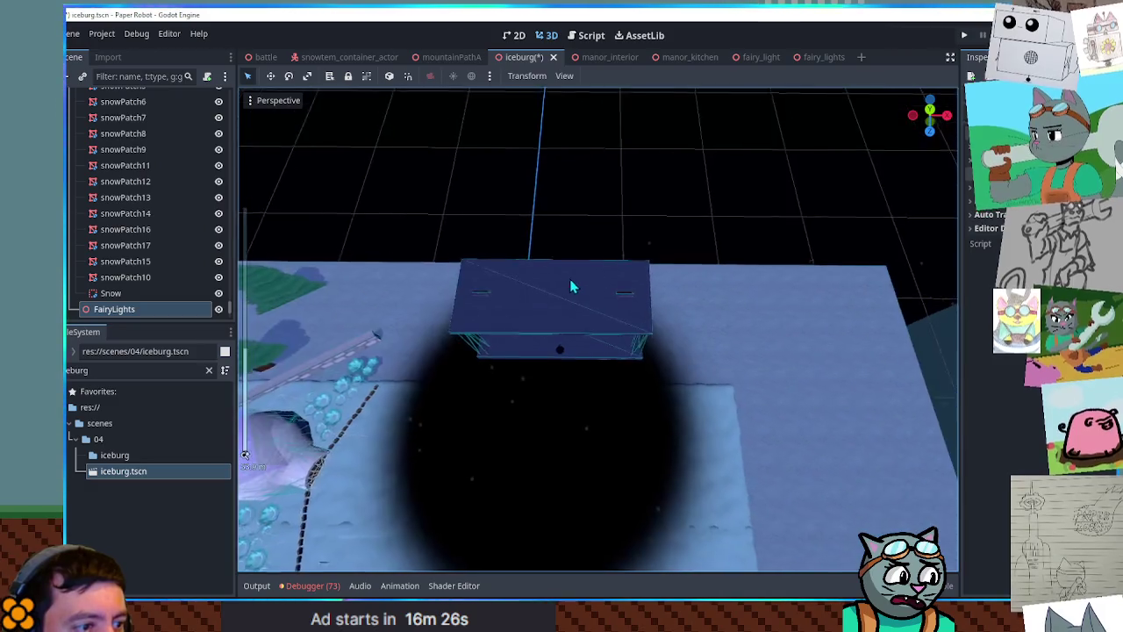
mouse_move(570, 286)
mouse_down()
mouse_move(607, 210)
mouse_move(648, 244)
mouse_move(631, 245)
mouse_up()
scroll(631, 239, down, 5)
scroll(626, 241, up, 6)
scroll(586, 243, down, 3)
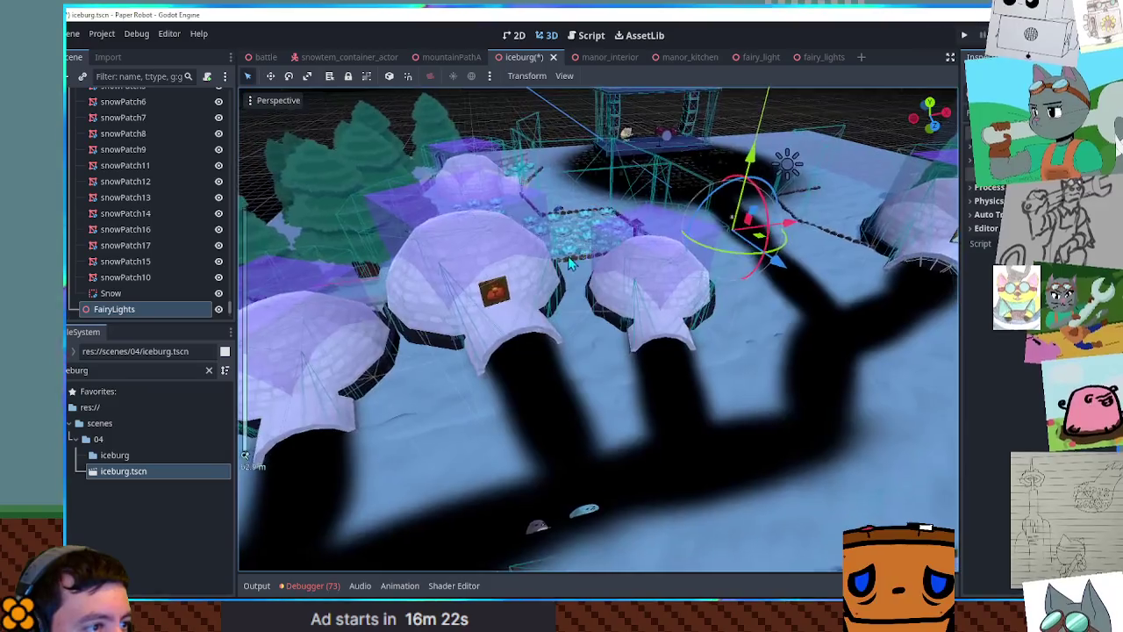
mouse_move(570, 264)
mouse_down()
mouse_move(642, 236)
mouse_move(573, 237)
mouse_move(598, 253)
mouse_up()
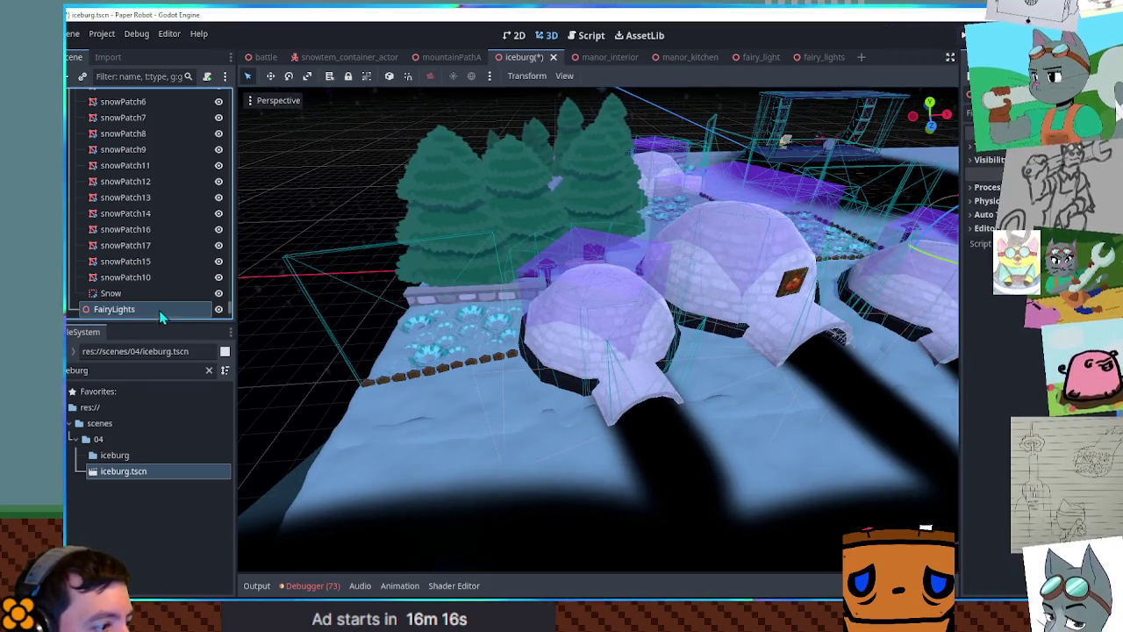
double_click(131, 370)
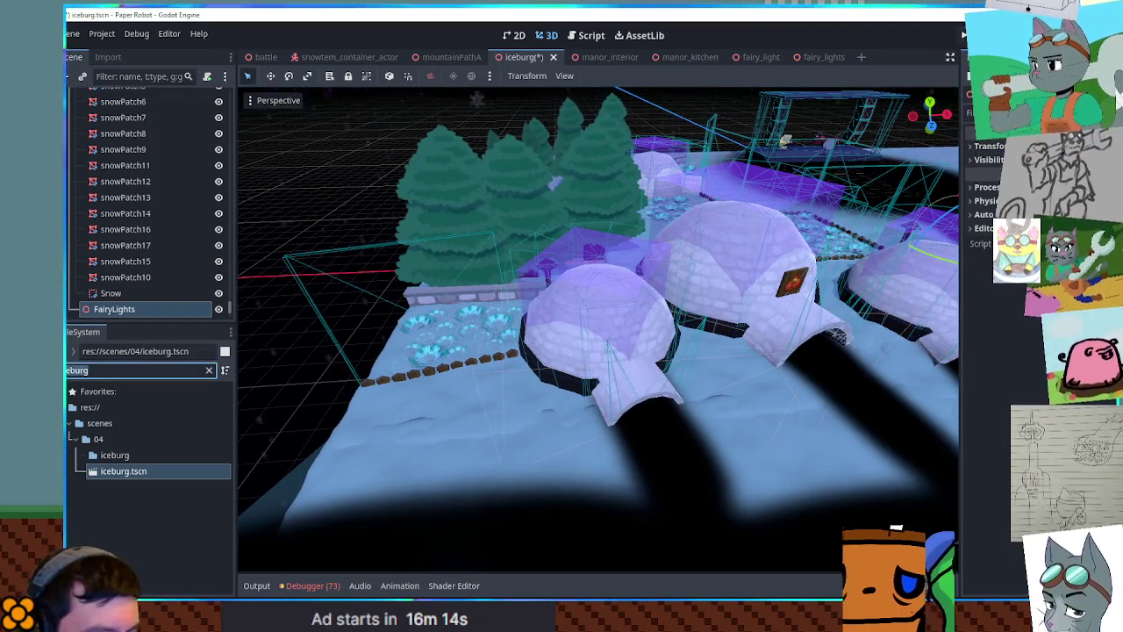
Filter for 'fairy' and drop a fairy_lights instance under the FairyLights node
text(fairy)
drag(124, 505, 114, 268)
scroll(547, 325, down, 3)
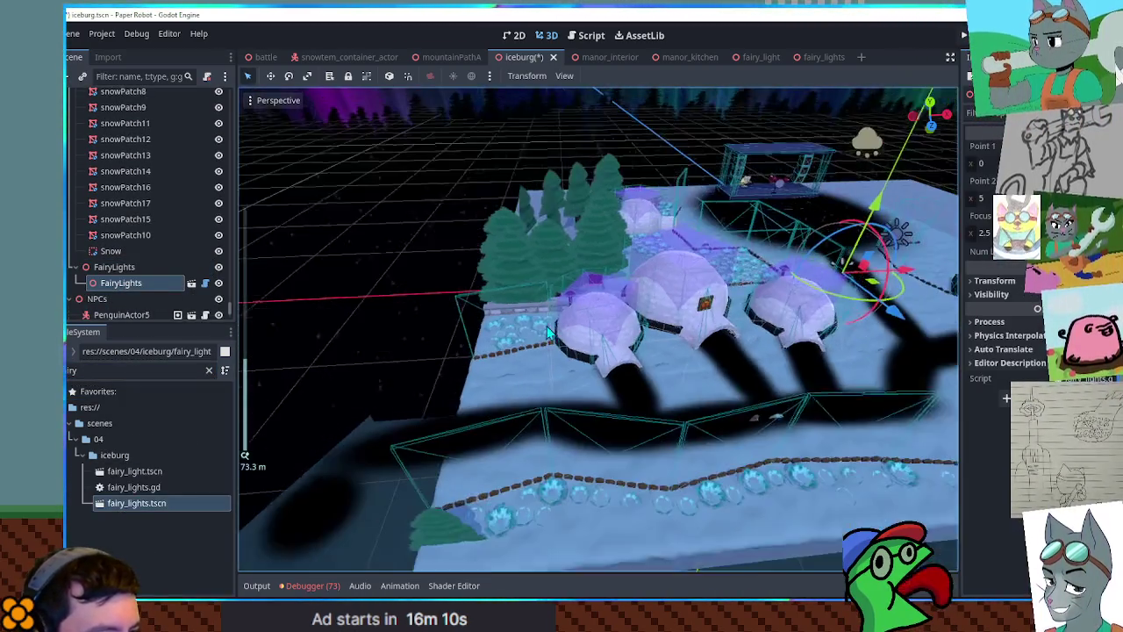
scroll(645, 333, up, 2)
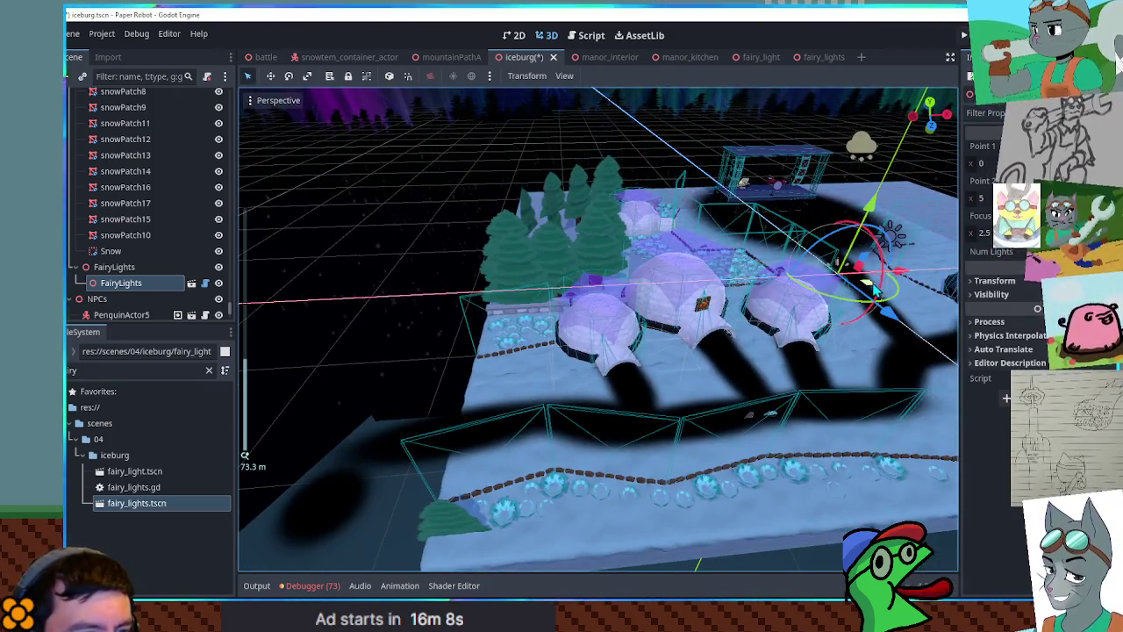
Place the instance near the front trees, nudge Point 1's x, and set Focus Point x to 22
key(g)
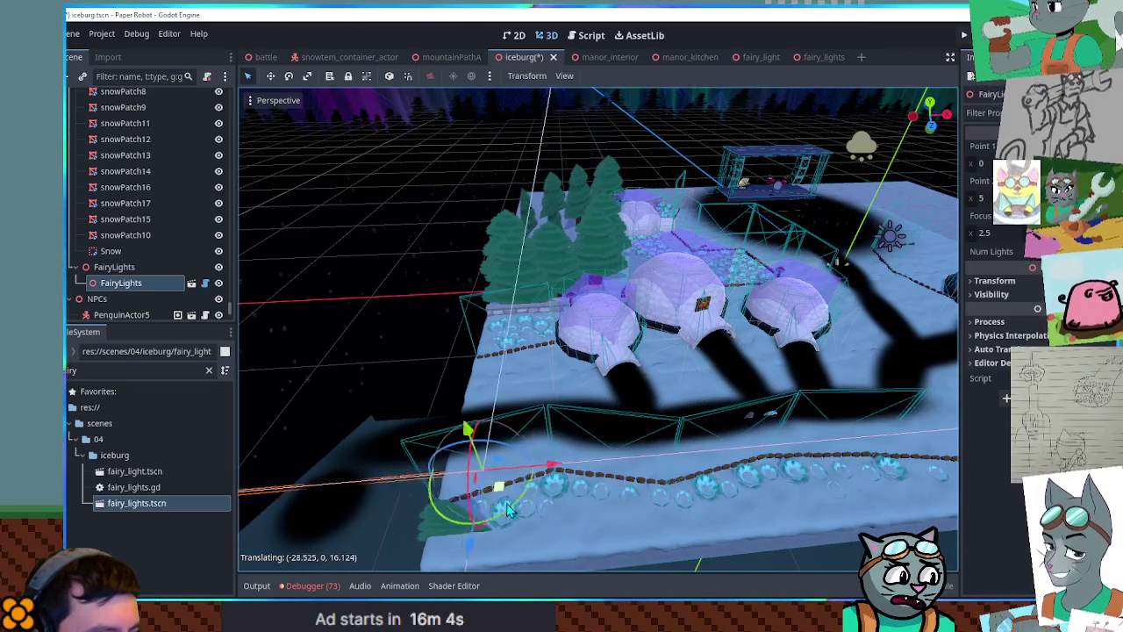
click(443, 500)
scroll(530, 439, down, 6)
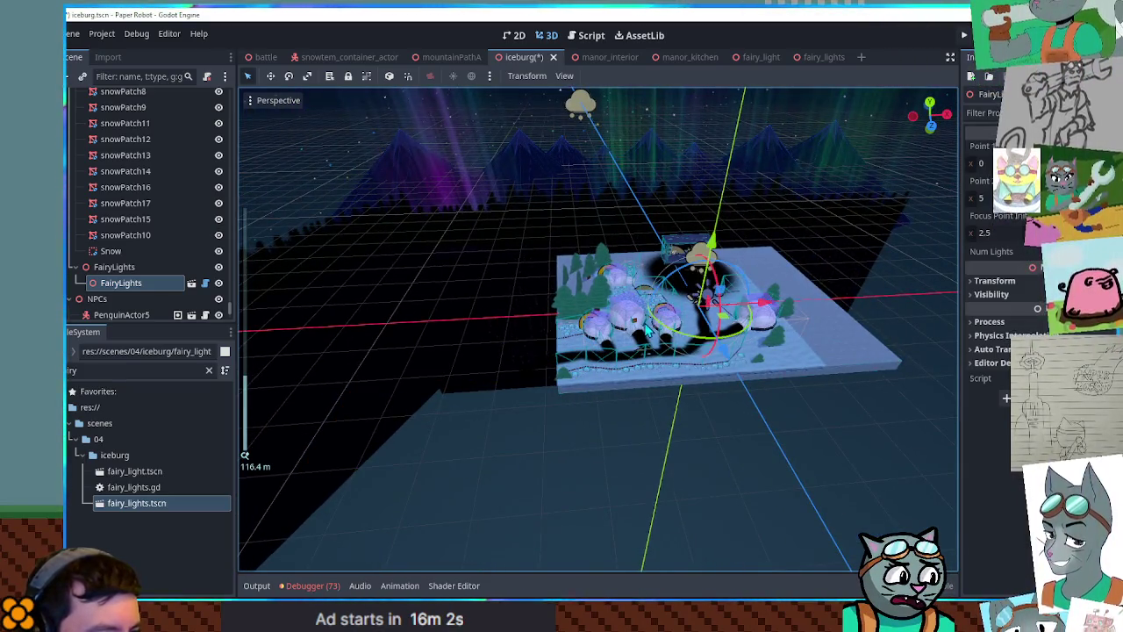
scroll(554, 391, up, 5)
drag(975, 164, 963, 164)
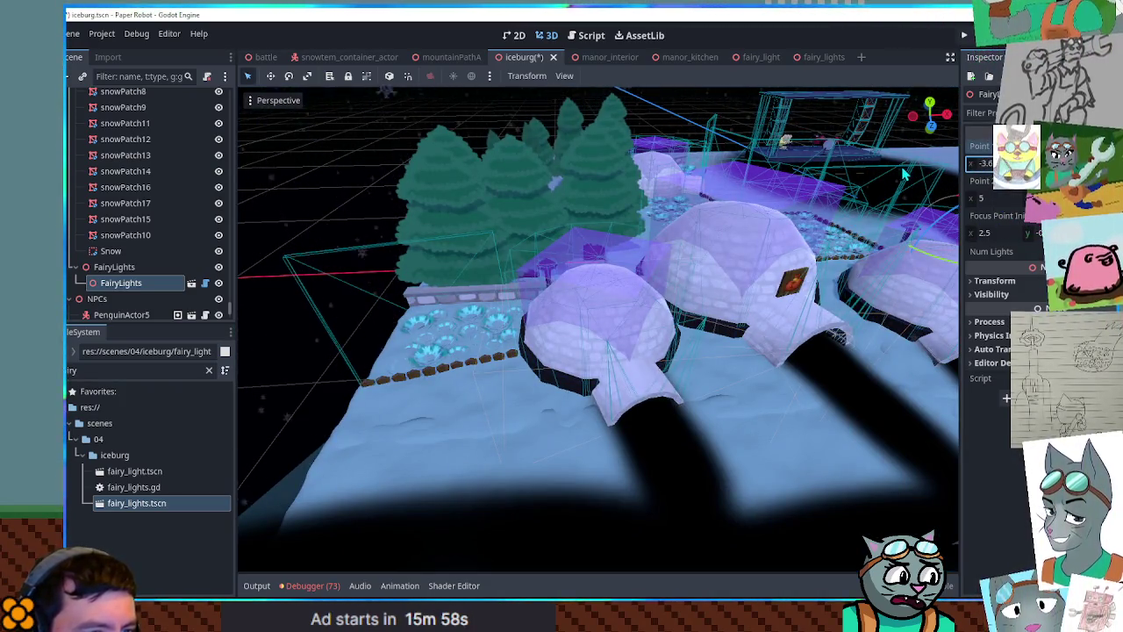
scroll(790, 209, down, 4)
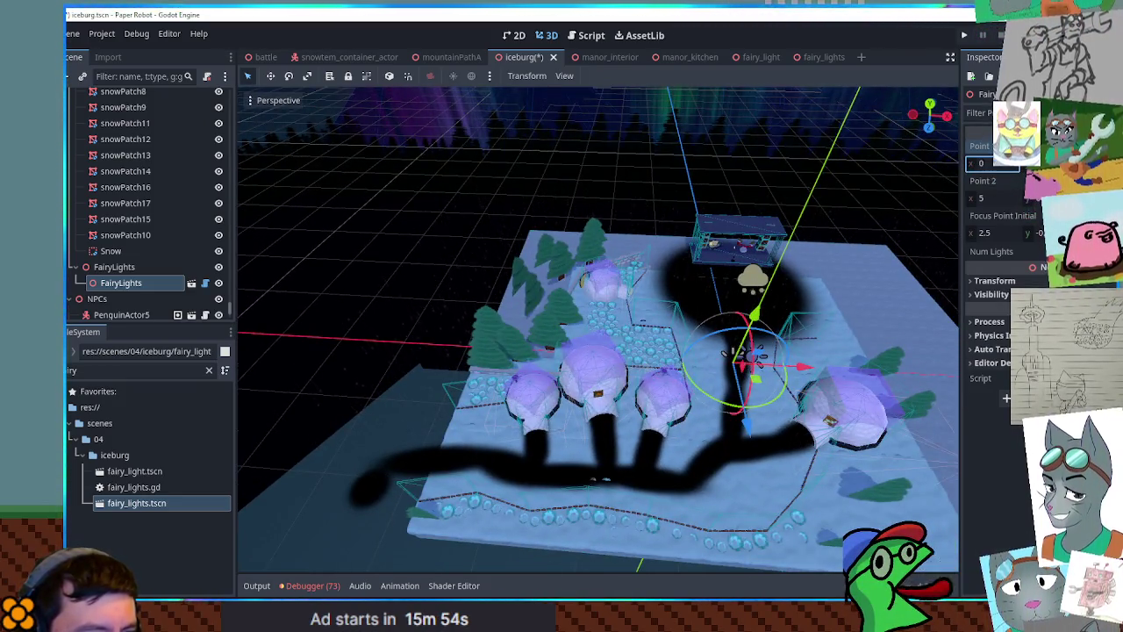
scroll(829, 324, up, 3)
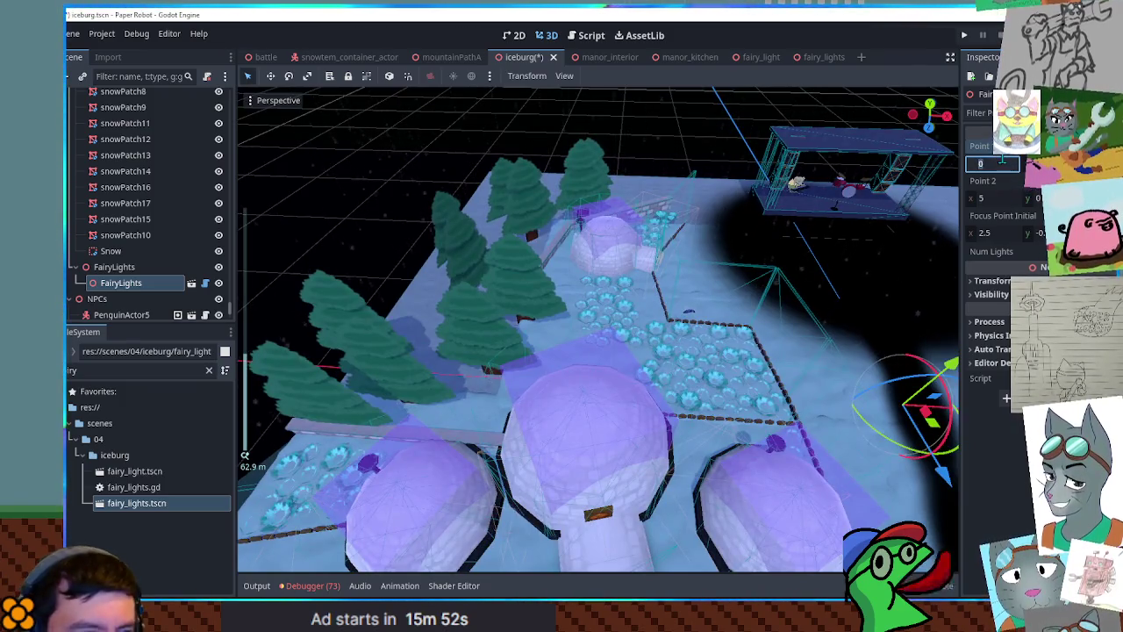
scroll(743, 348, up, 8)
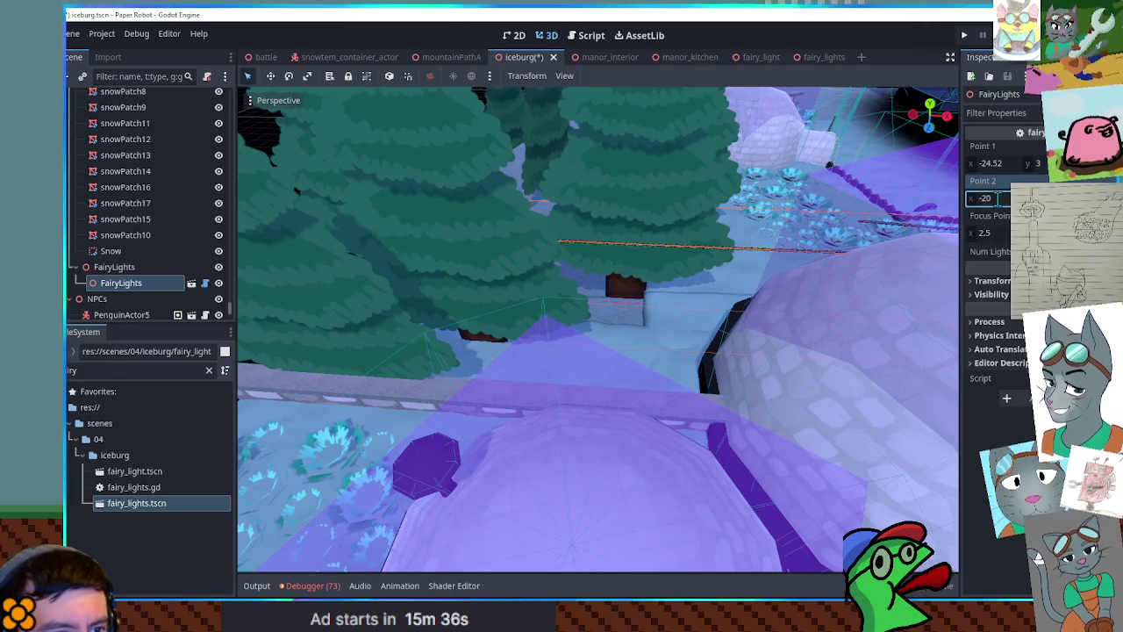
scroll(920, 191, down, 5)
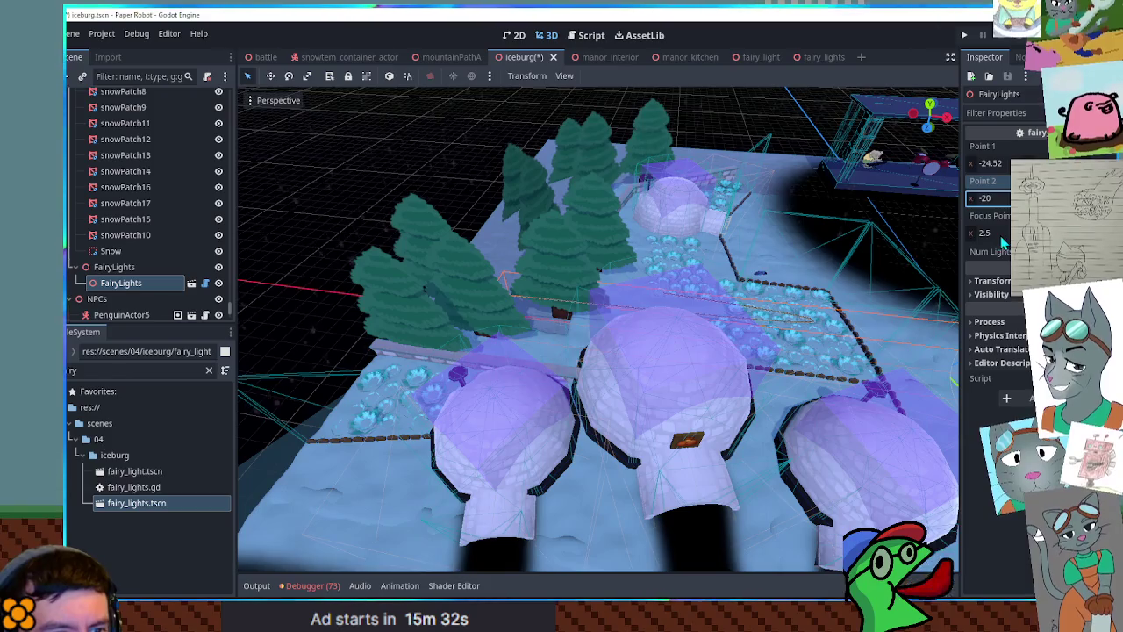
click(1000, 233)
text(22)
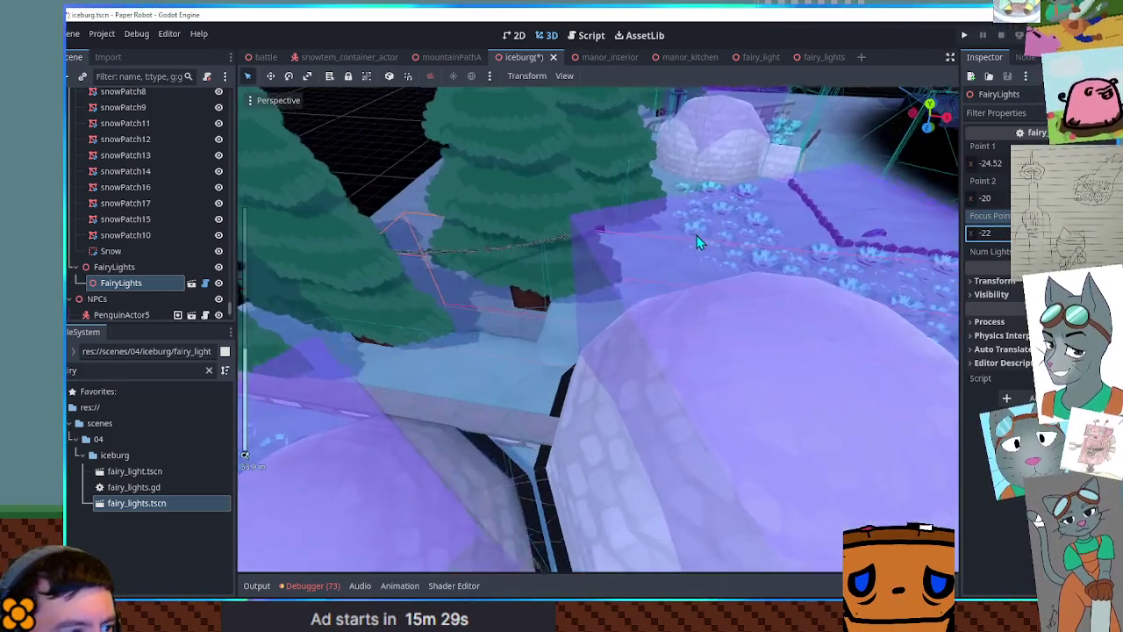
Stretch the endpoints to x -17.7 and -25.53, then save the iceburg level
scroll(678, 245, up, 3)
text(-25)
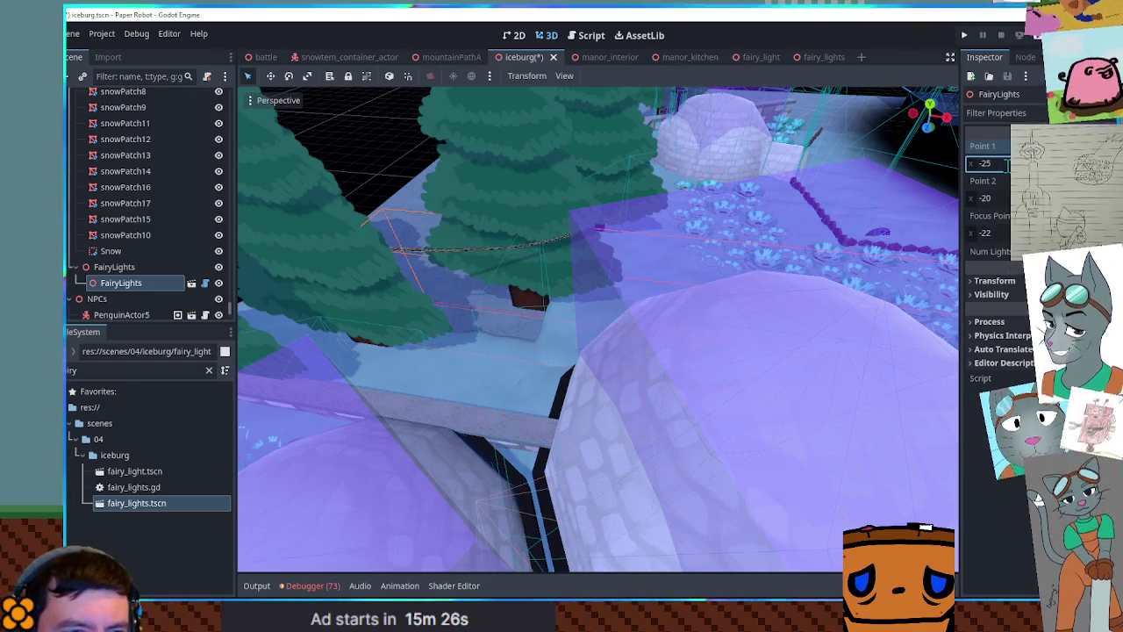
scroll(527, 294, up, 3)
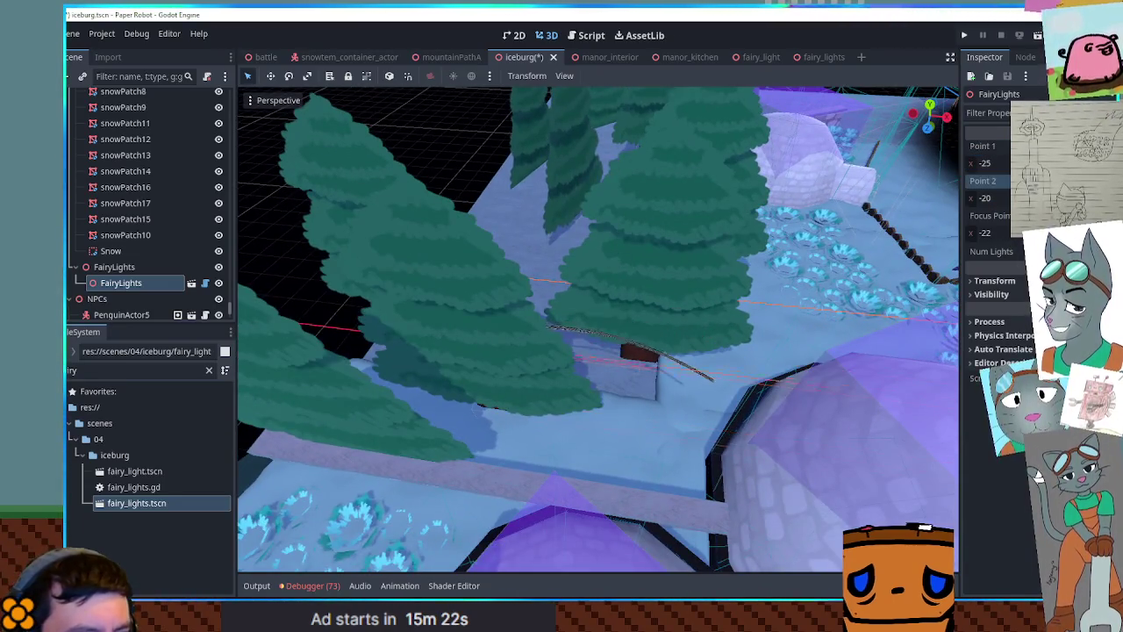
scroll(807, 301, up, 3)
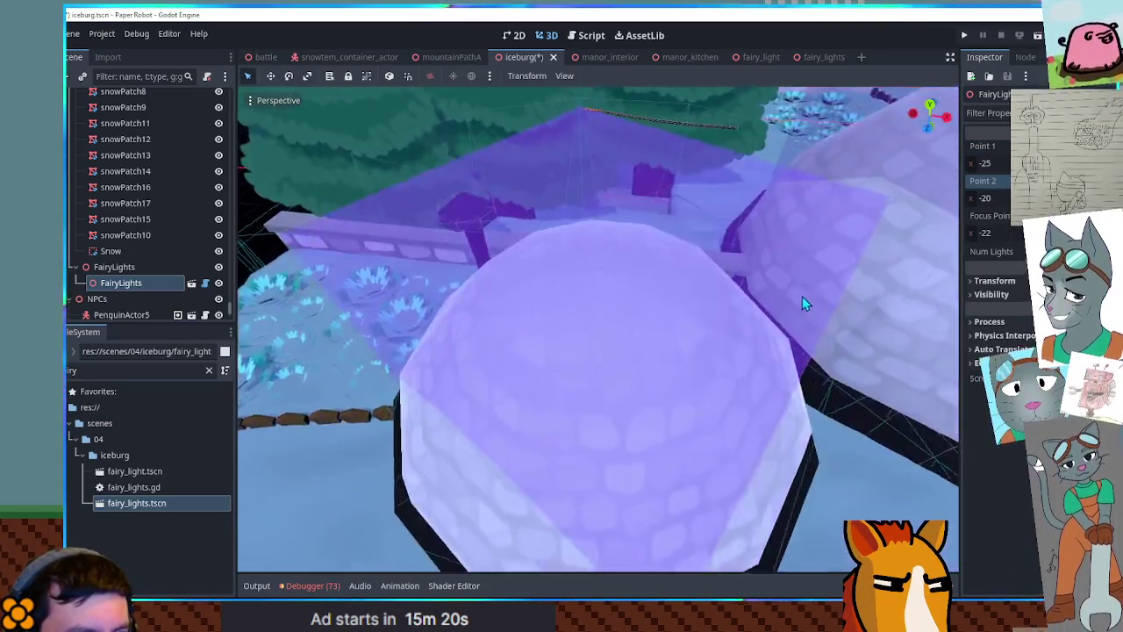
scroll(803, 304, down, 3)
drag(972, 204, 1010, 204)
scroll(702, 264, up, 3)
scroll(720, 261, down, 3)
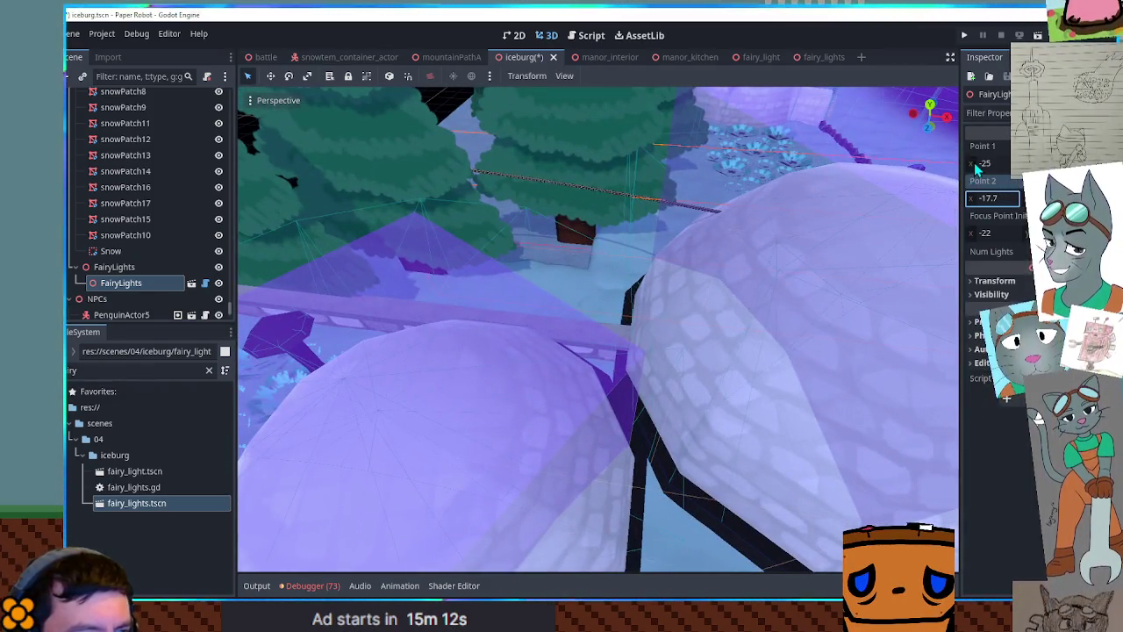
drag(977, 164, 966, 164)
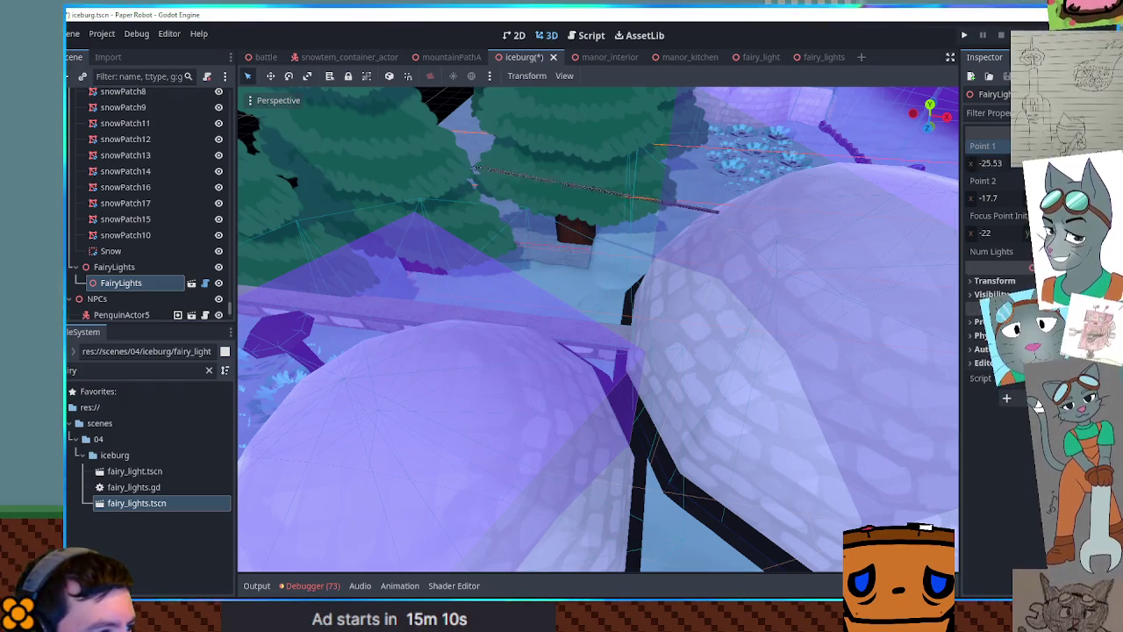
scroll(811, 228, up, 3)
scroll(812, 229, down, 3)
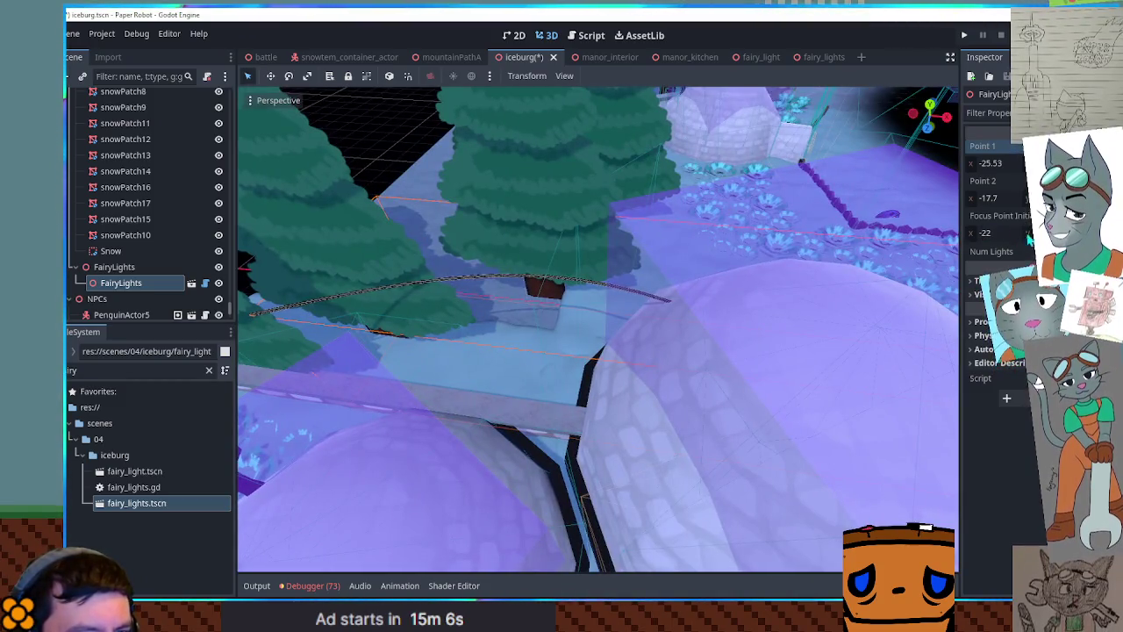
key(ctrl+s)
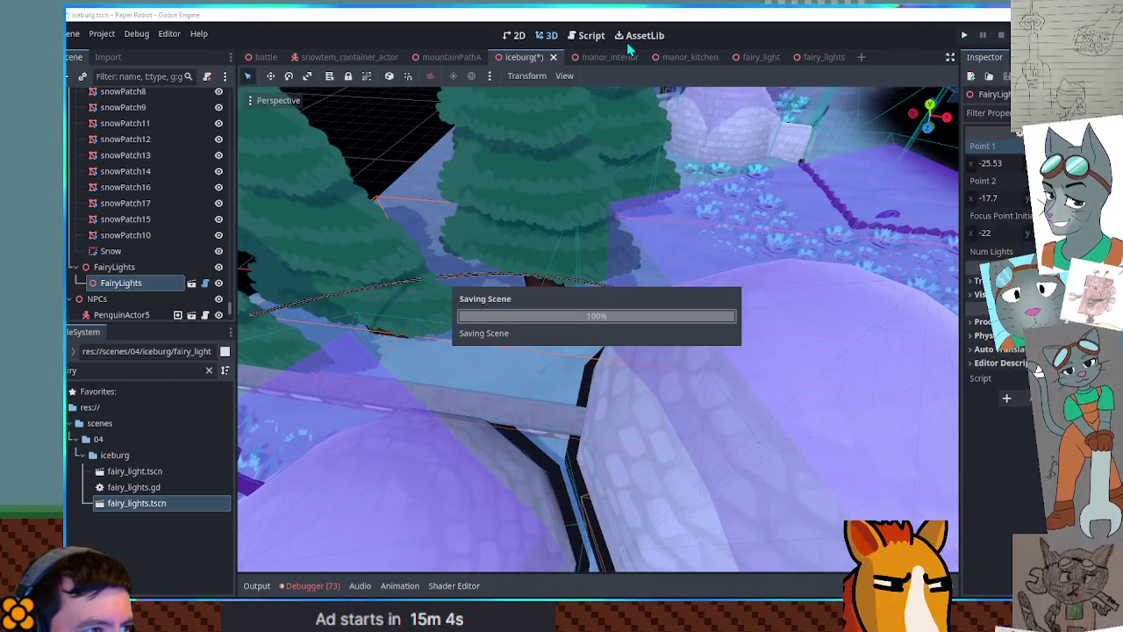
Open fairy_lights.gd and comment out the focusPointInitial export on line 6
click(816, 57)
click(591, 35)
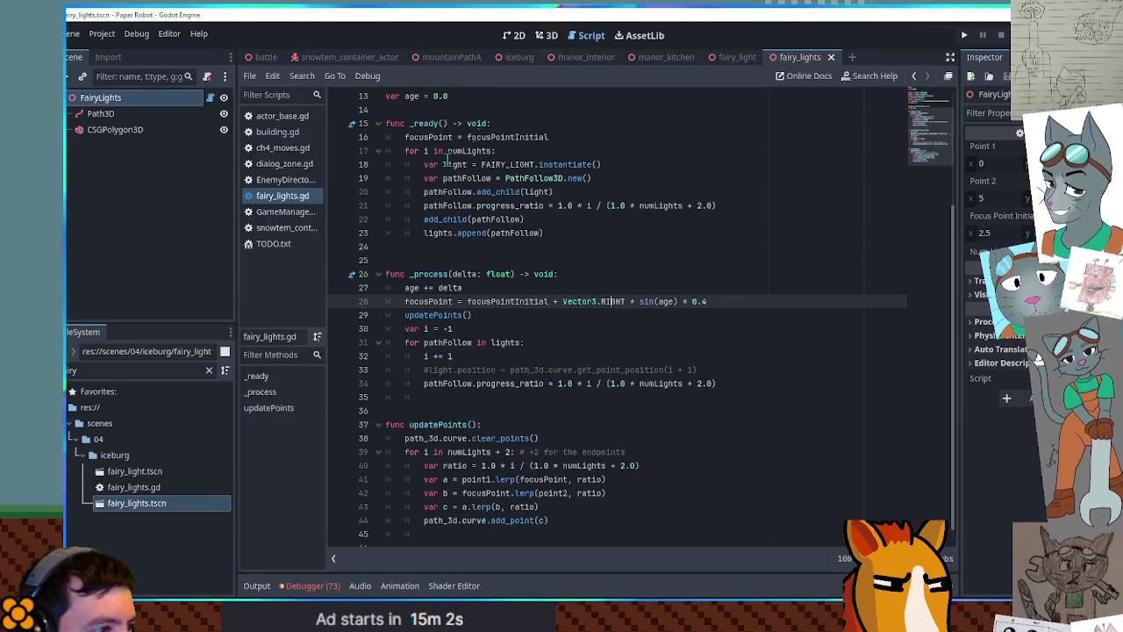
scroll(474, 140, up, 3)
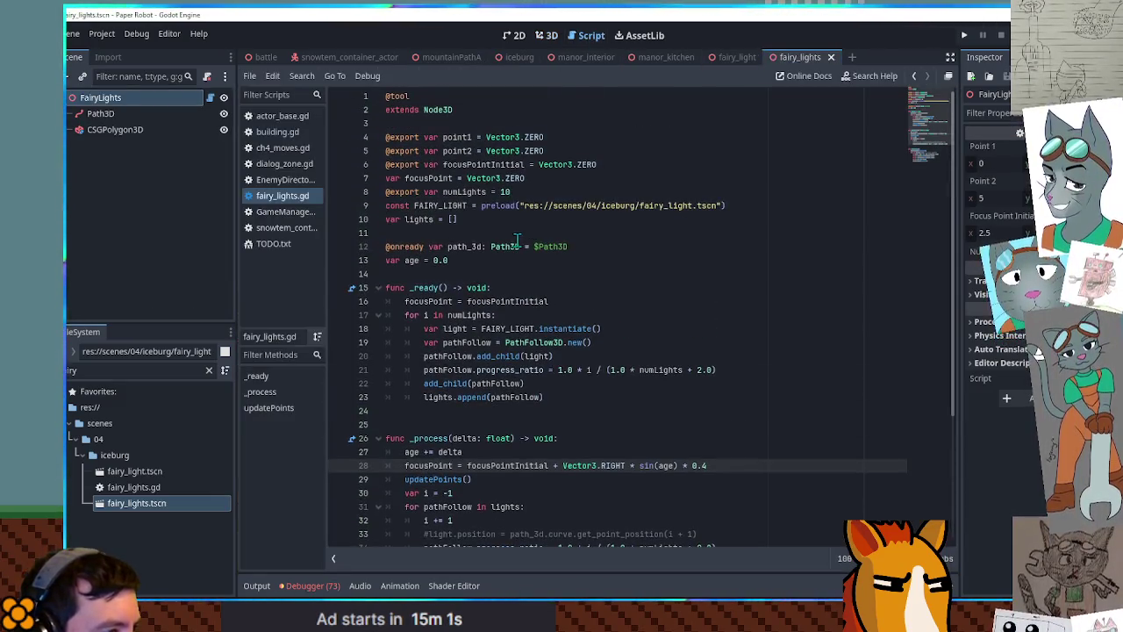
double_click(465, 164)
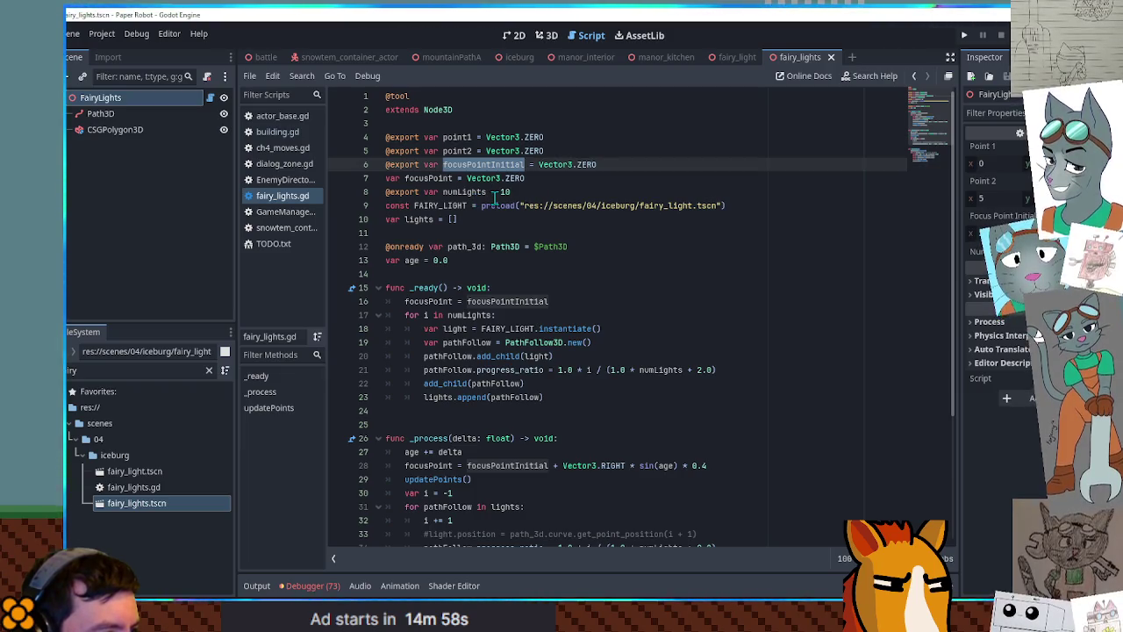
click(495, 301)
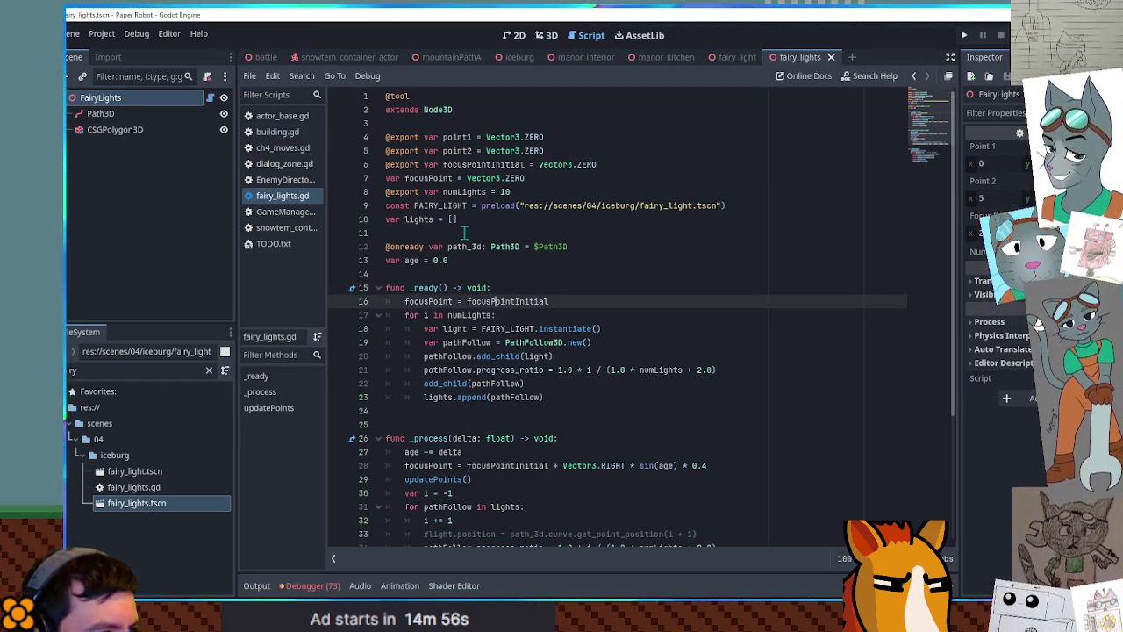
click(474, 165)
key(ctrl+k)
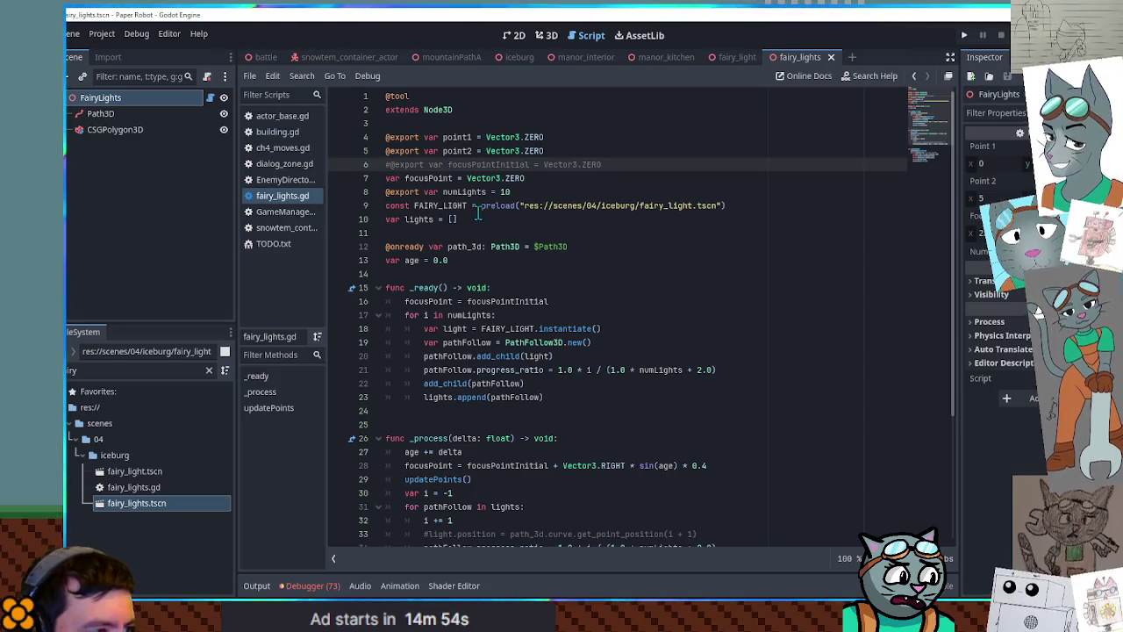
Replace focusPointInitial on line 16 with (point1 + point2) / 2.0 + Vector3.DOWN
double_click(481, 301)
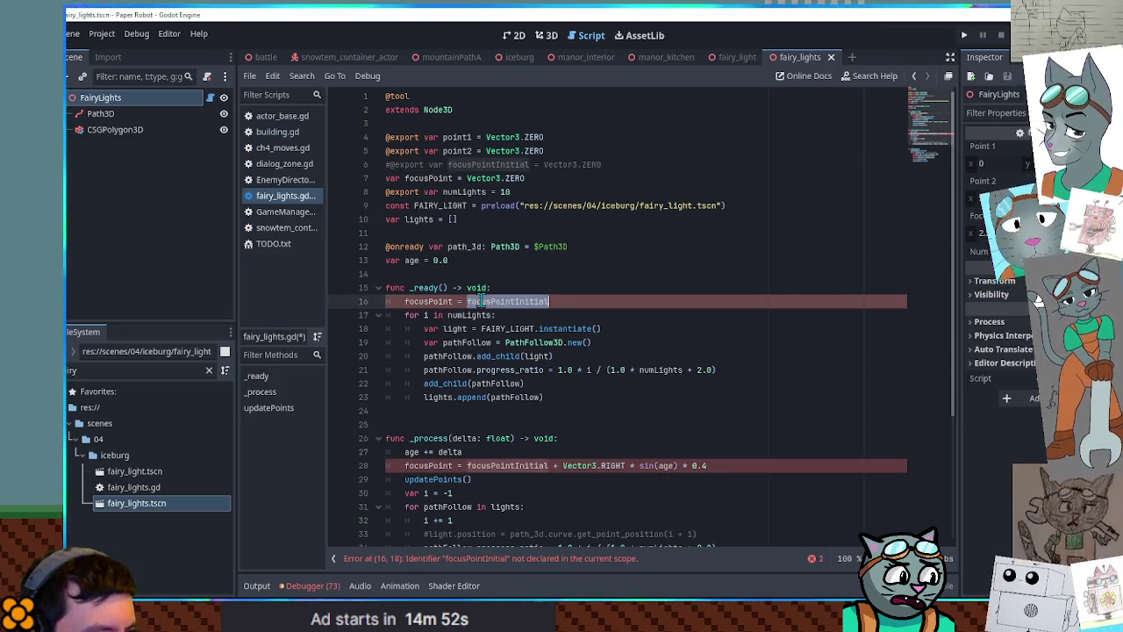
double_click(449, 301)
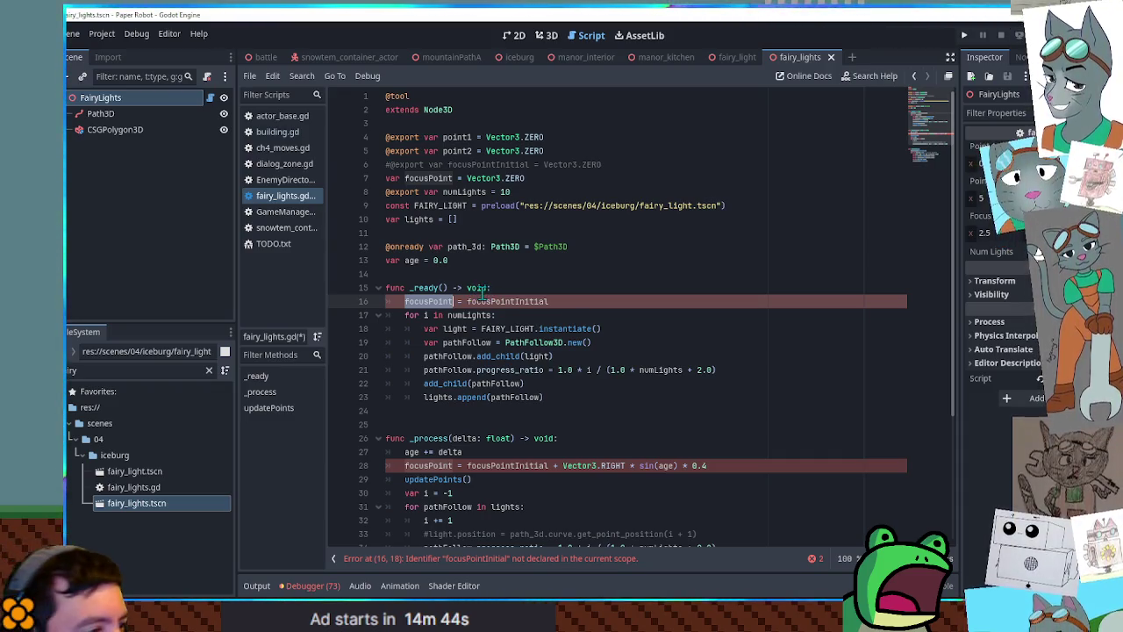
double_click(508, 301)
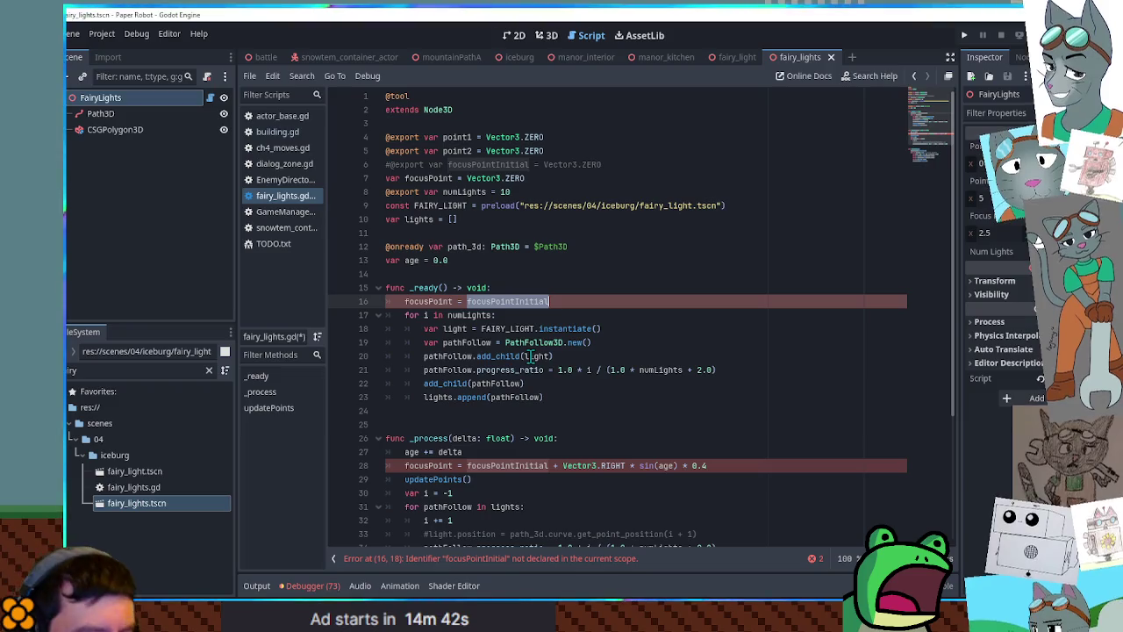
text((po)
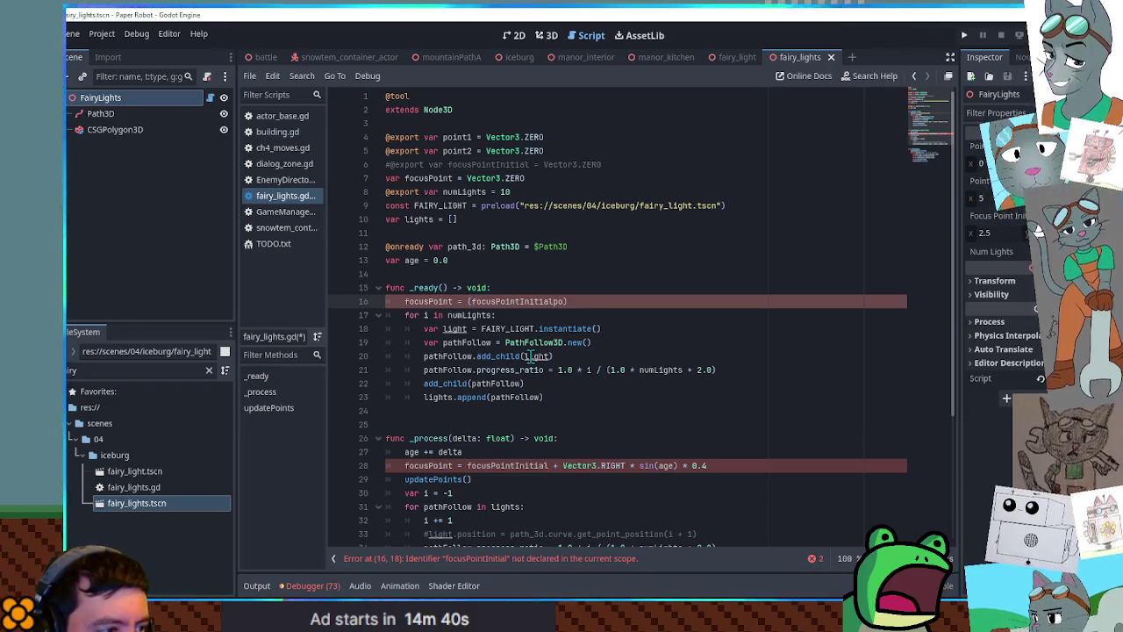
text(1 + poi)
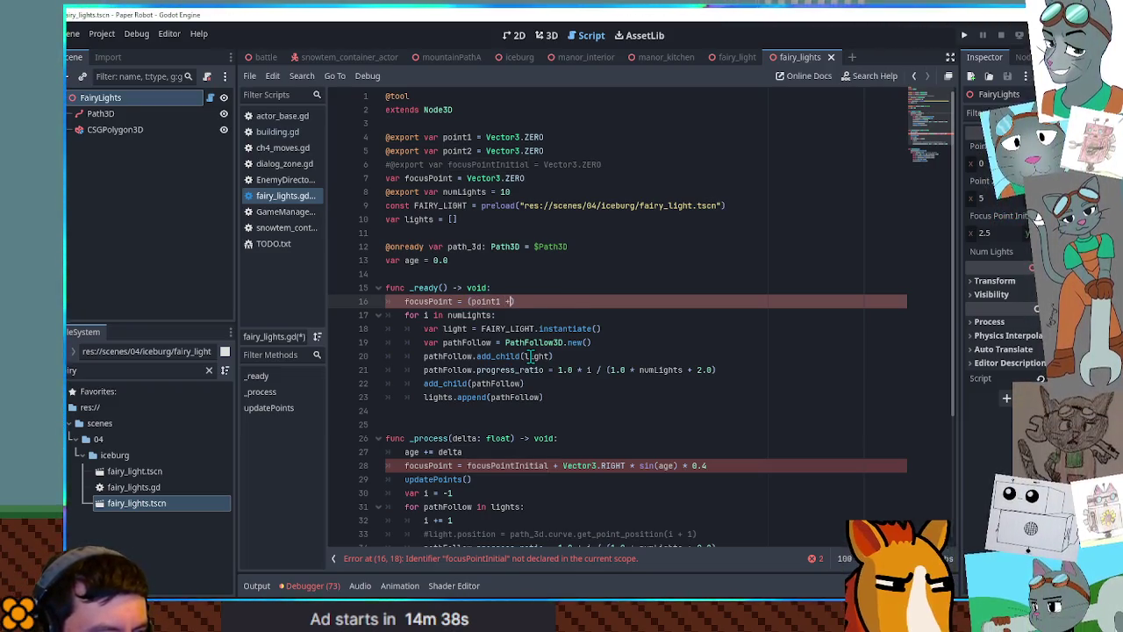
text())
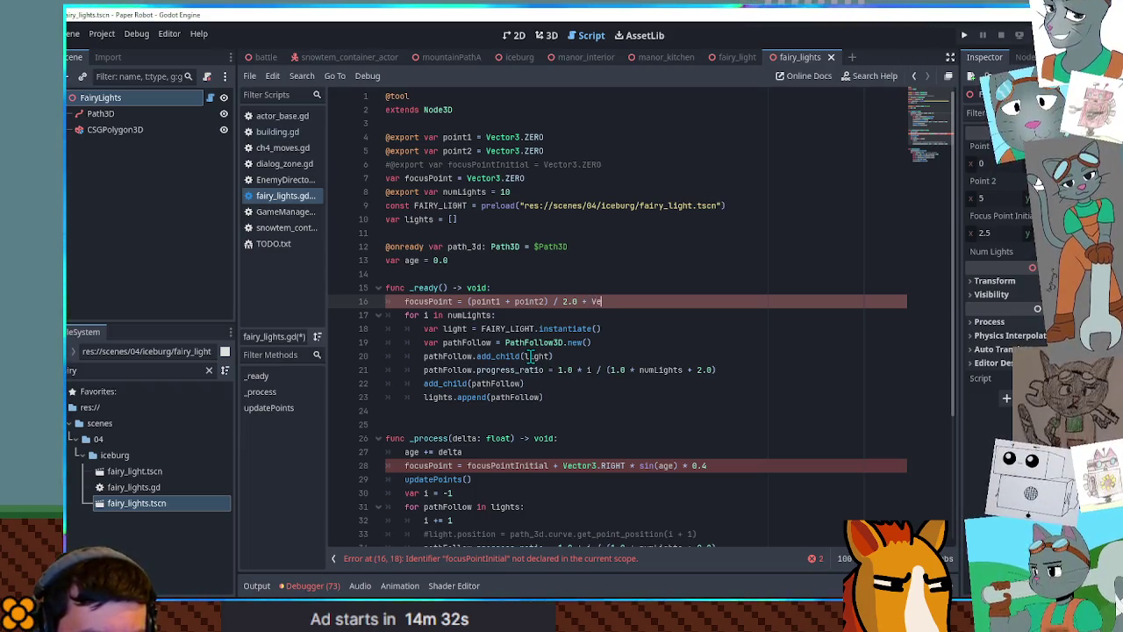
text(r3.DOWN)
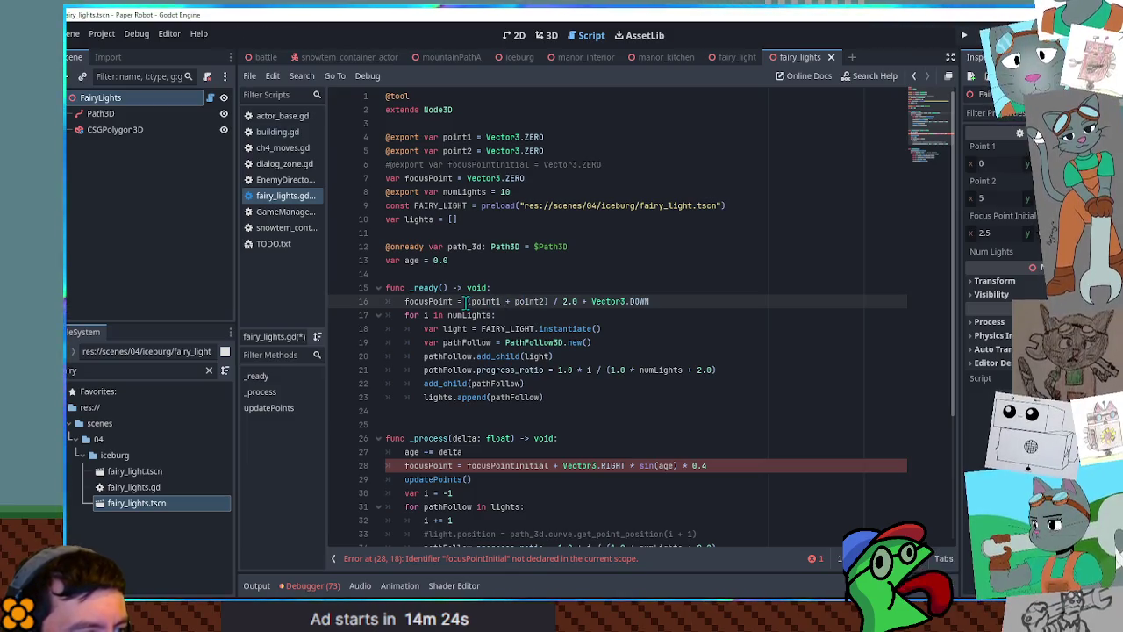
Move the midpoint expression into a new var focusBase line in _ready
click(512, 290)
key(Return)
text(va)
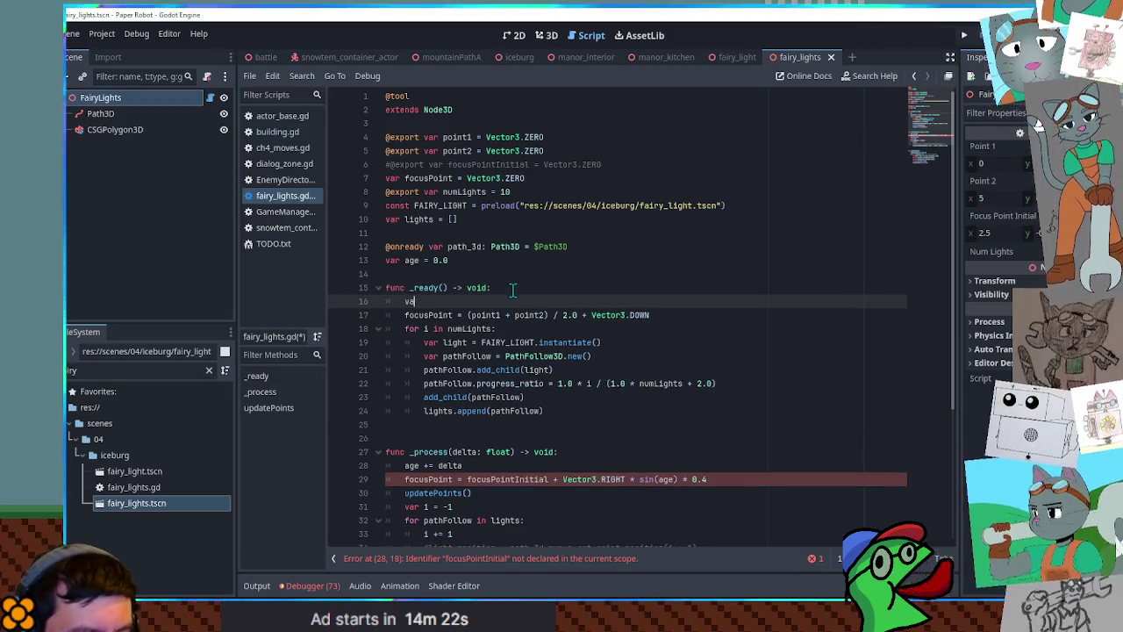
text(r i)
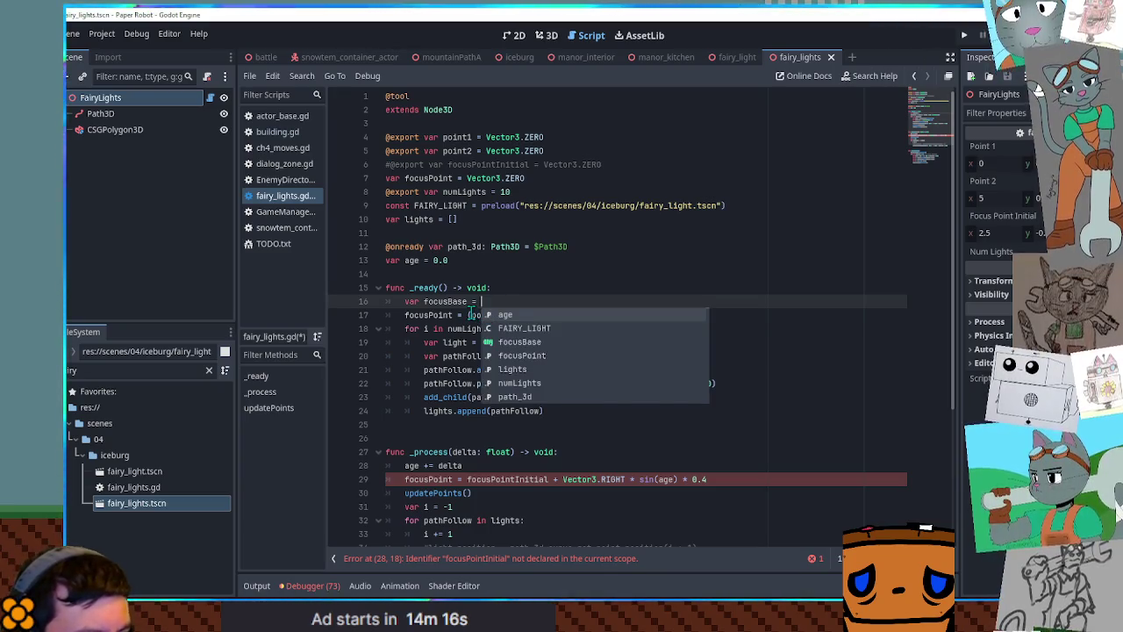
click(470, 314)
key(shift+End)
key(ctrl+x)
click(667, 301)
key(ctrl+v)
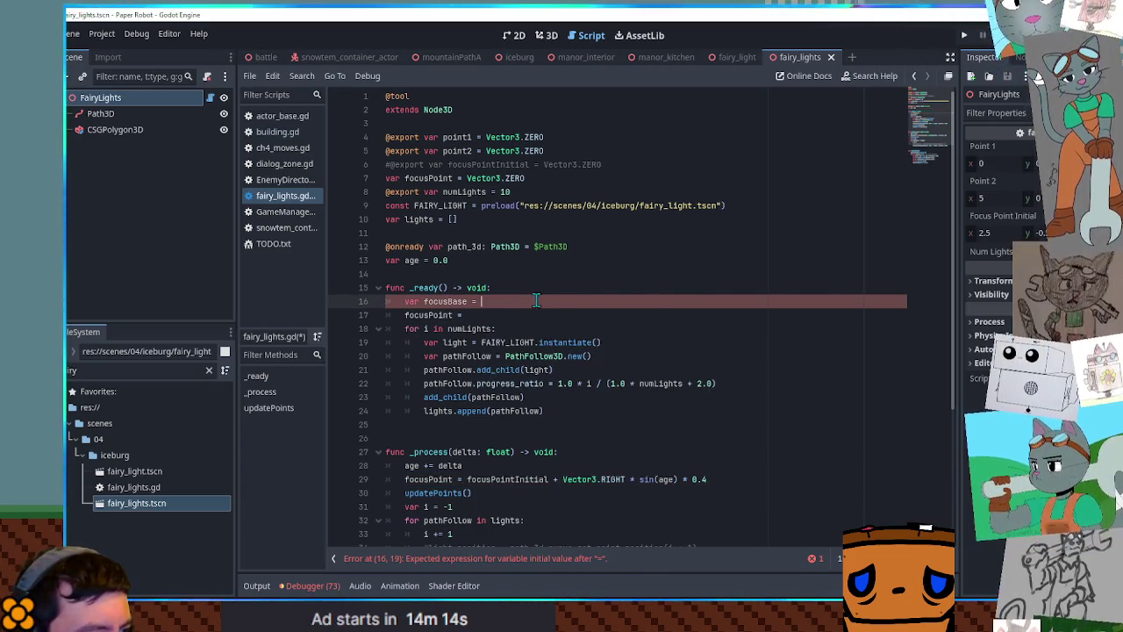
key(shift+Up)
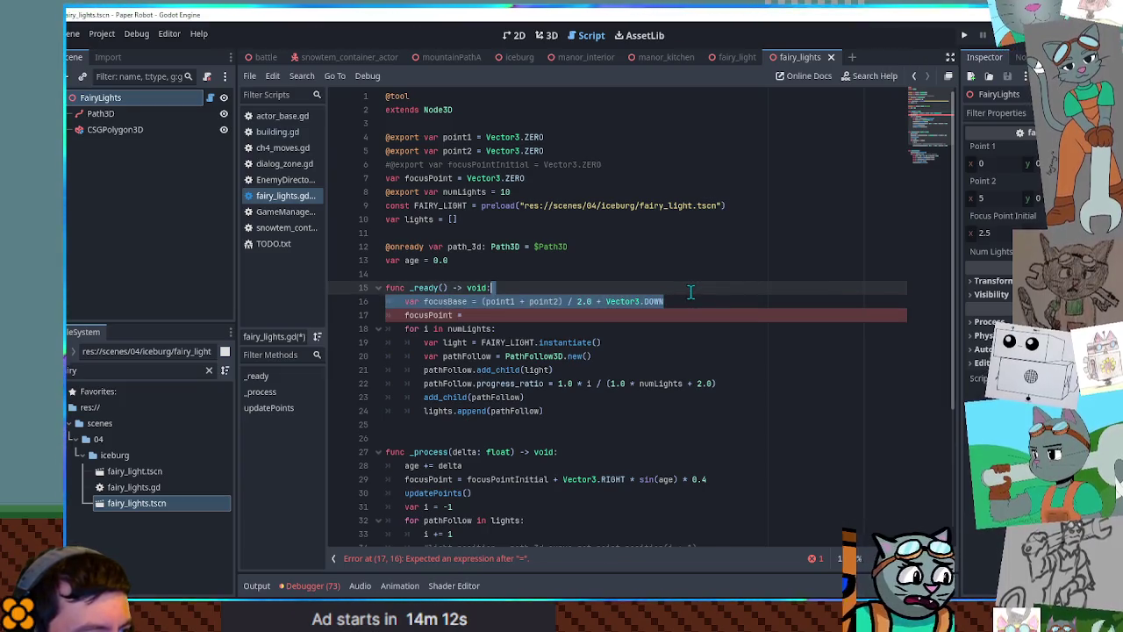
key(BackSpace)
Place the var focusBase line at the start of both _process and _ready
click(554, 441)
key(Return)
key(ctrl+v)
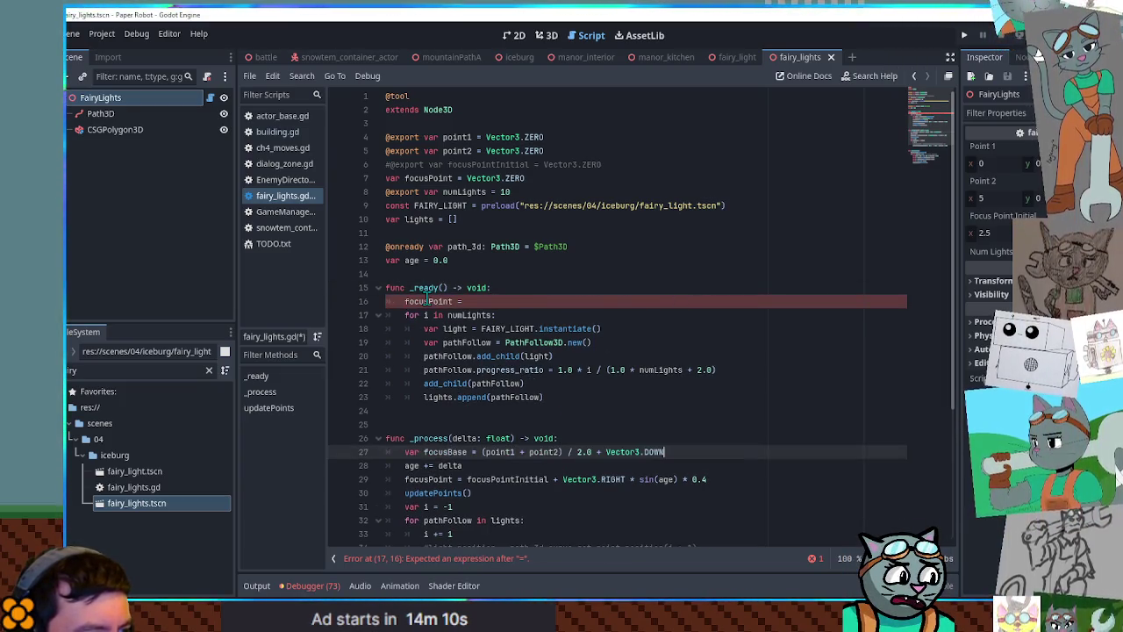
click(427, 300)
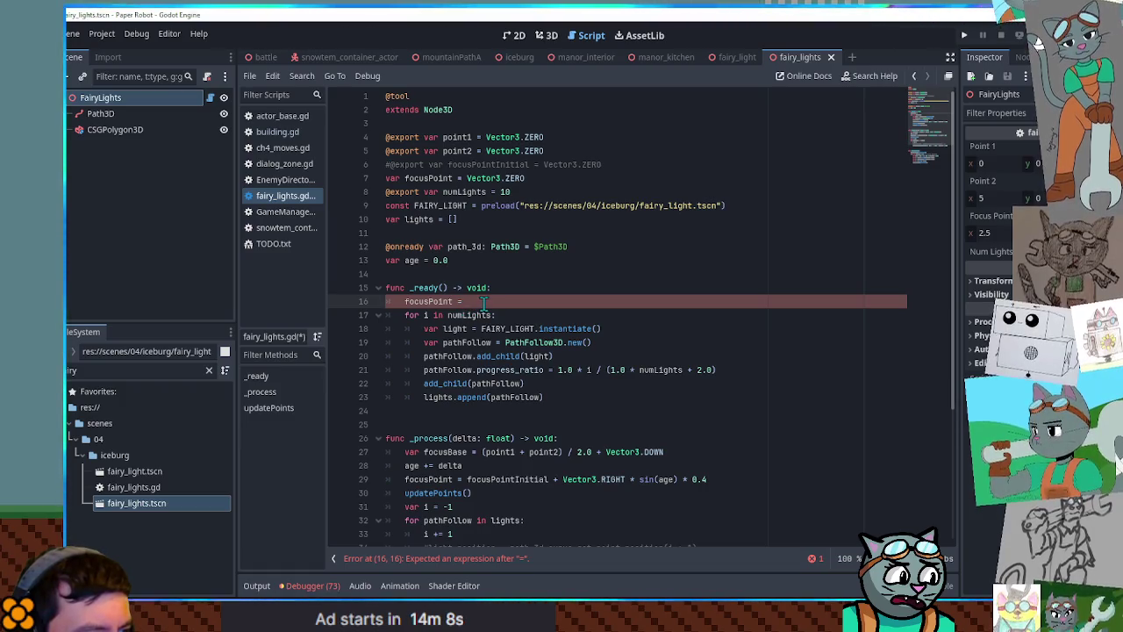
drag(684, 451, 681, 439)
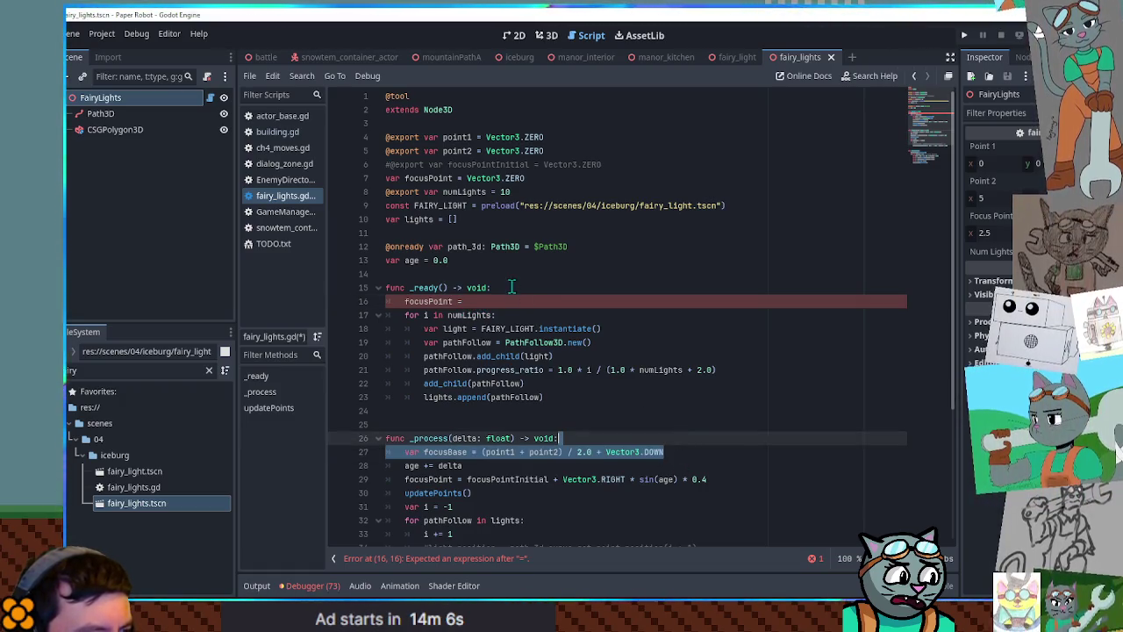
key(ctrl+c)
click(511, 287)
key(ctrl+v)
Replace the leftover focusPointInitial on line 30 with focusBase and save the script
double_click(445, 301)
click(487, 314)
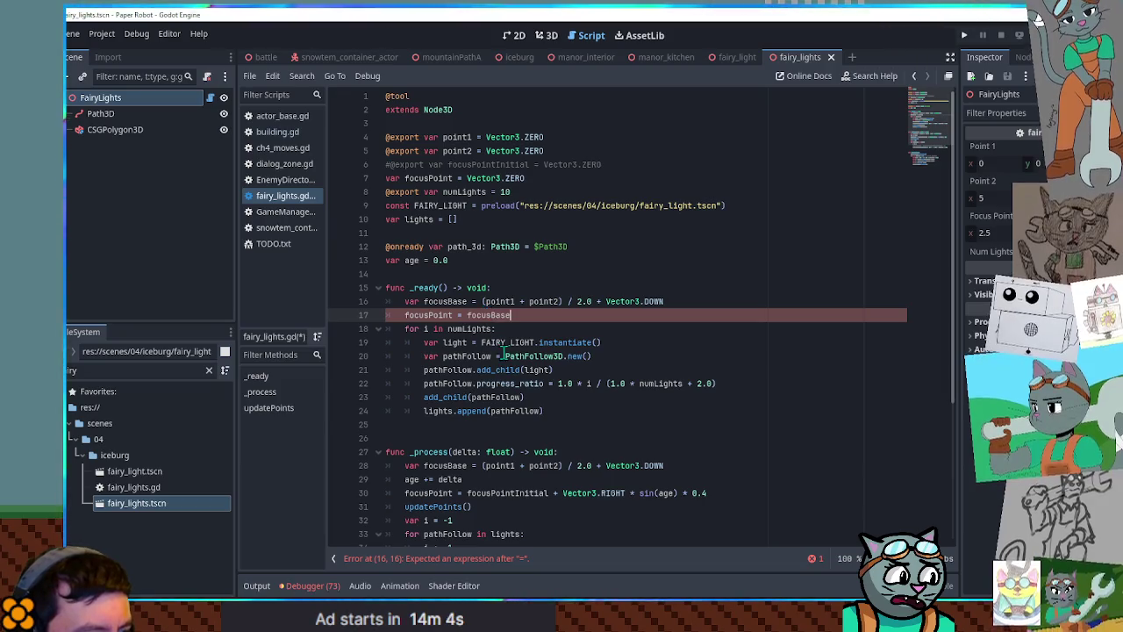
scroll(504, 355, down, 3)
double_click(535, 369)
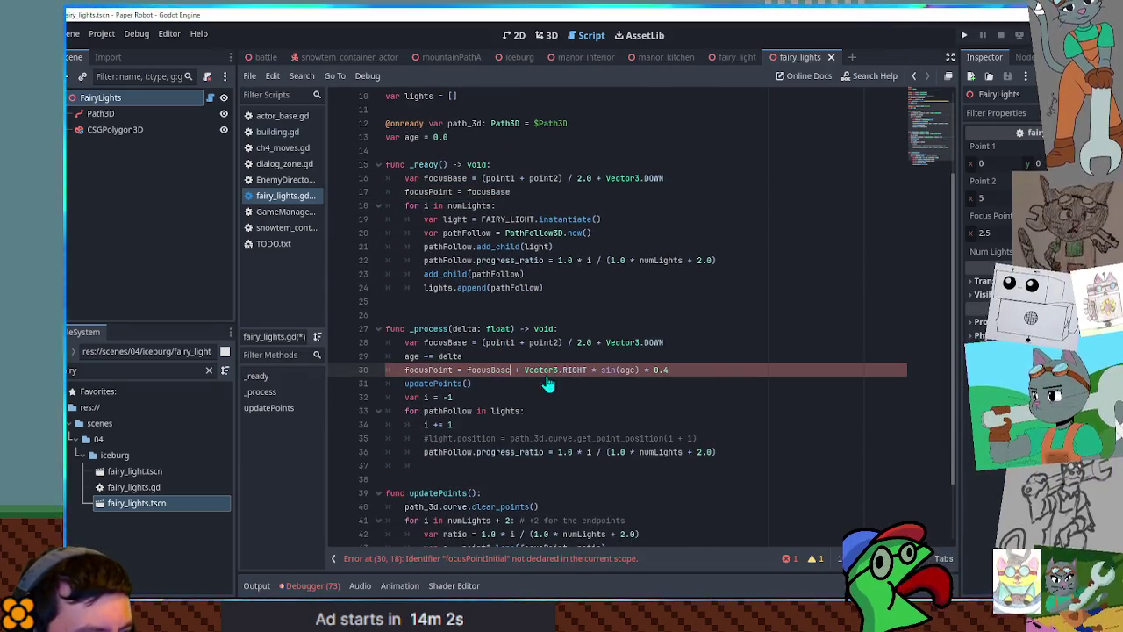
text(focusBase)
click(630, 323)
key(ctrl+s)
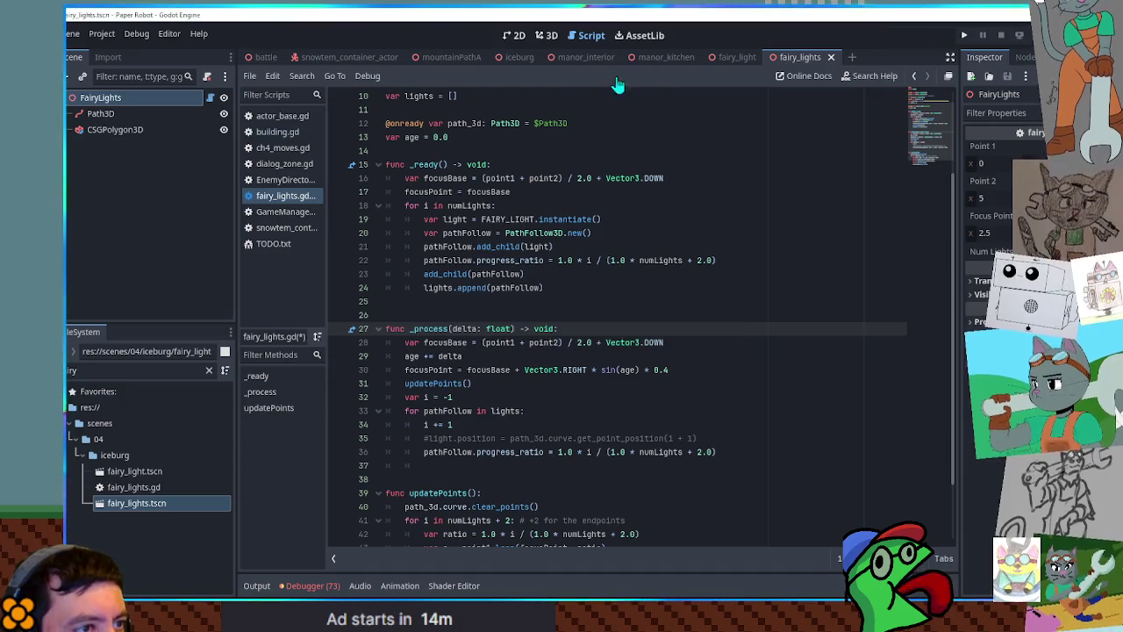
In the iceburg level's 3D view, adjust FairyLights' Point 2 so the strand sags across the igloos
click(517, 58)
click(549, 36)
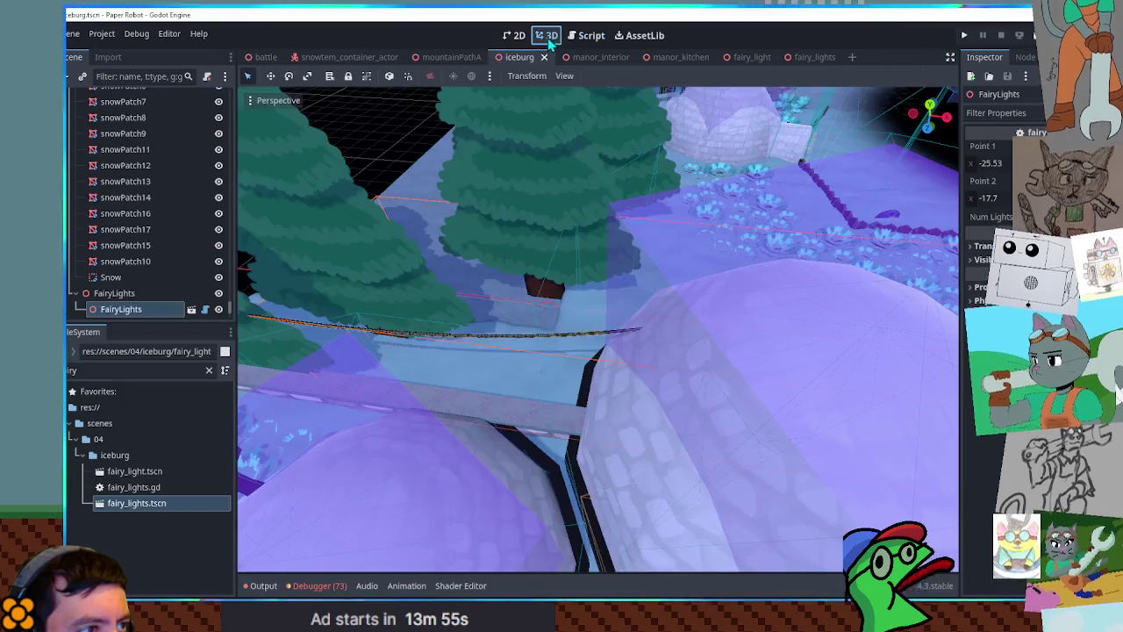
scroll(494, 332, up, 3)
mouse_move(990, 197)
mouse_down()
mouse_move(1004, 197)
mouse_move(991, 198)
mouse_up()
scroll(778, 271, down, 5)
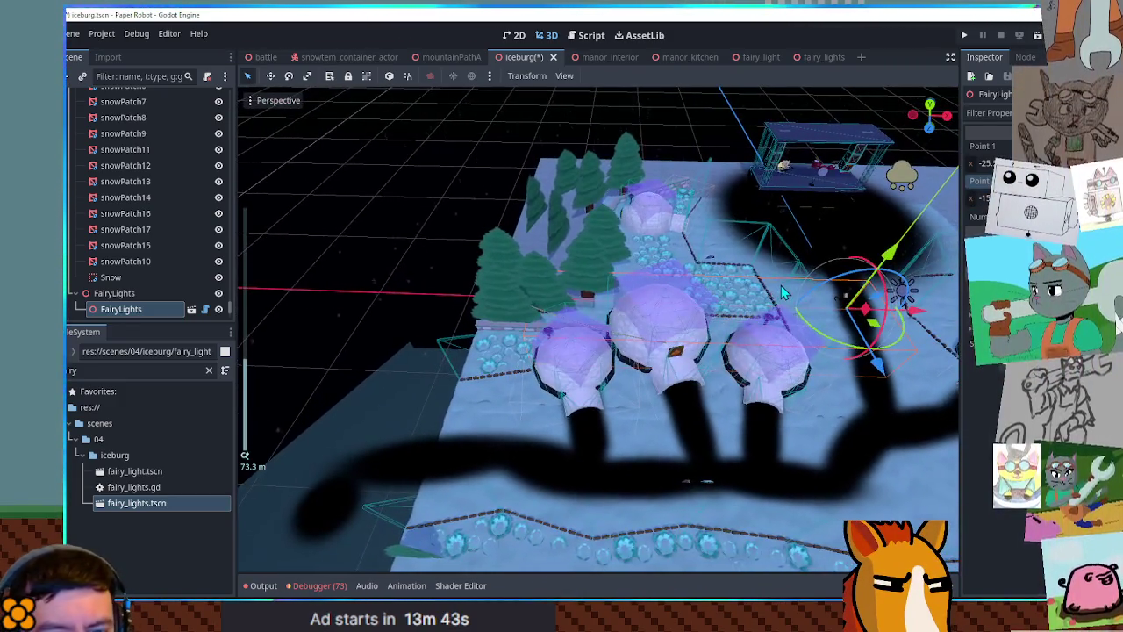
scroll(781, 285, up, 5)
scroll(781, 286, down, 3)
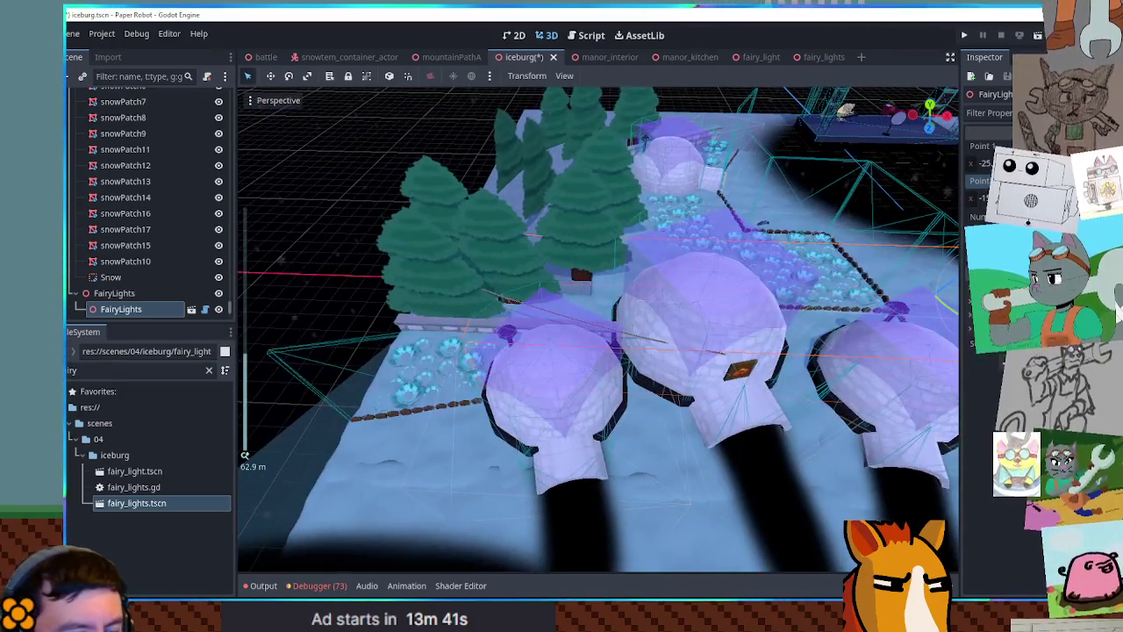
drag(987, 197, 986, 198)
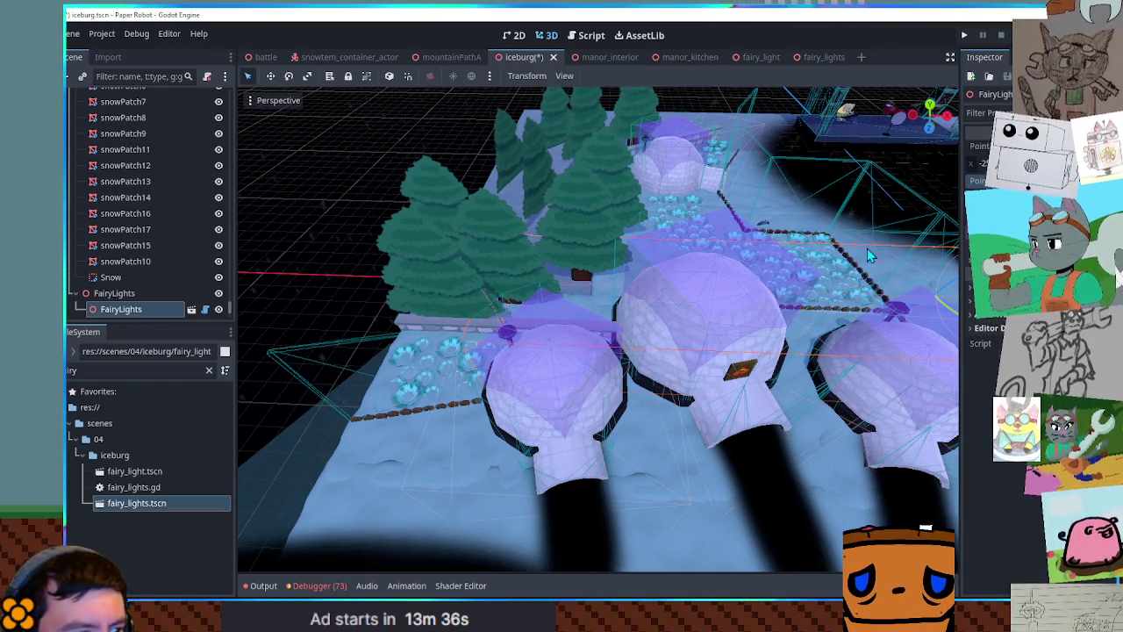
scroll(579, 318, up, 6)
scroll(579, 318, down, 3)
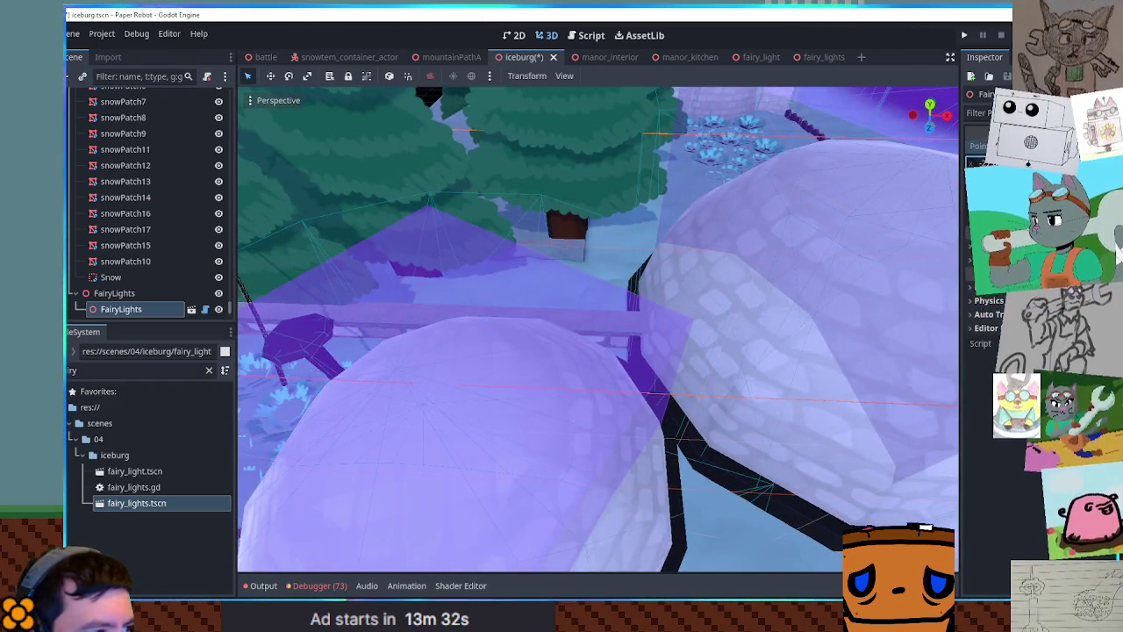
Frame the FairyLights strand, save the iceburg scene, and launch it with F6
click(464, 303)
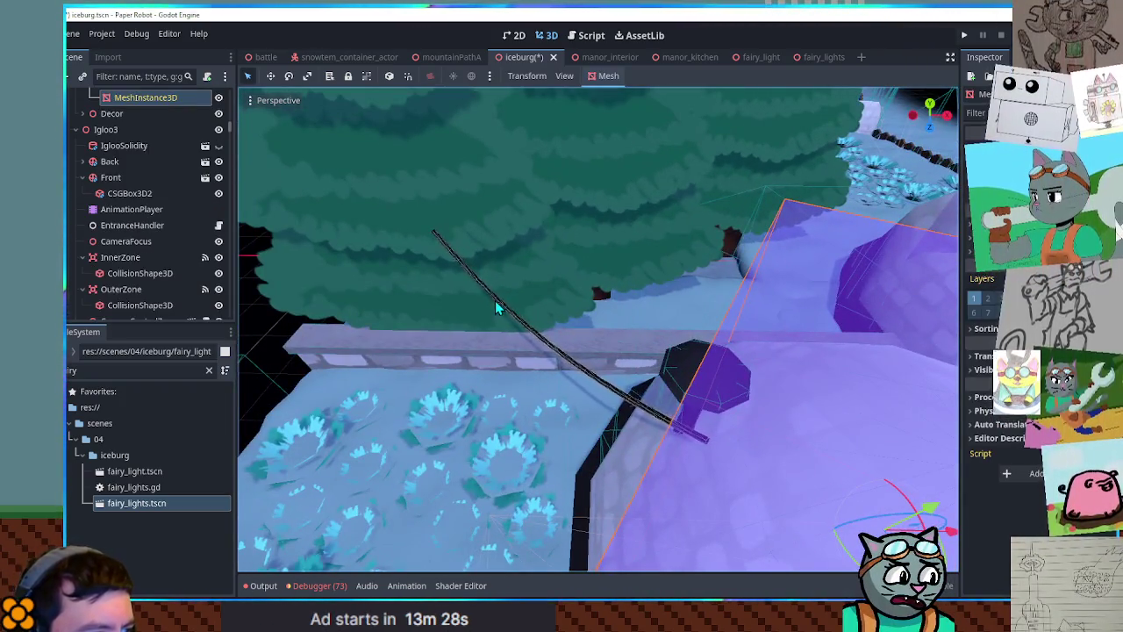
click(491, 307)
key(f)
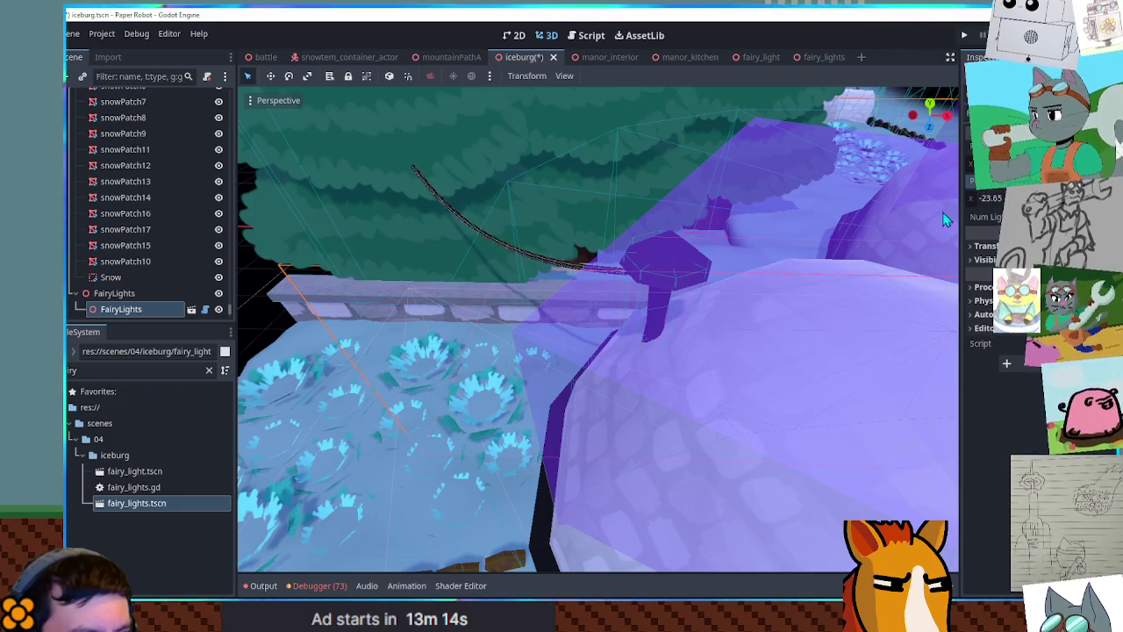
key(ctrl+s)
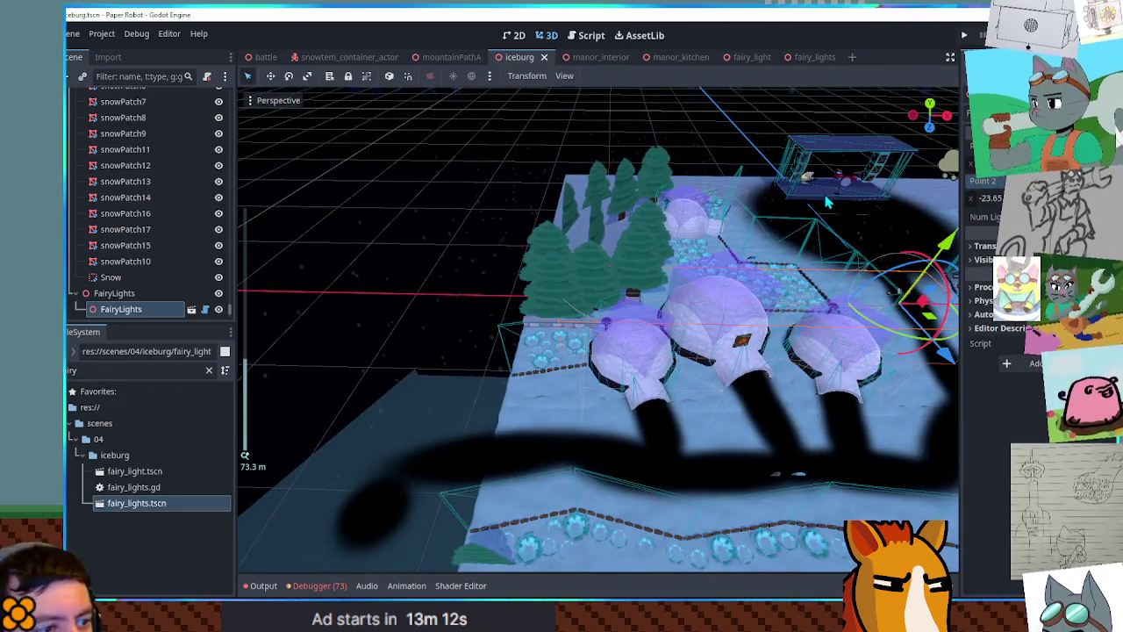
key(F6)
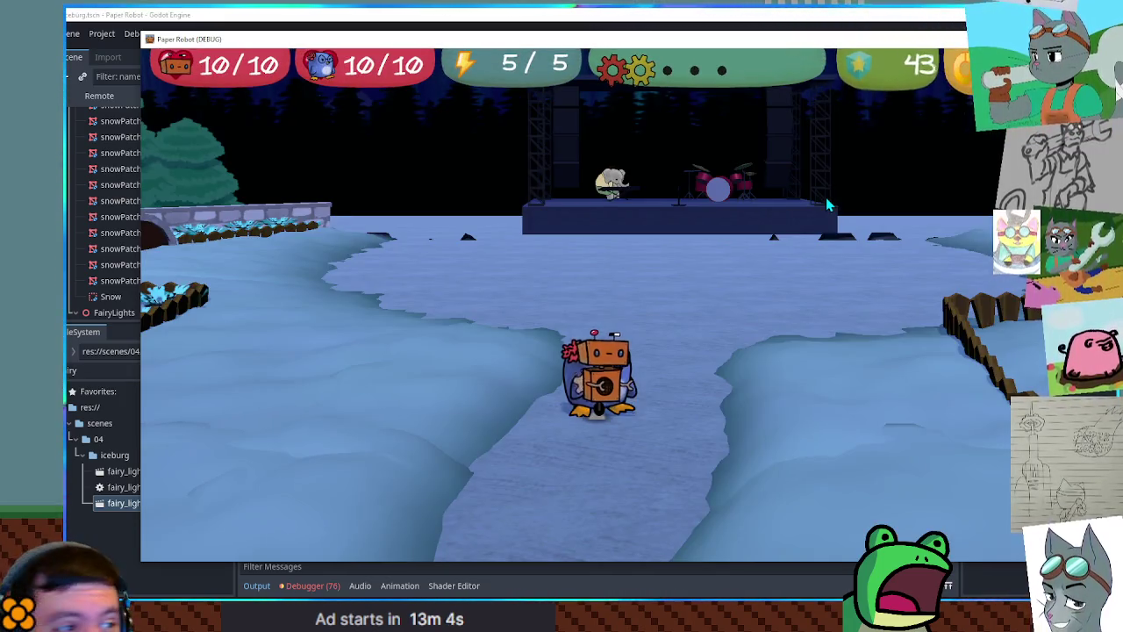
Walk the robot left, right, up and down around the igloos under the strand, then close the game
key(Left)
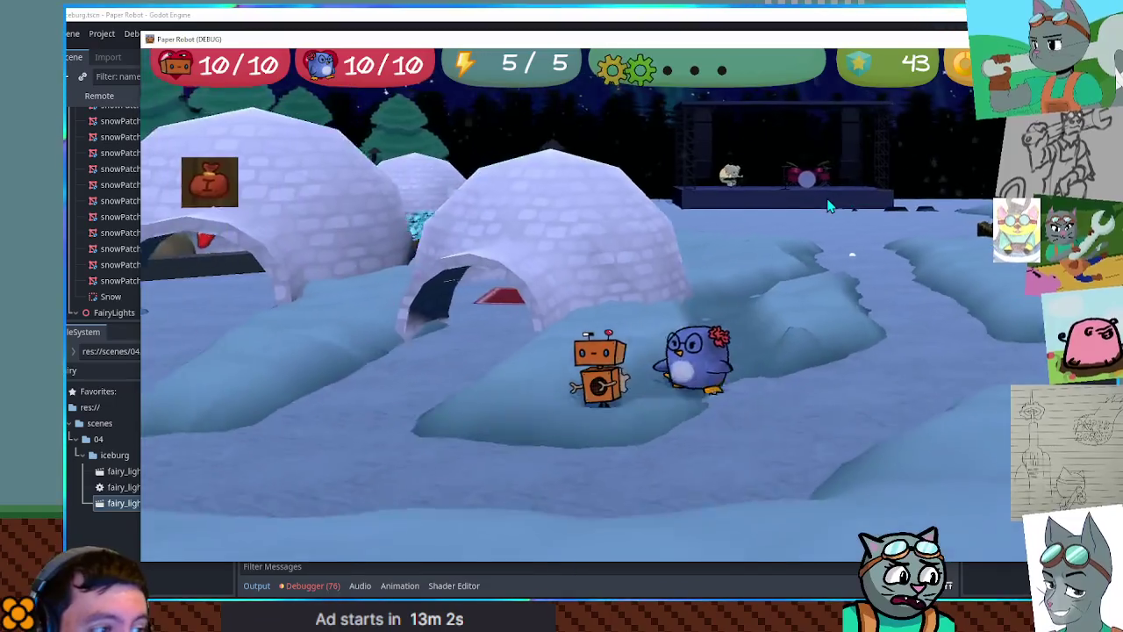
key(Right)
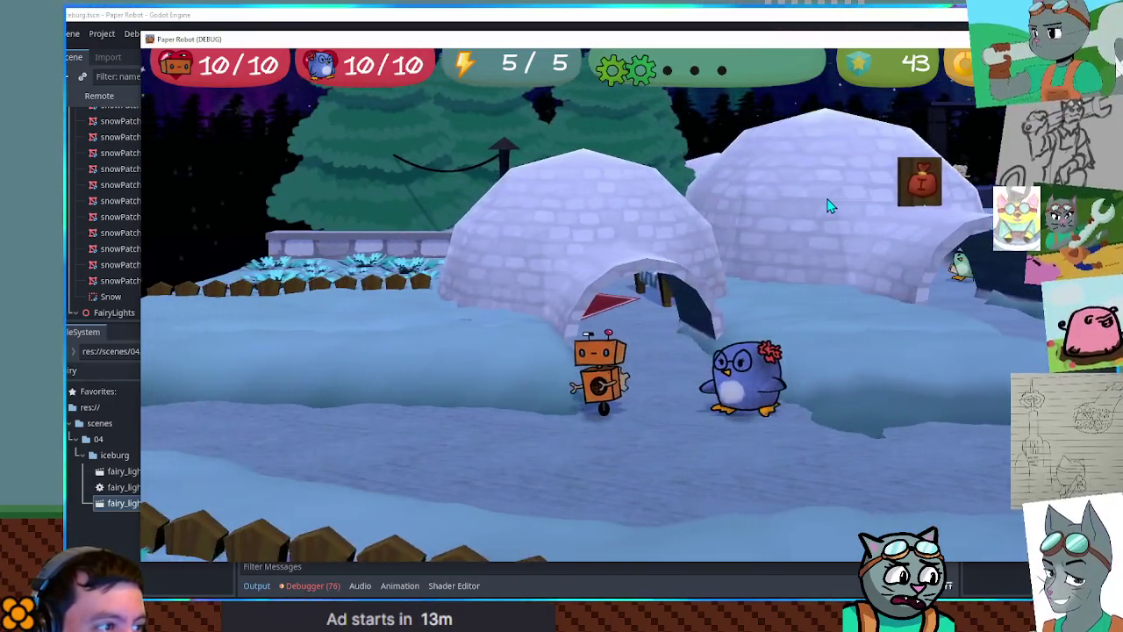
key(Left)
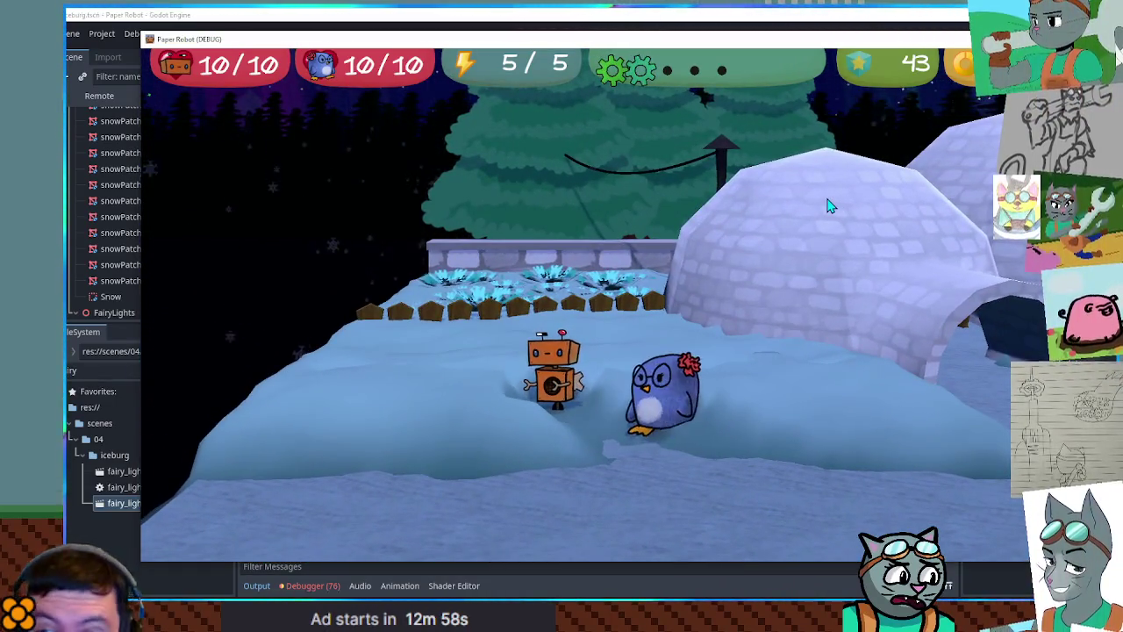
key(Up)
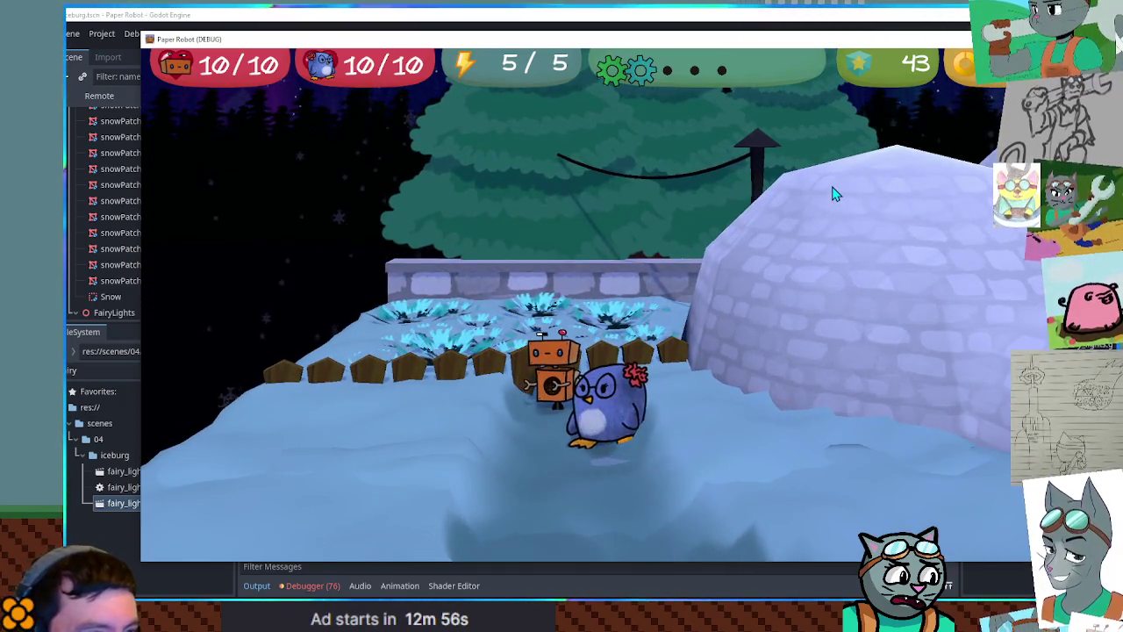
key(Down)
key(Left)
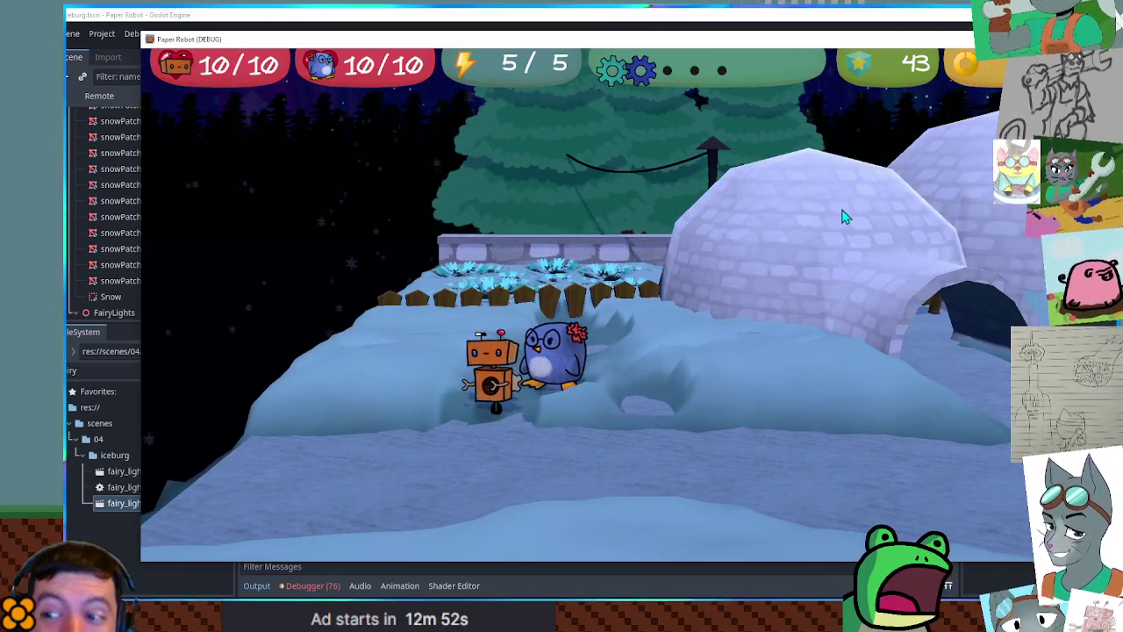
key(Right)
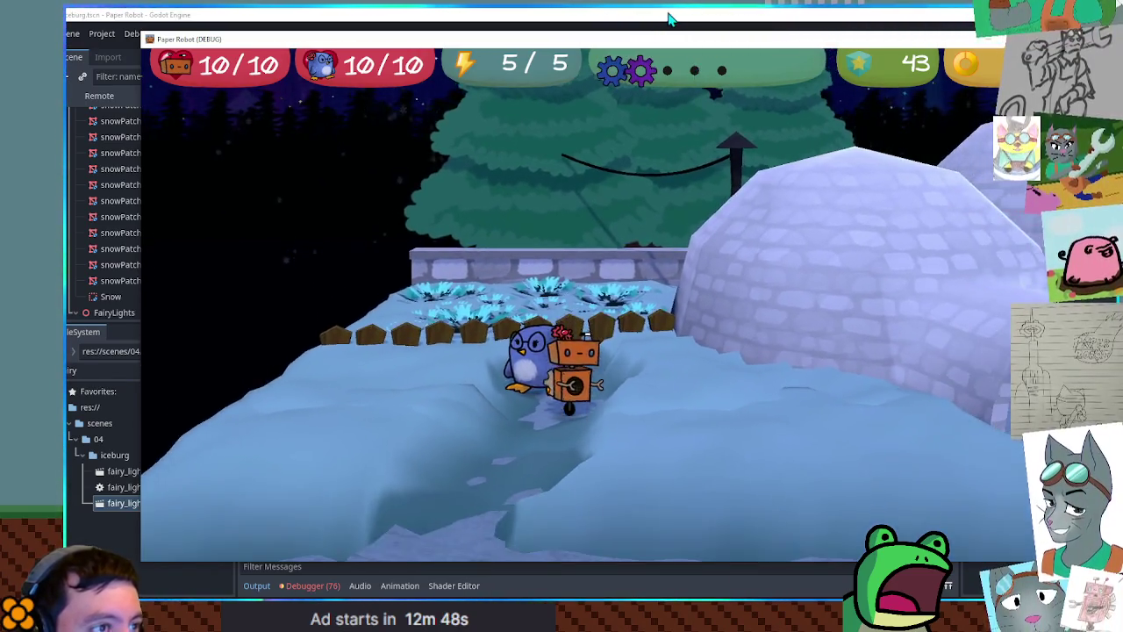
key(F8)
click(96, 95)
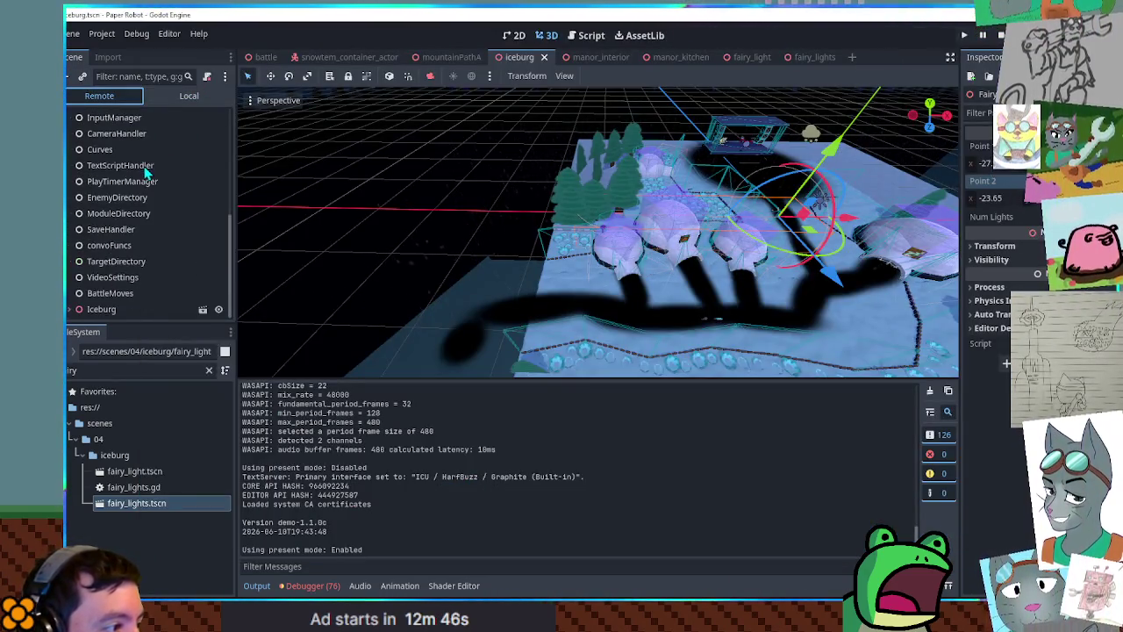
scroll(115, 259, down, 3)
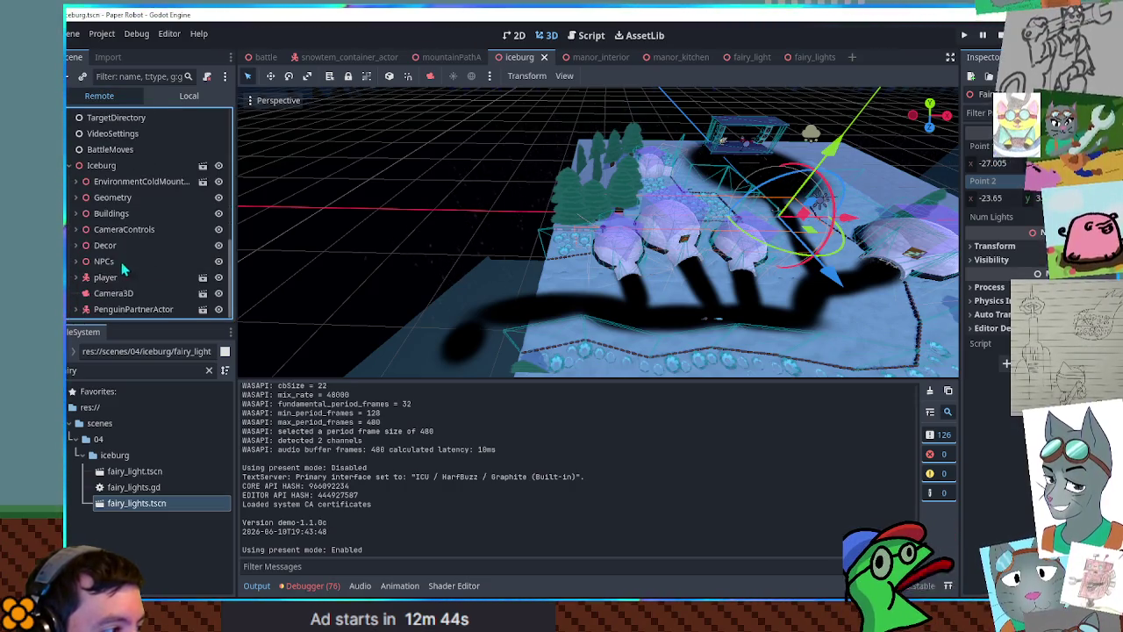
click(75, 245)
scroll(86, 248, down, 2)
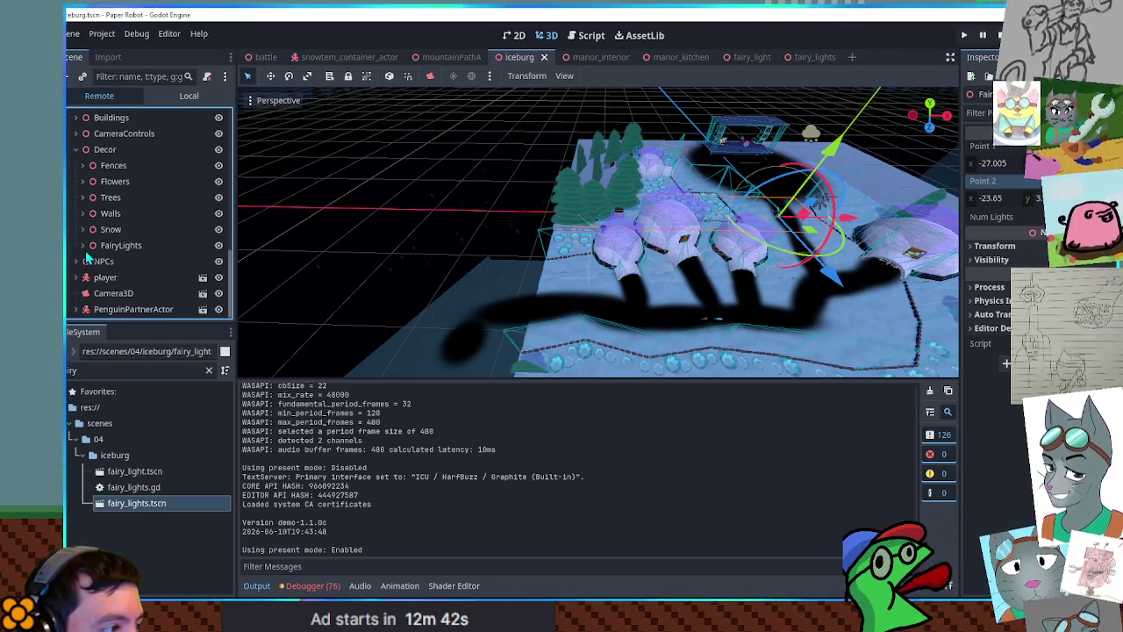
click(83, 245)
click(89, 262)
scroll(99, 271, down, 1)
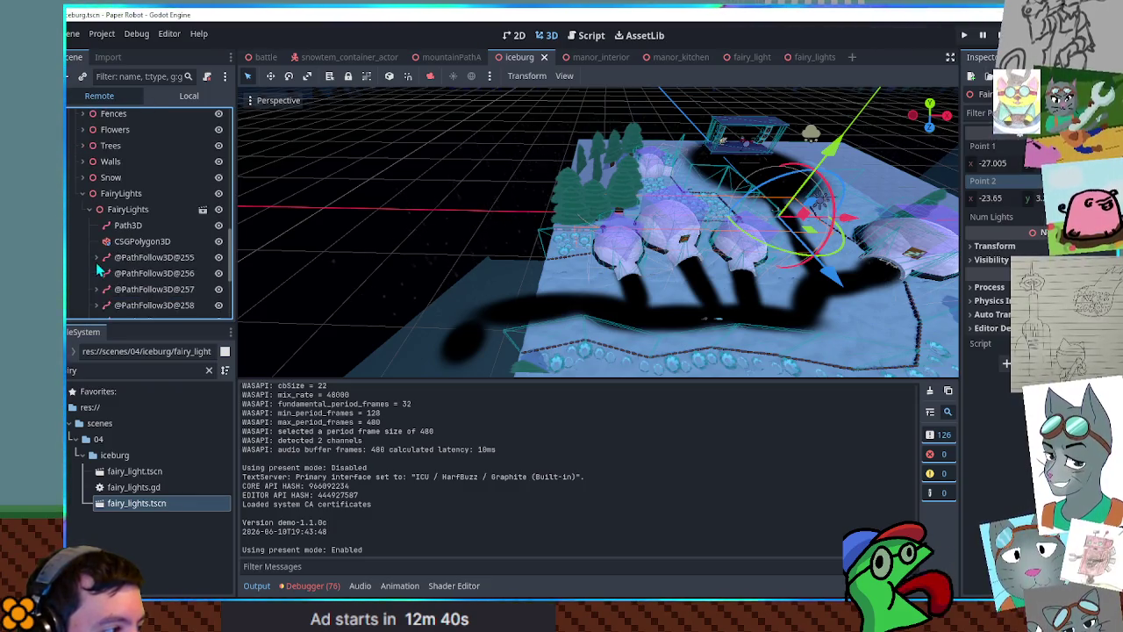
click(148, 257)
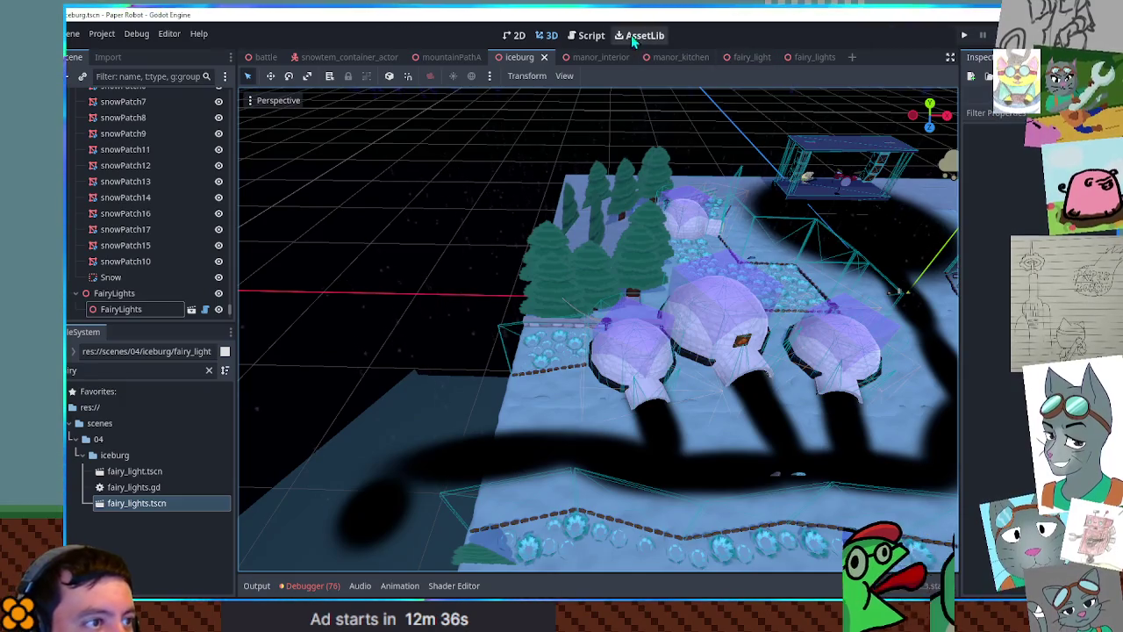
click(592, 35)
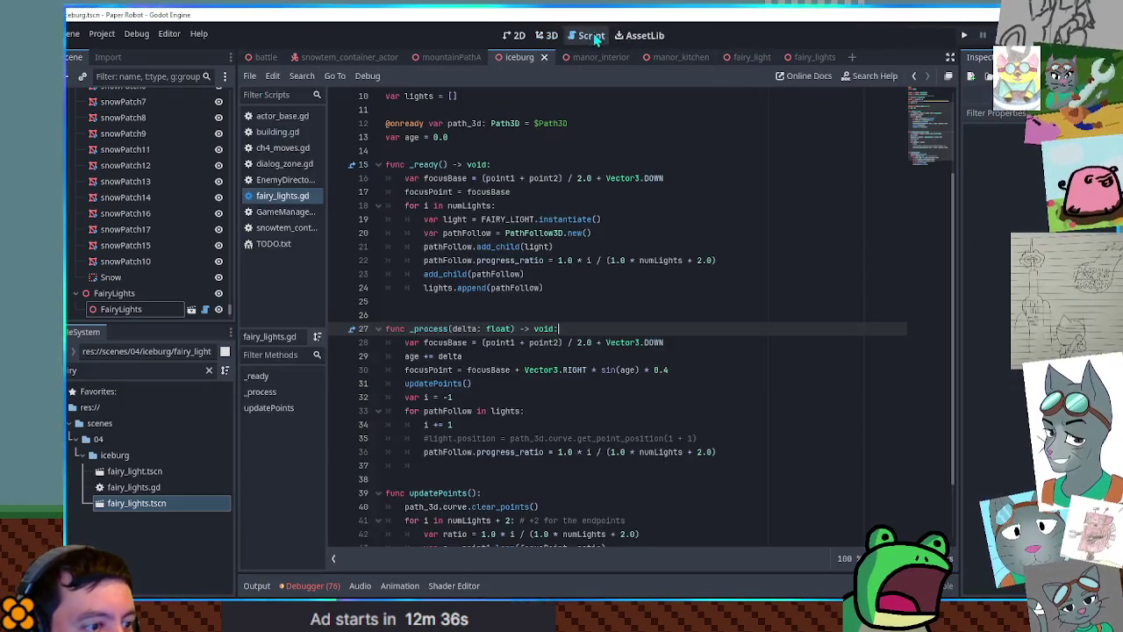
Change line 23 to path_3d.add_child(pathFollow) and run the game with F5
double_click(448, 247)
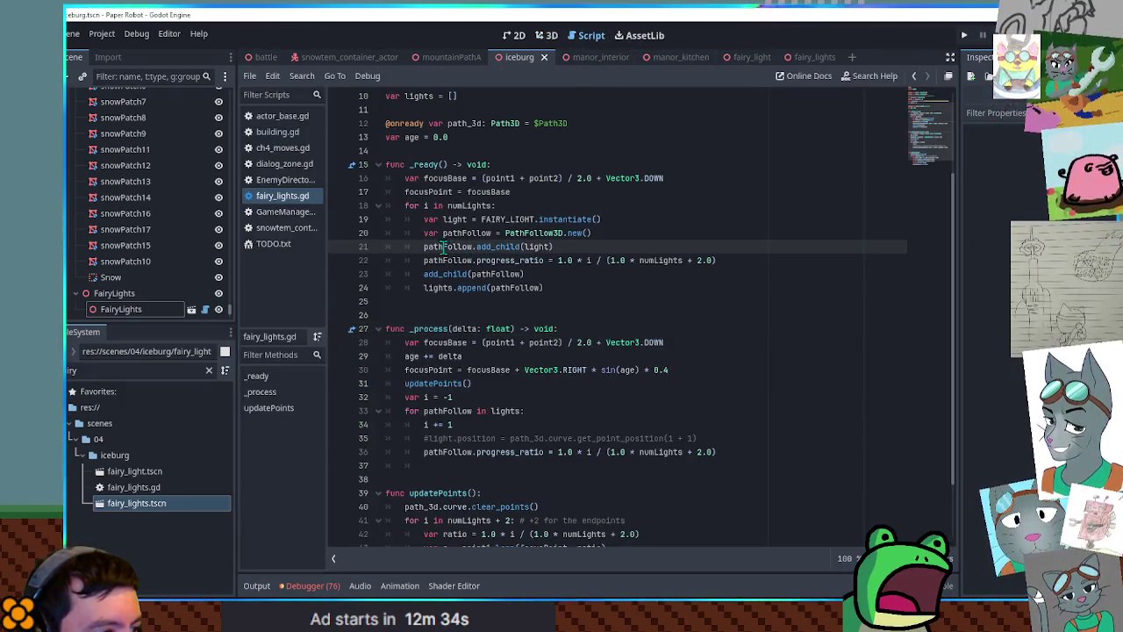
double_click(448, 274)
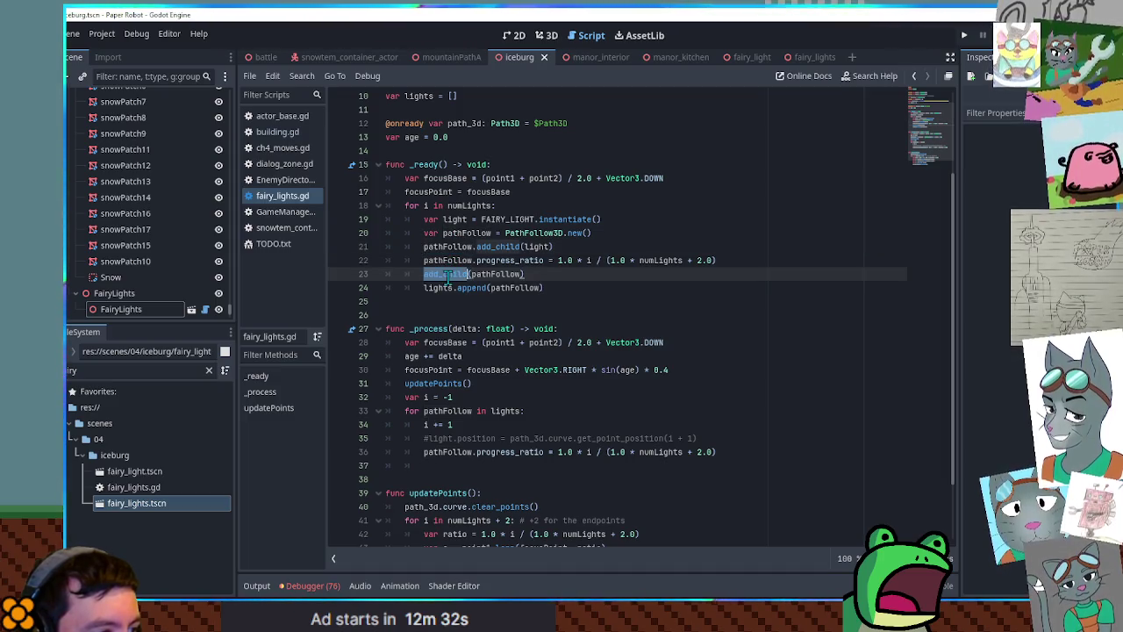
scroll(451, 178, up, 3)
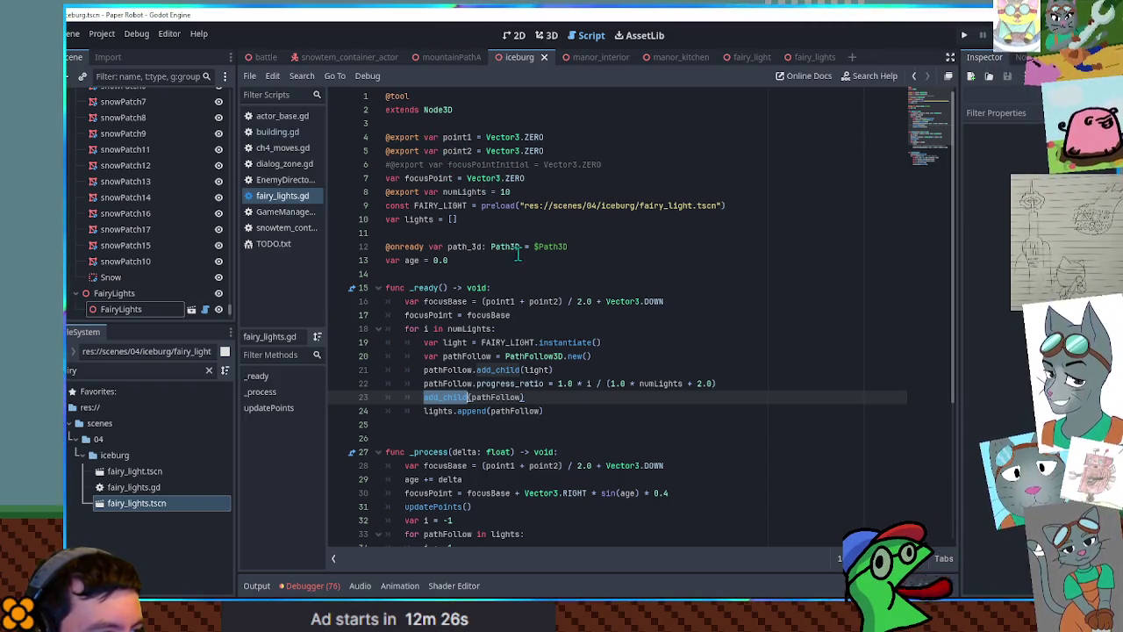
double_click(458, 248)
middle_click(424, 397)
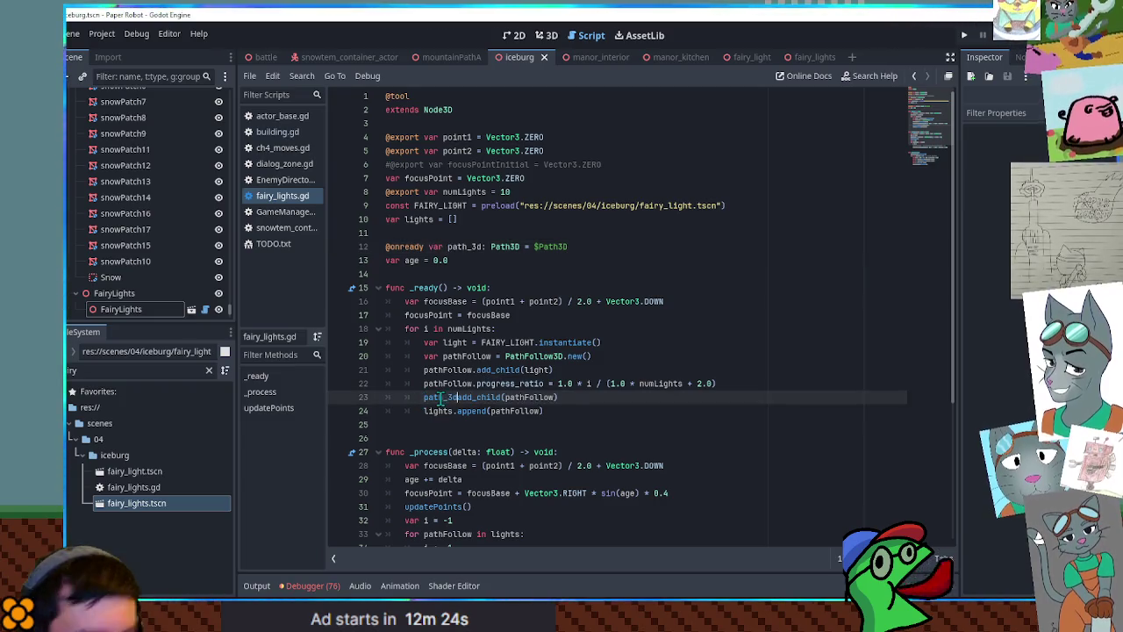
key(F5)
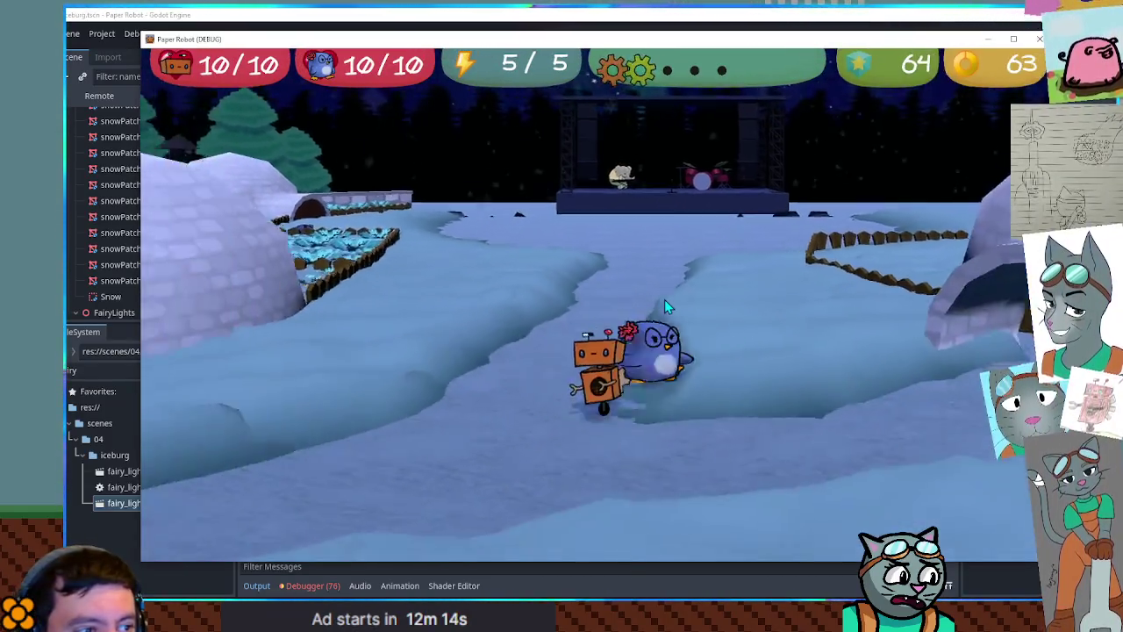
Walk the robot left and up toward the fairy lights by the igloo, then return to the editor
key(Left)
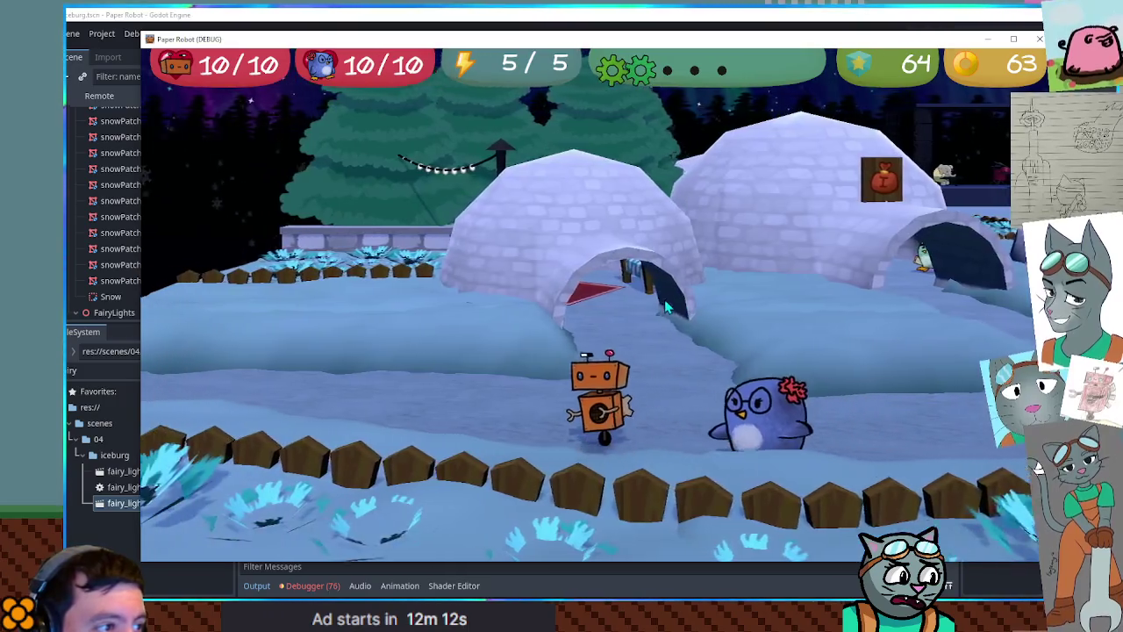
key(Up)
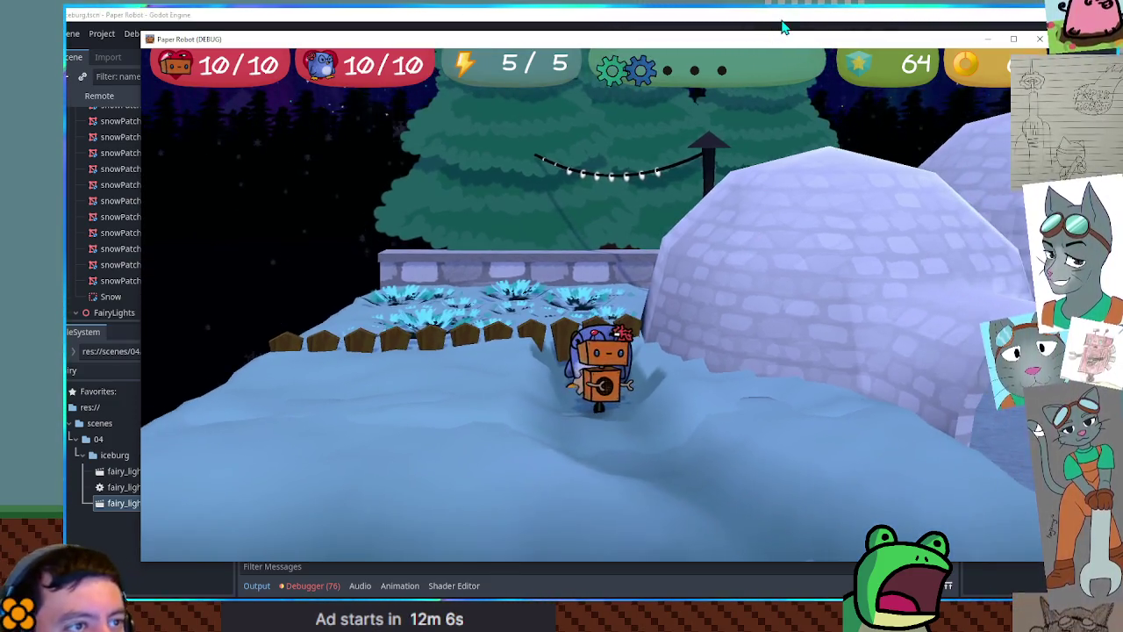
click(784, 28)
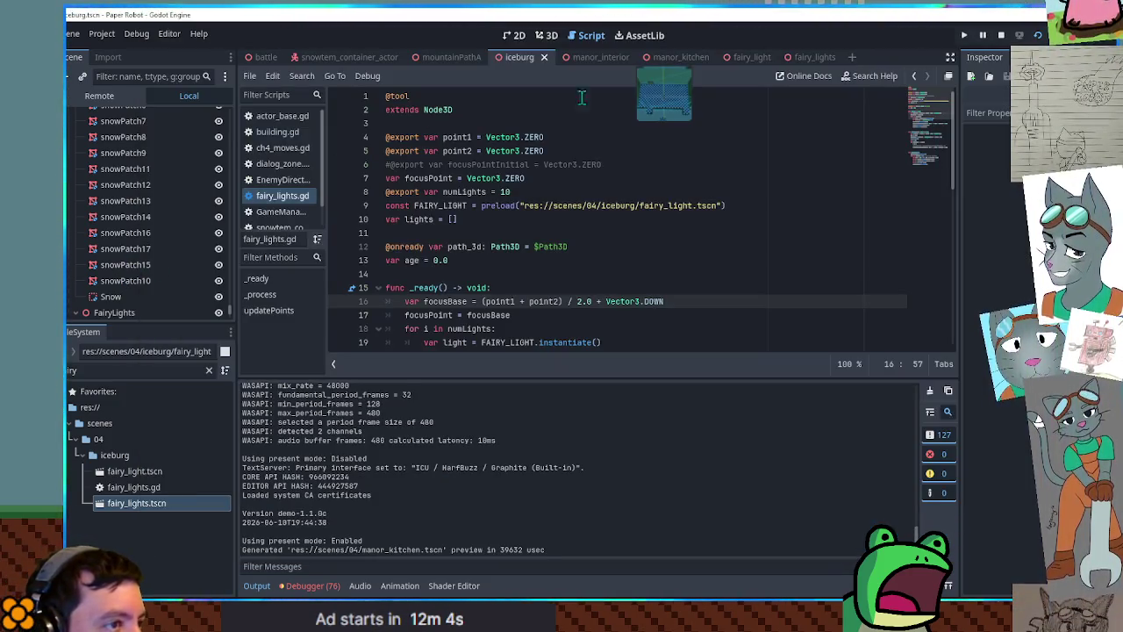
Add line 23 pathFollow.rotation_mode = PathFollow3D.ROTATION_NONE, save, and relaunch the game
click(814, 57)
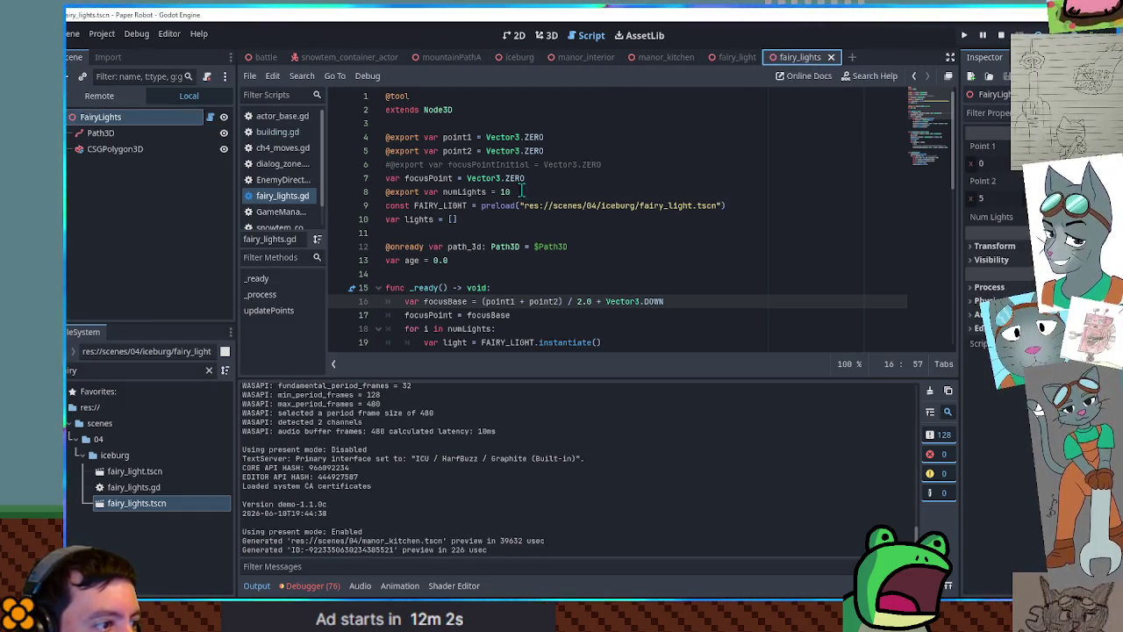
scroll(516, 214, down, 4)
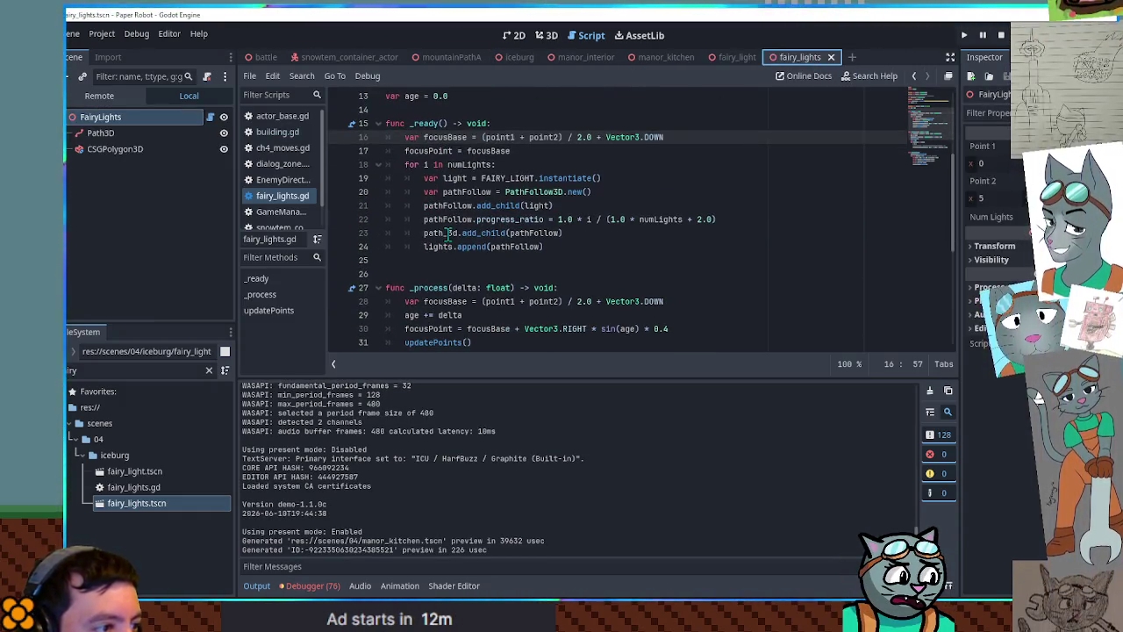
double_click(452, 219)
click(781, 219)
key(Return)
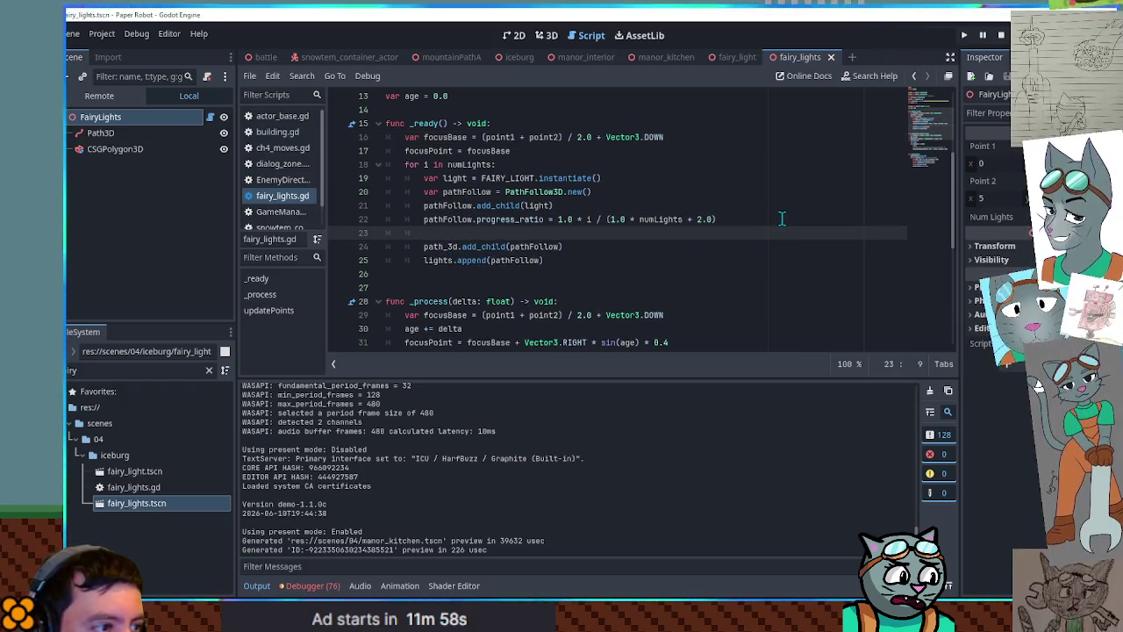
text(pathFollow.ro)
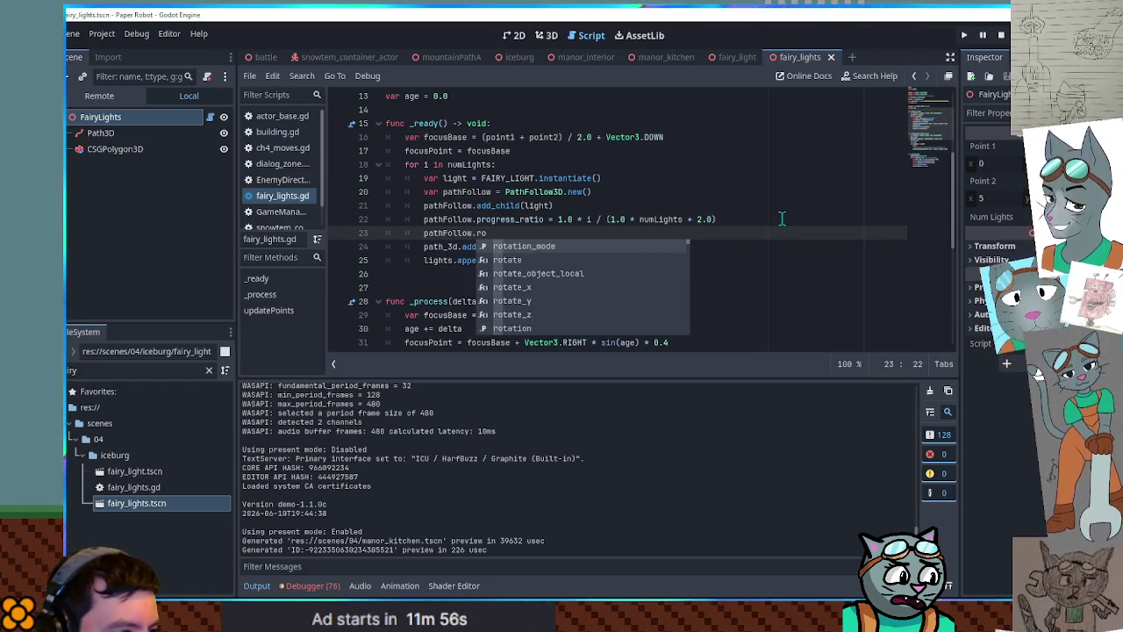
key(Return)
text(=)
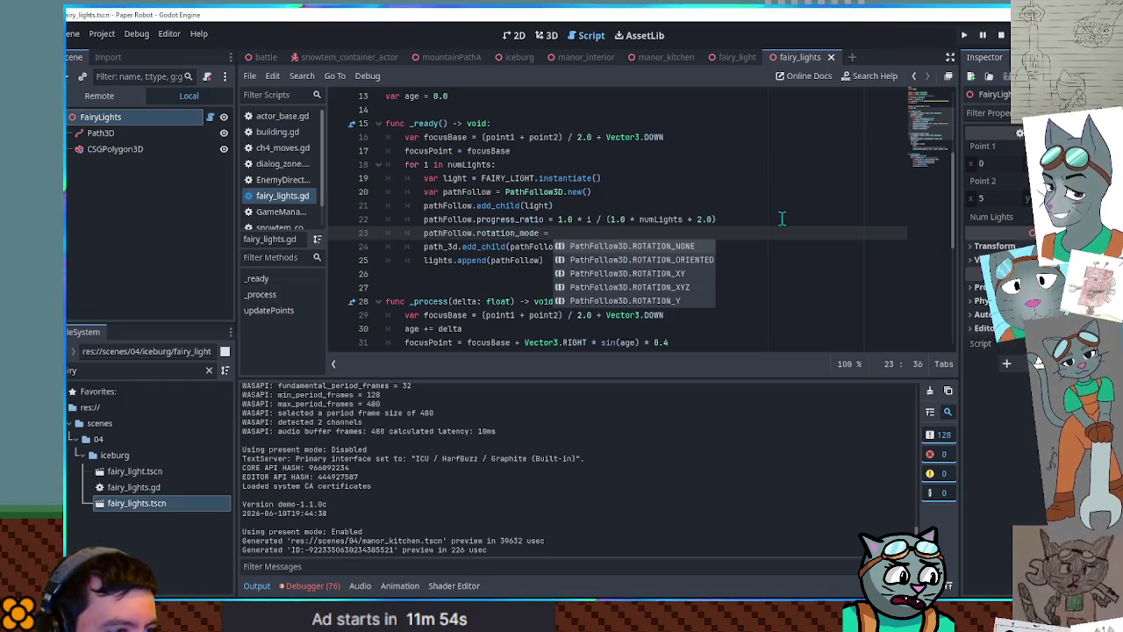
key(Return)
key(ctrl+s)
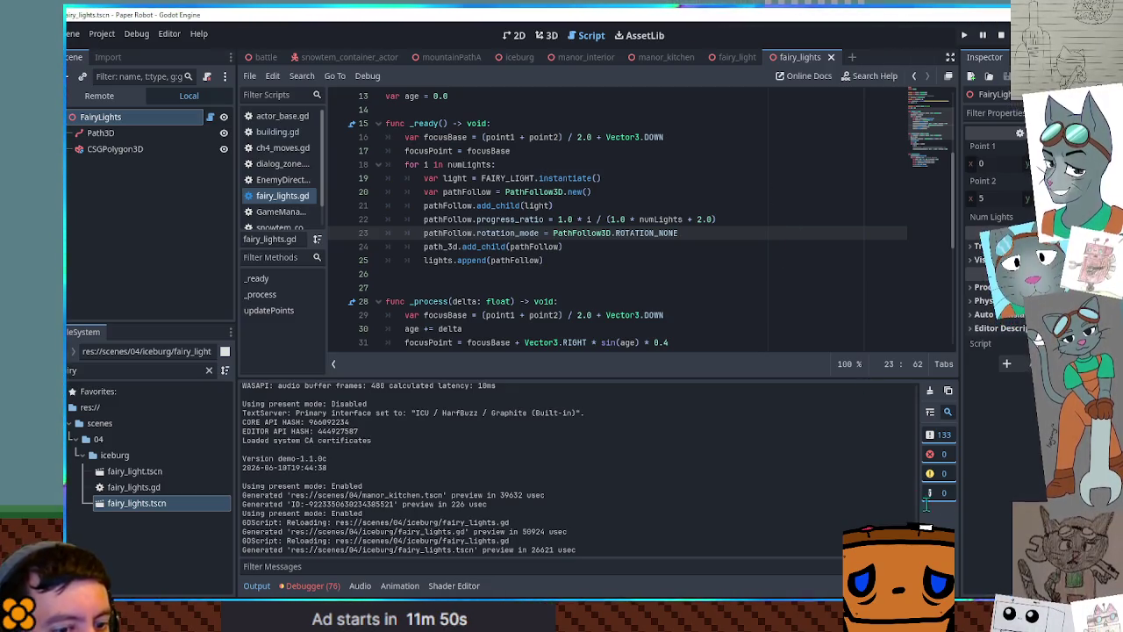
key(F6)
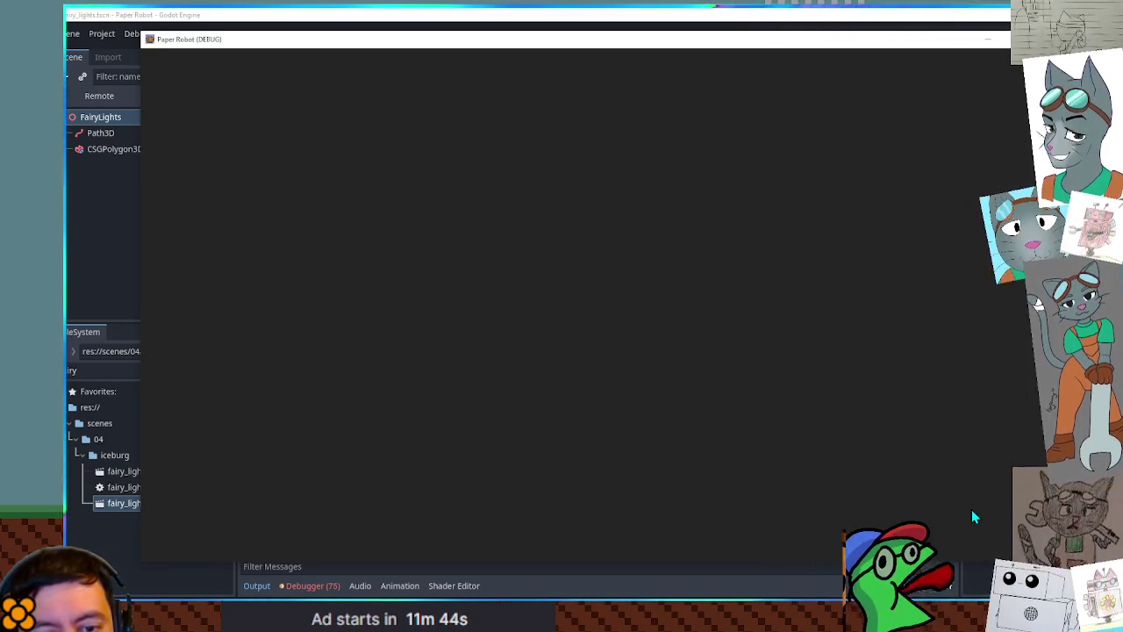
Walk the robot up and left past the igloos to the fairy lights, then close the game
key(w)
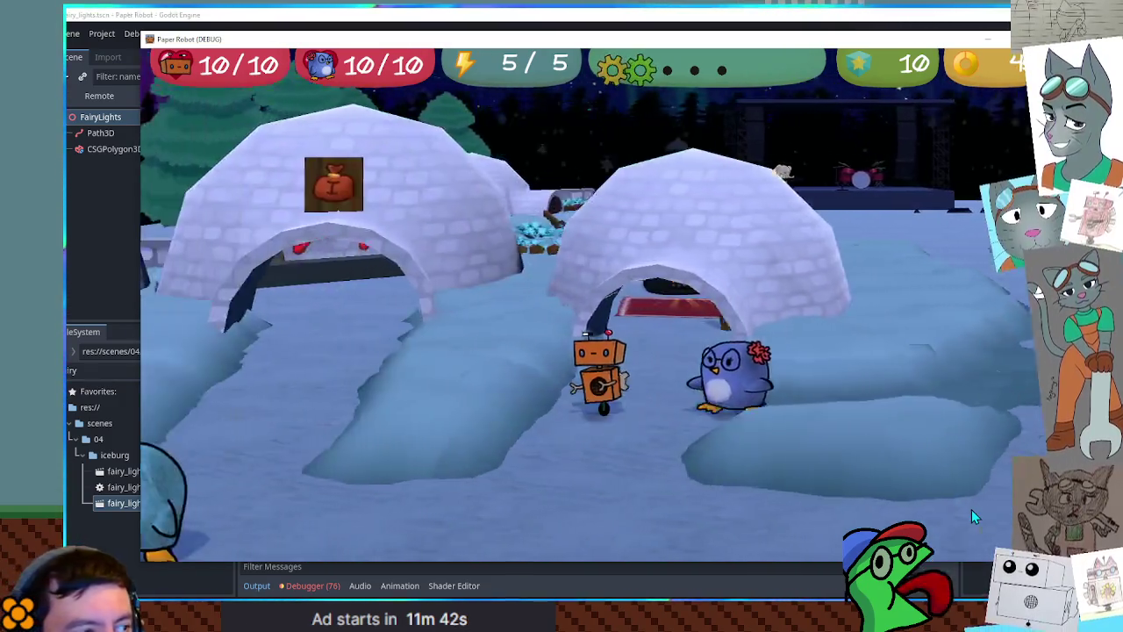
key(a)
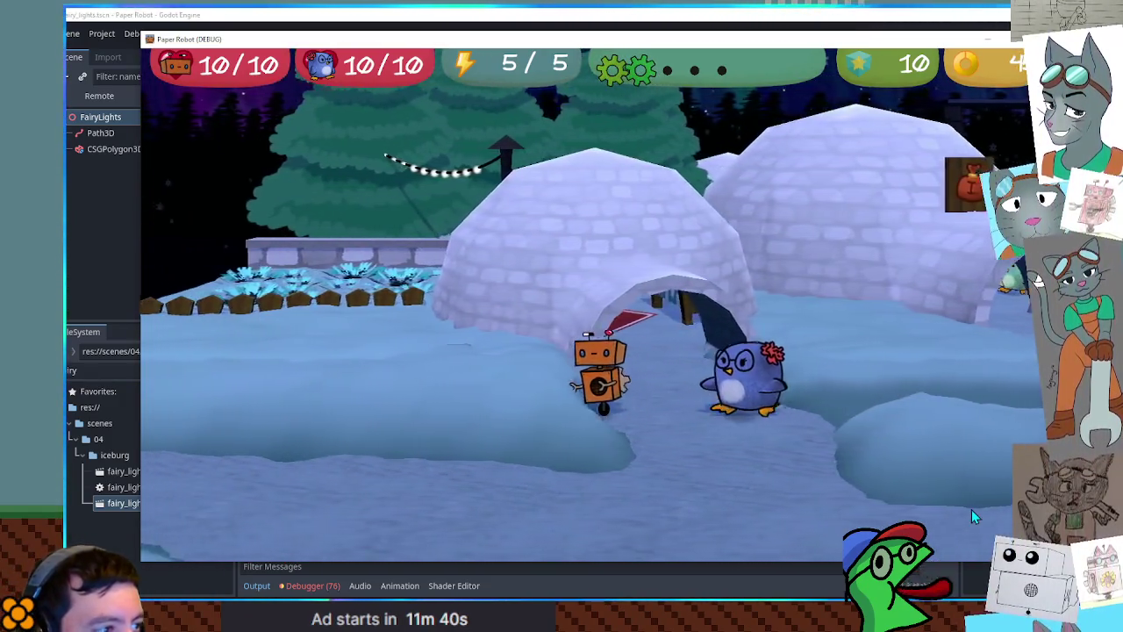
key(a)
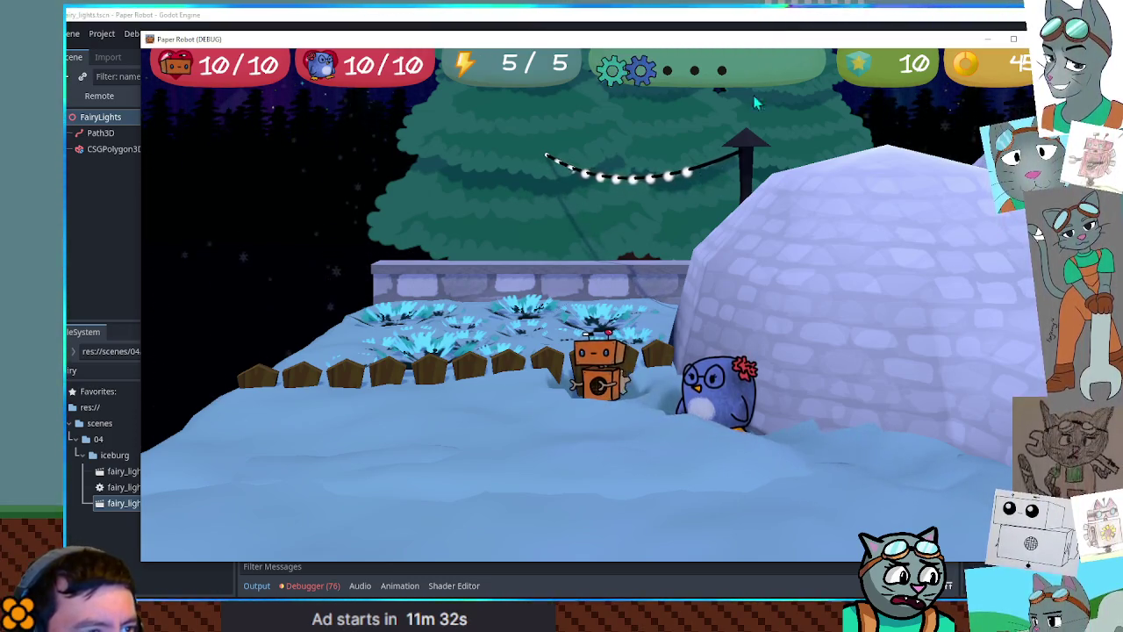
key(F8)
Set line 37 to progress_ratio = 1.0 * (i + 1.0) / (1.0 * numLights + 2.0), save, and run
scroll(693, 179, down, 6)
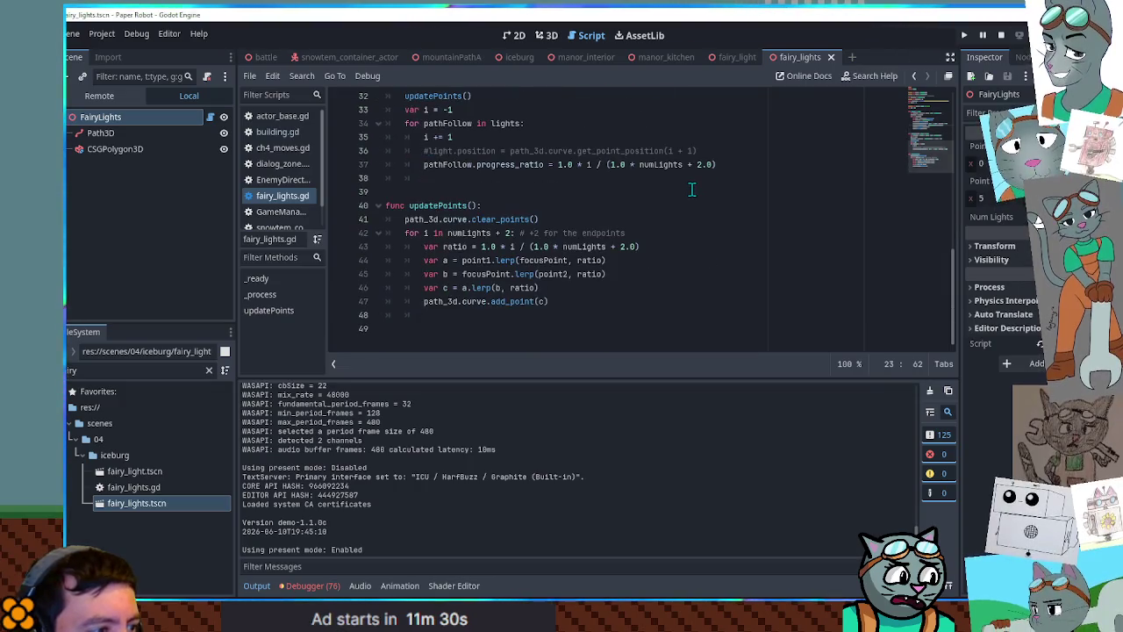
double_click(678, 164)
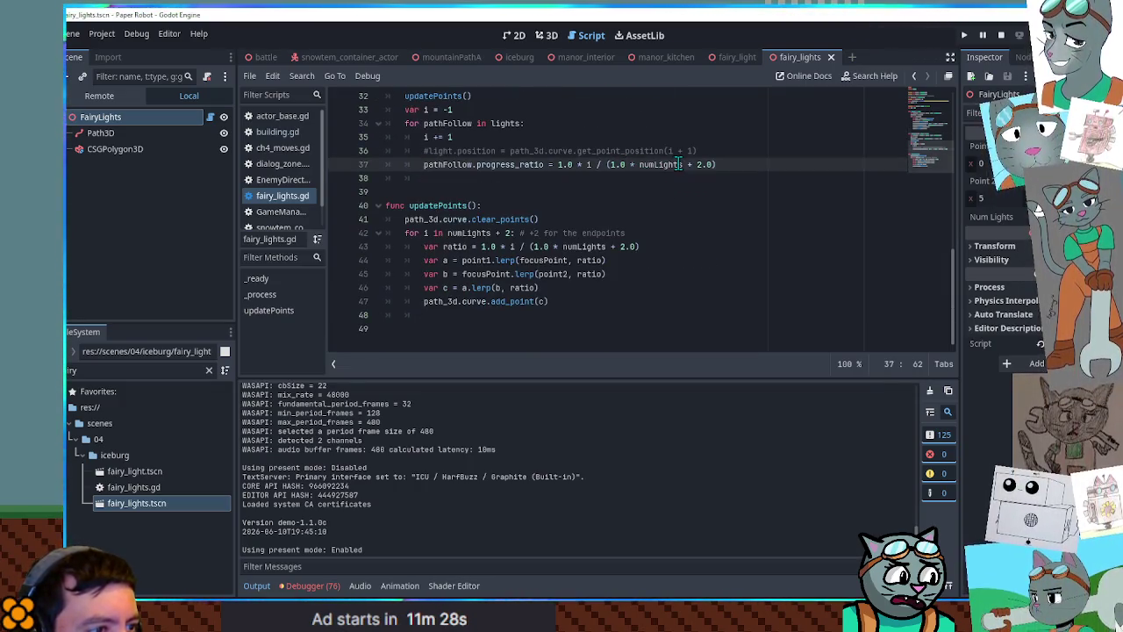
scroll(678, 164, up, 1)
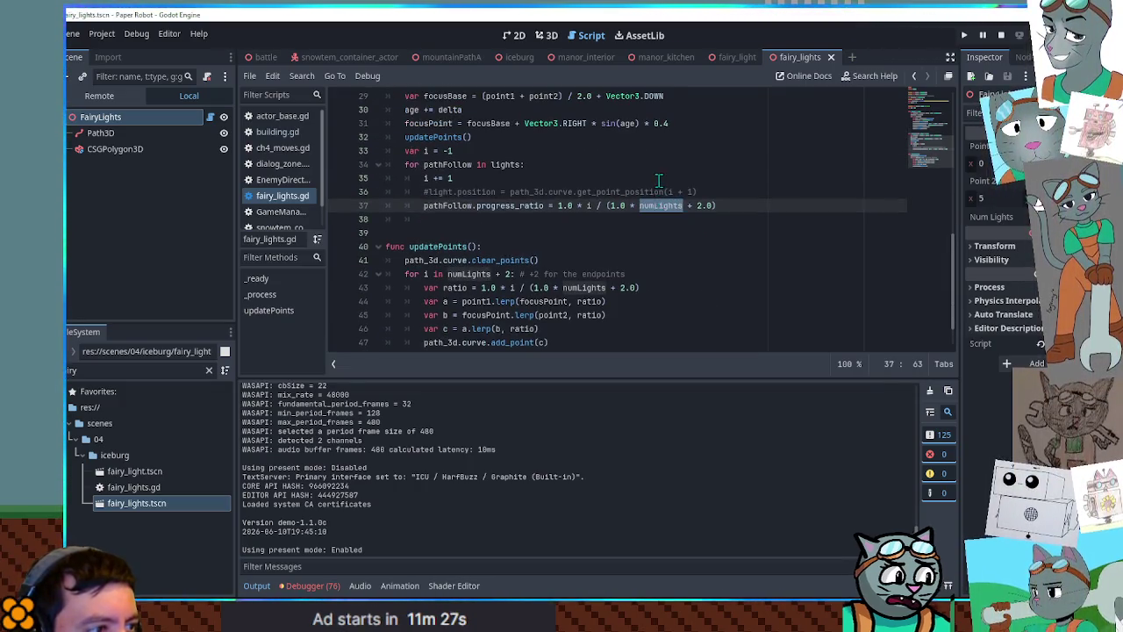
click(588, 205)
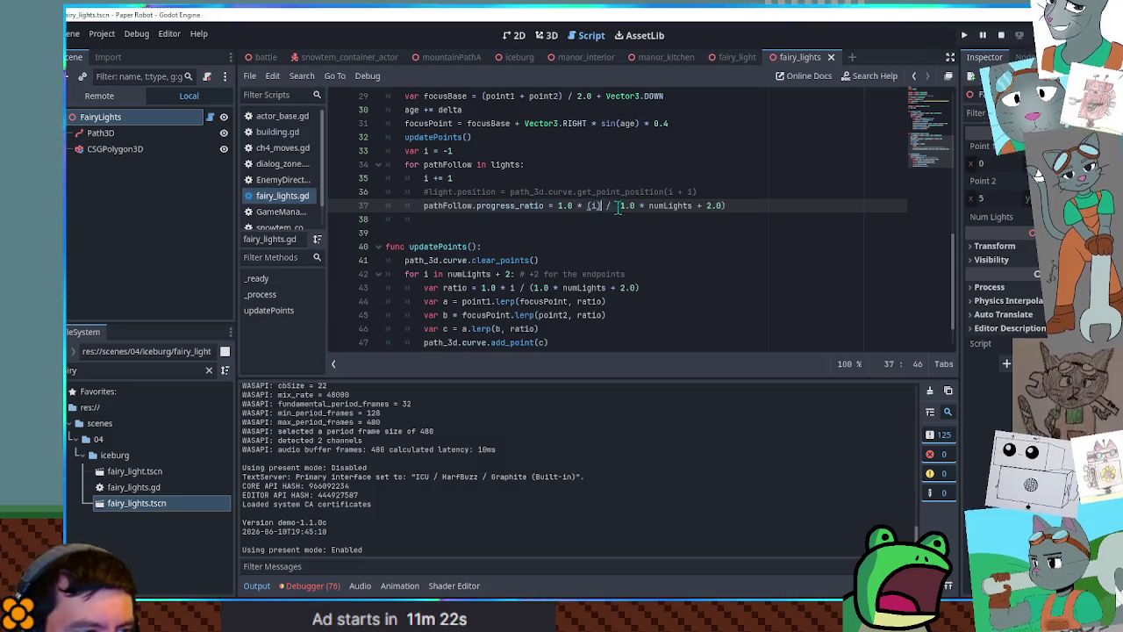
text(0)
key(ctrl+s)
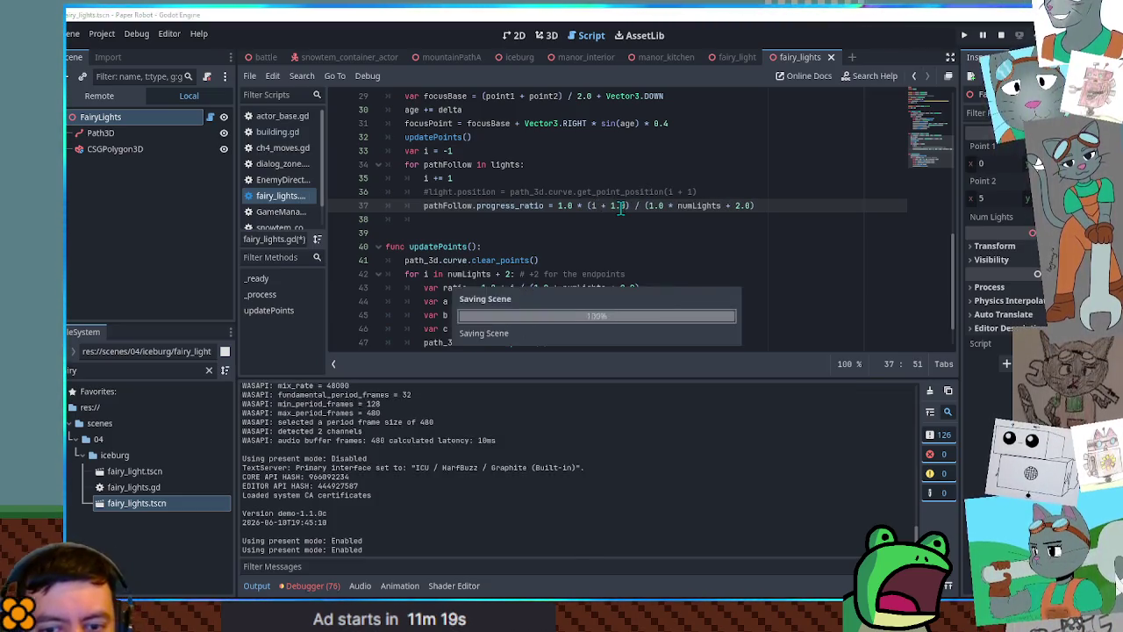
key(F5)
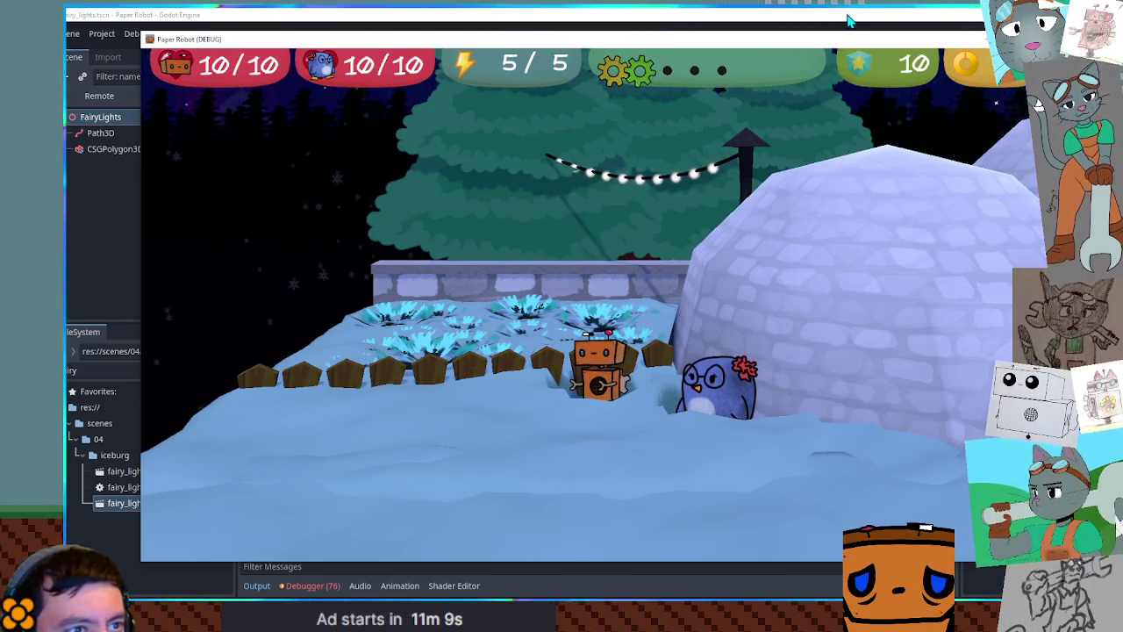
key(F8)
key(F5)
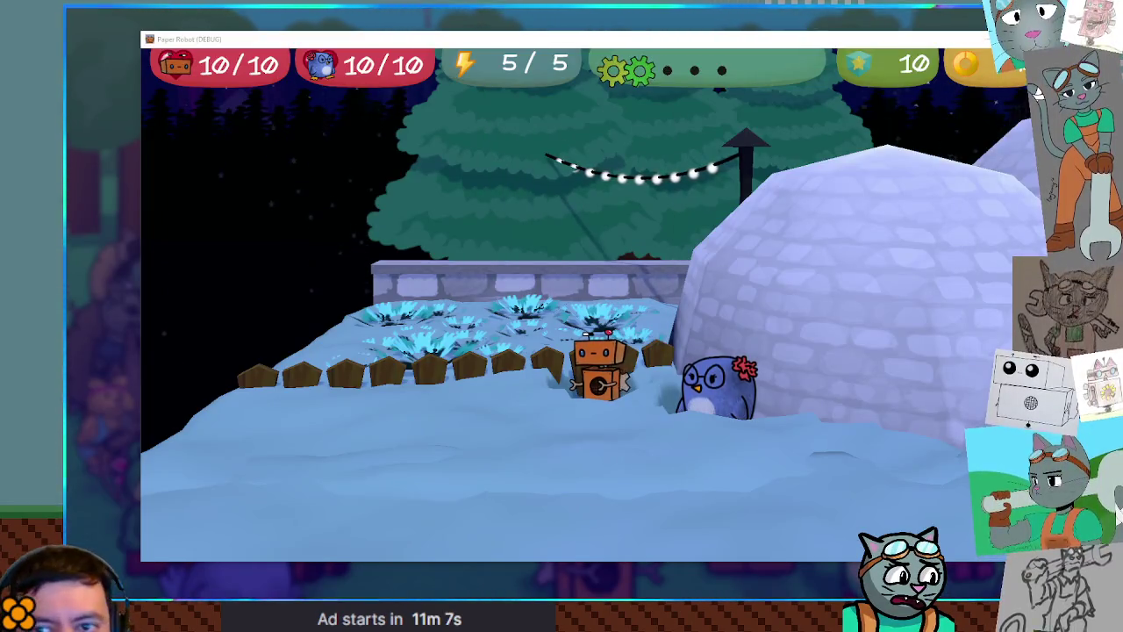
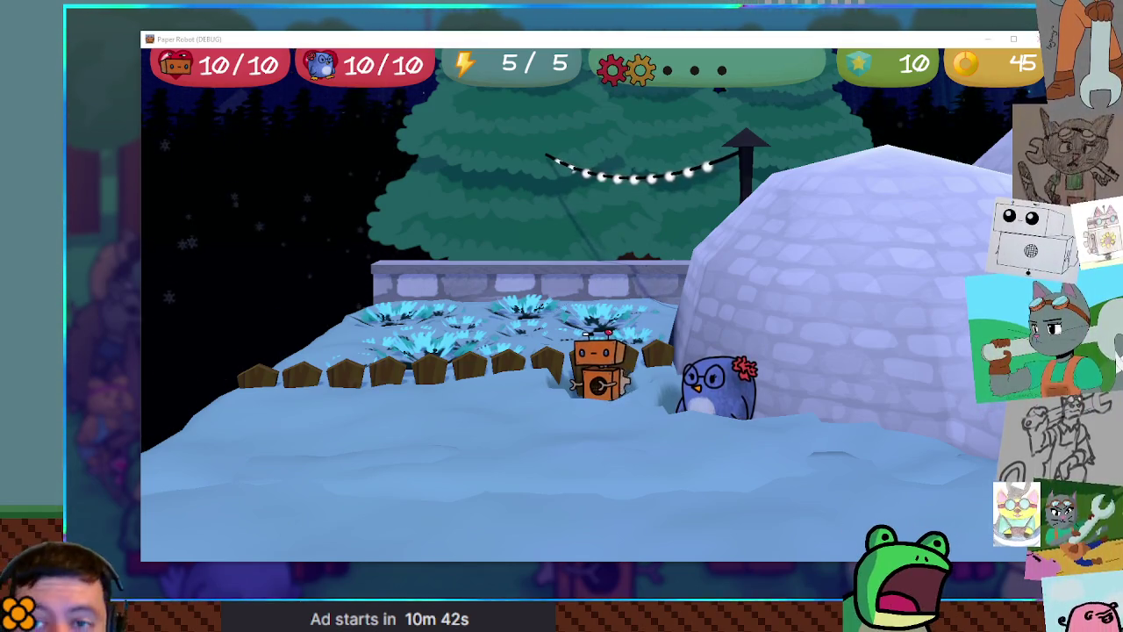
Compare the running game with fairy_lights.gd and save the fairy lights script
key(alt+Tab)
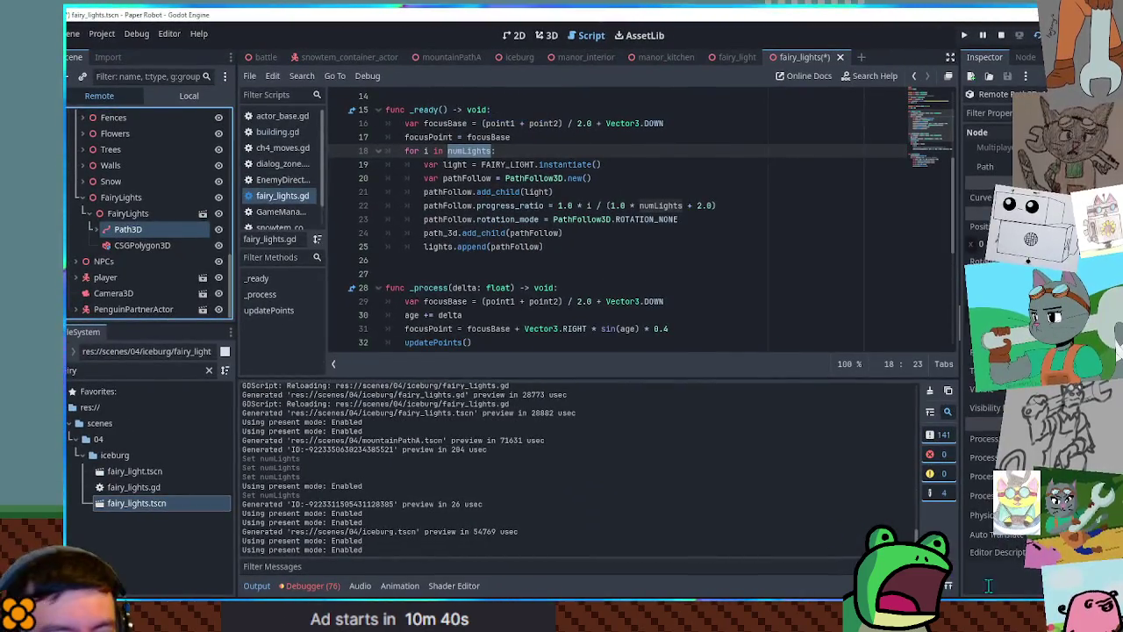
key(alt+Tab)
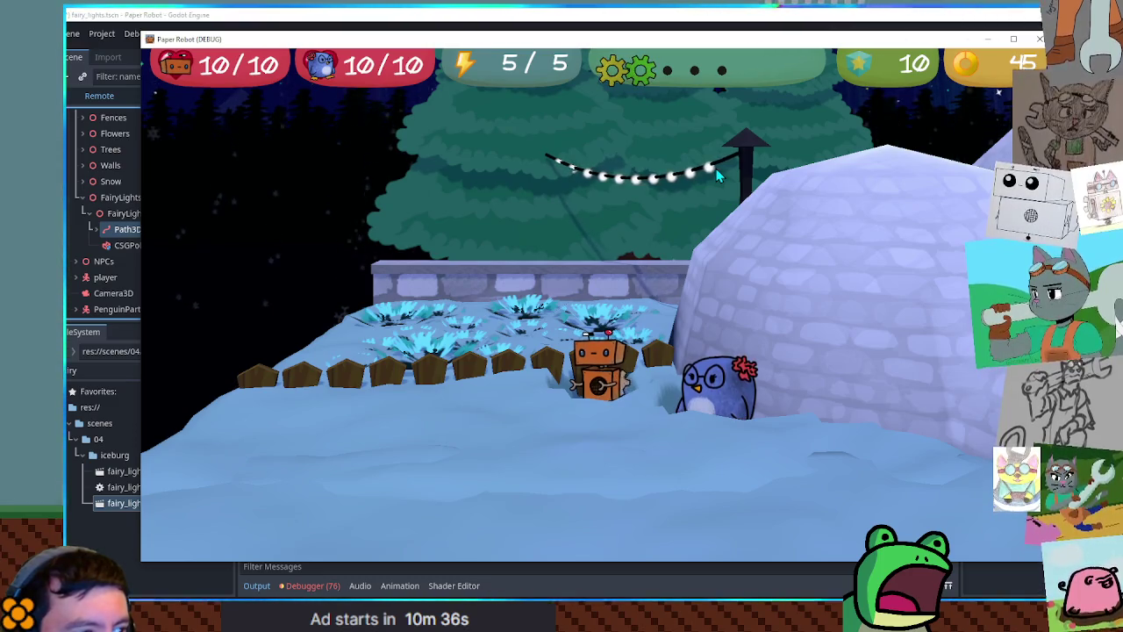
key(alt+Tab)
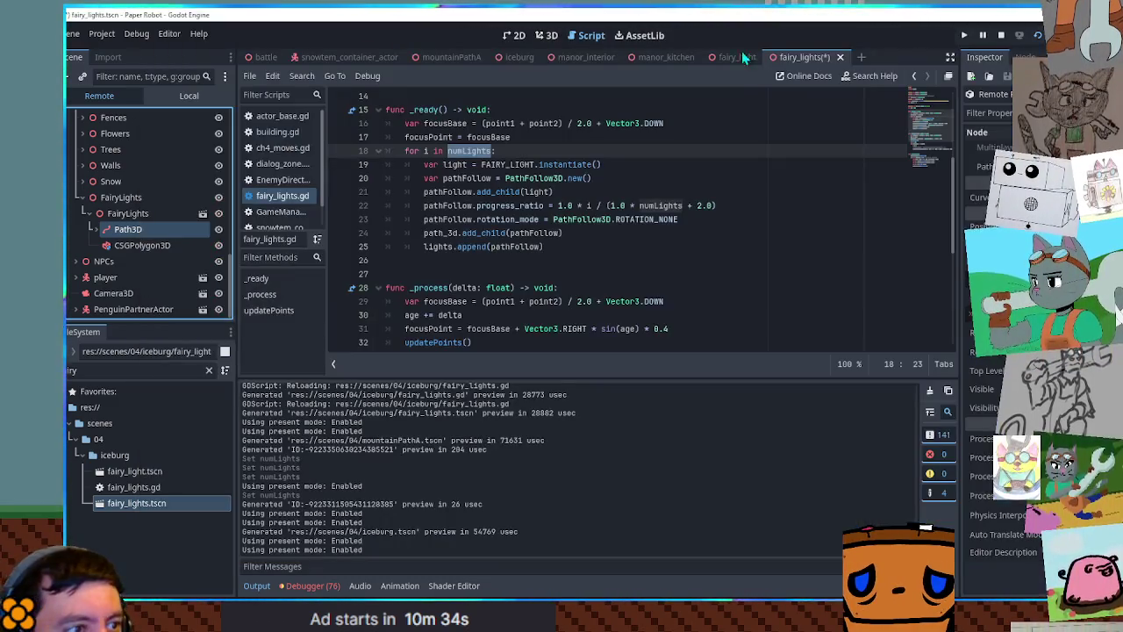
key(ctrl+s)
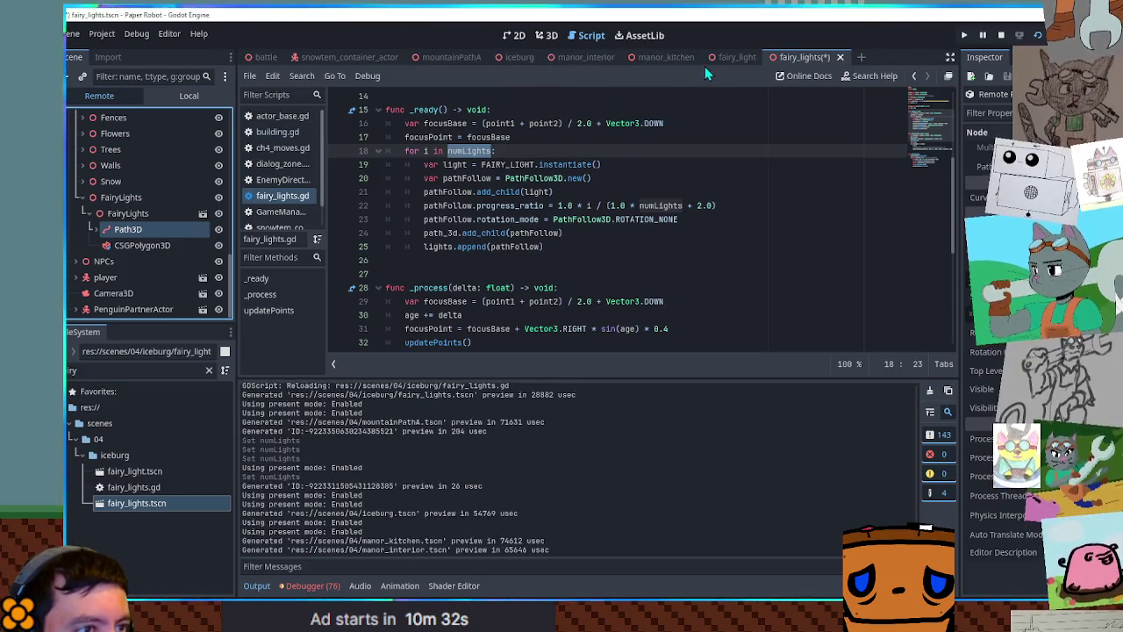
Open the iceburg scene in the 3D view and orbit around the fairy-light string
click(549, 58)
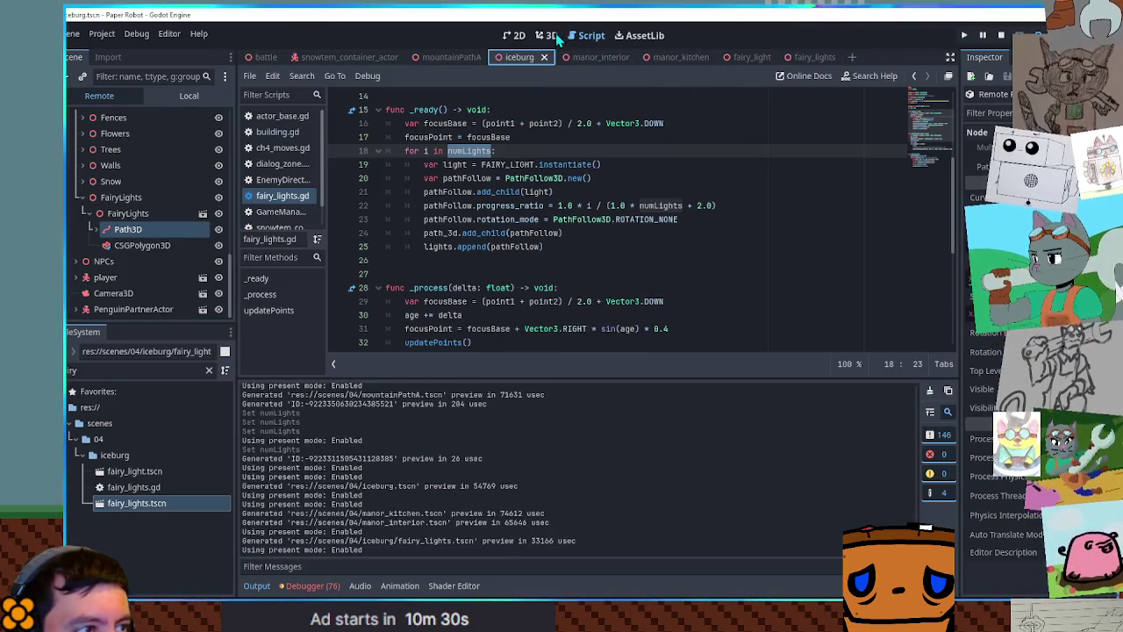
click(549, 35)
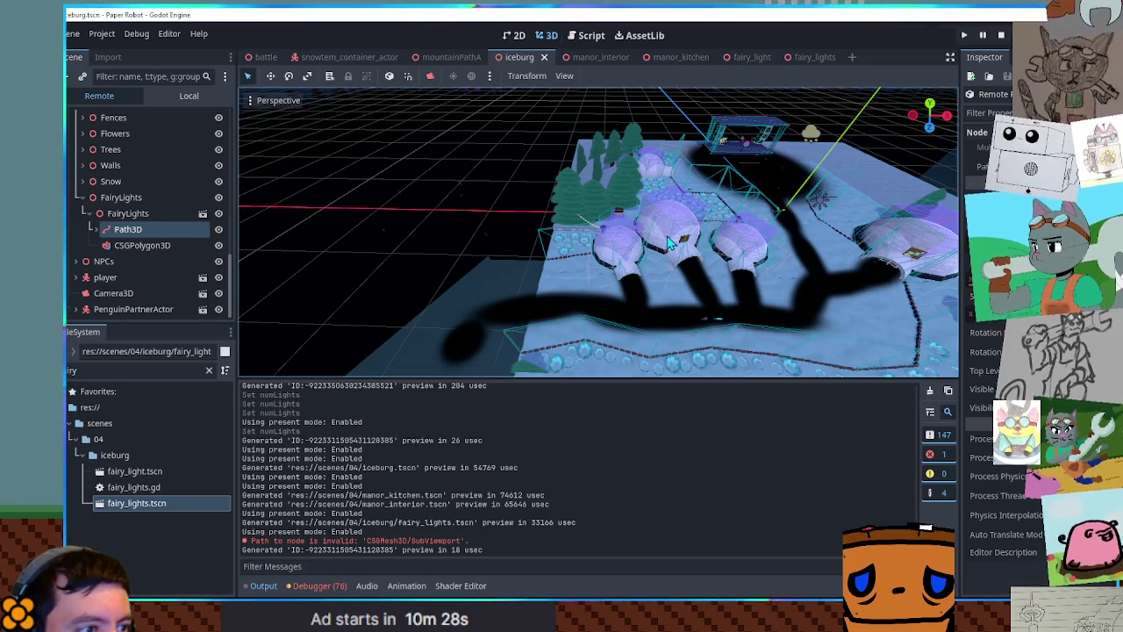
scroll(655, 235, up, 5)
scroll(552, 187, up, 3)
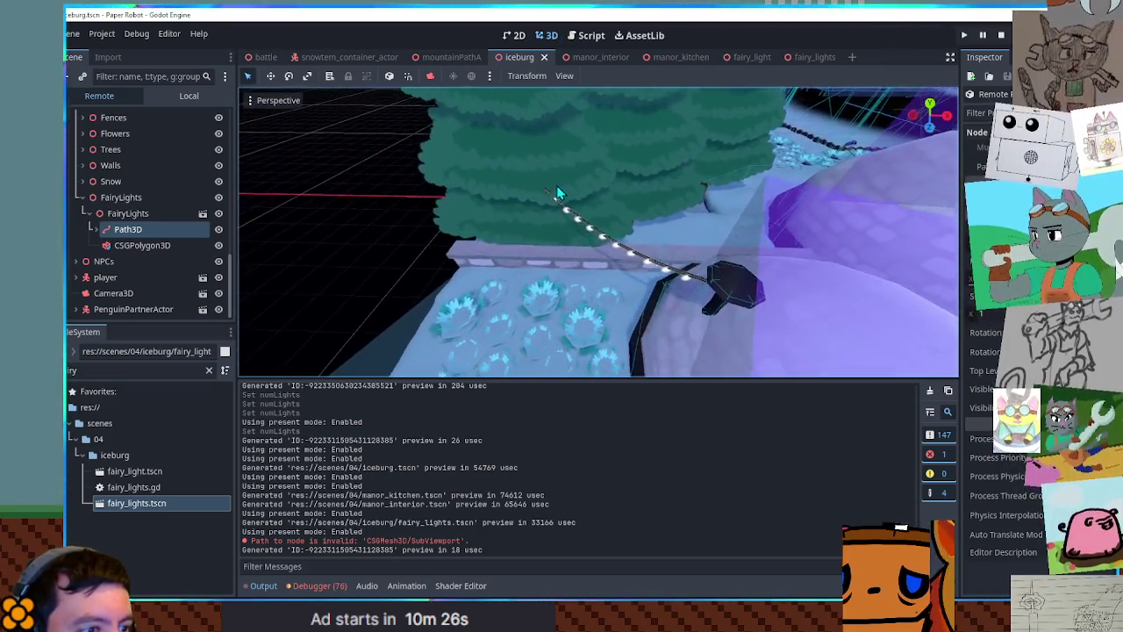
drag(618, 206, 614, 201)
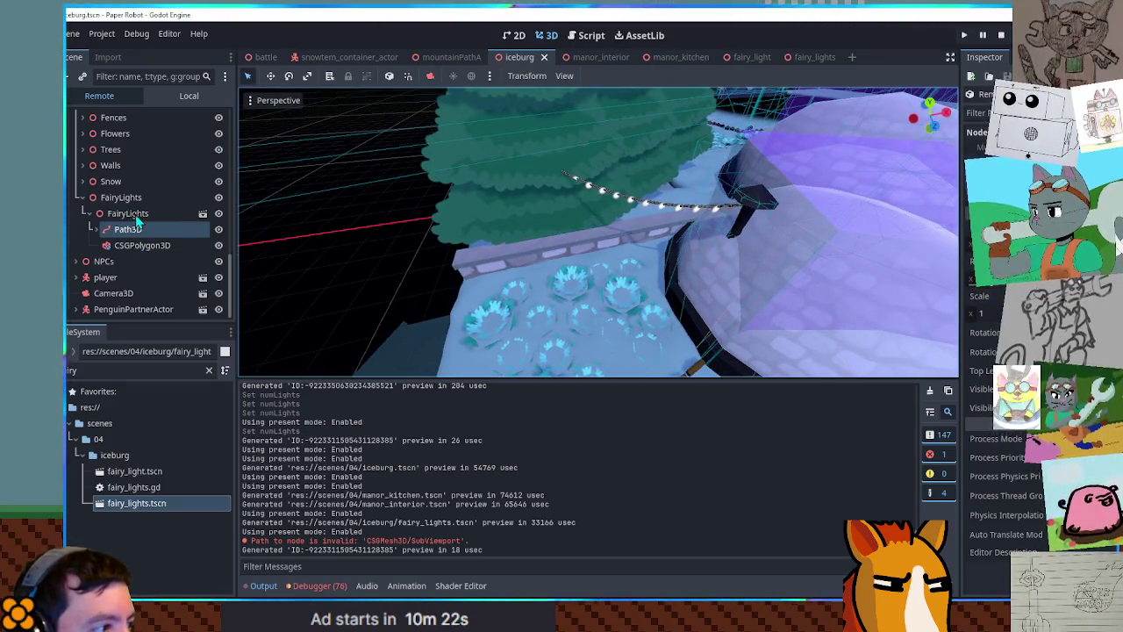
Select the FairyLights node in the editor's scene tree and save the iceburg scene
click(200, 215)
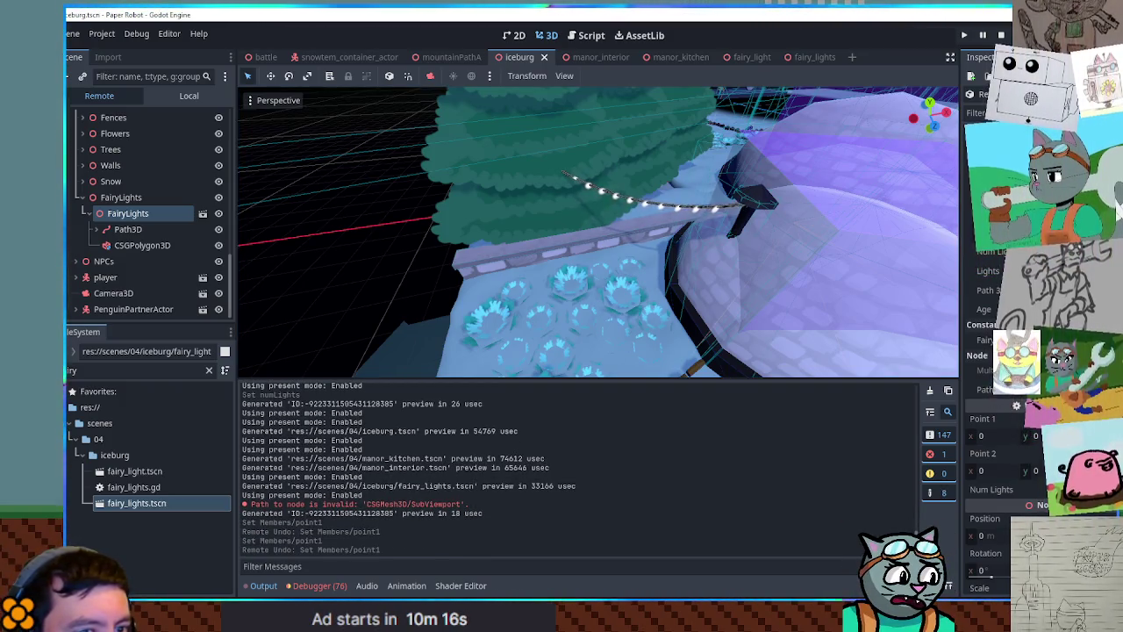
scroll(633, 152, up, 5)
scroll(632, 152, down, 5)
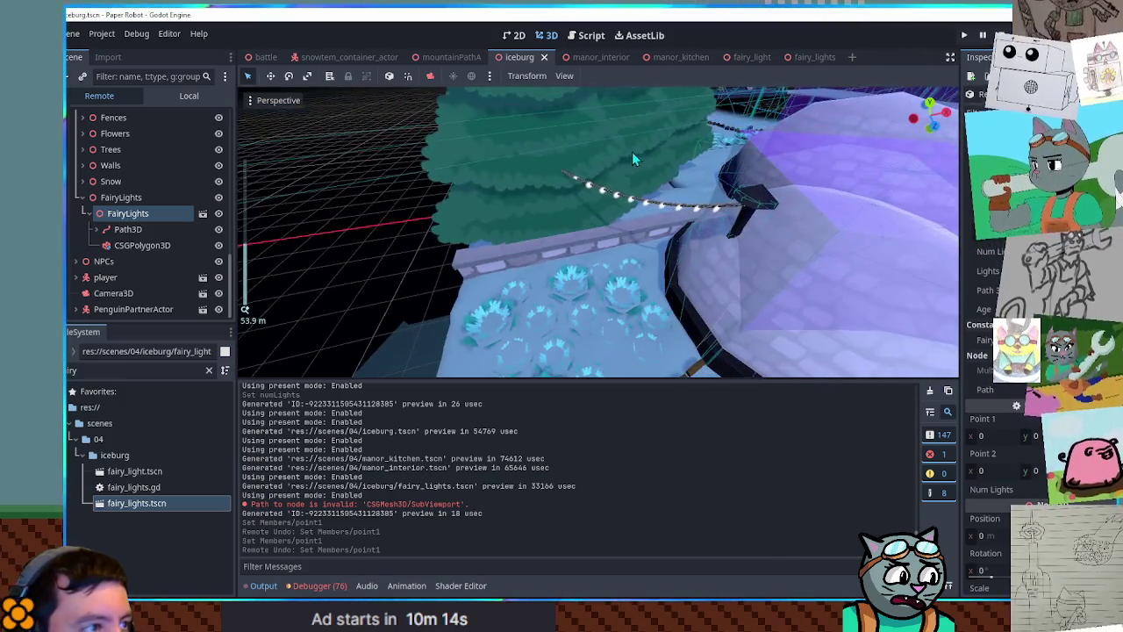
click(206, 97)
scroll(114, 215, down, 2)
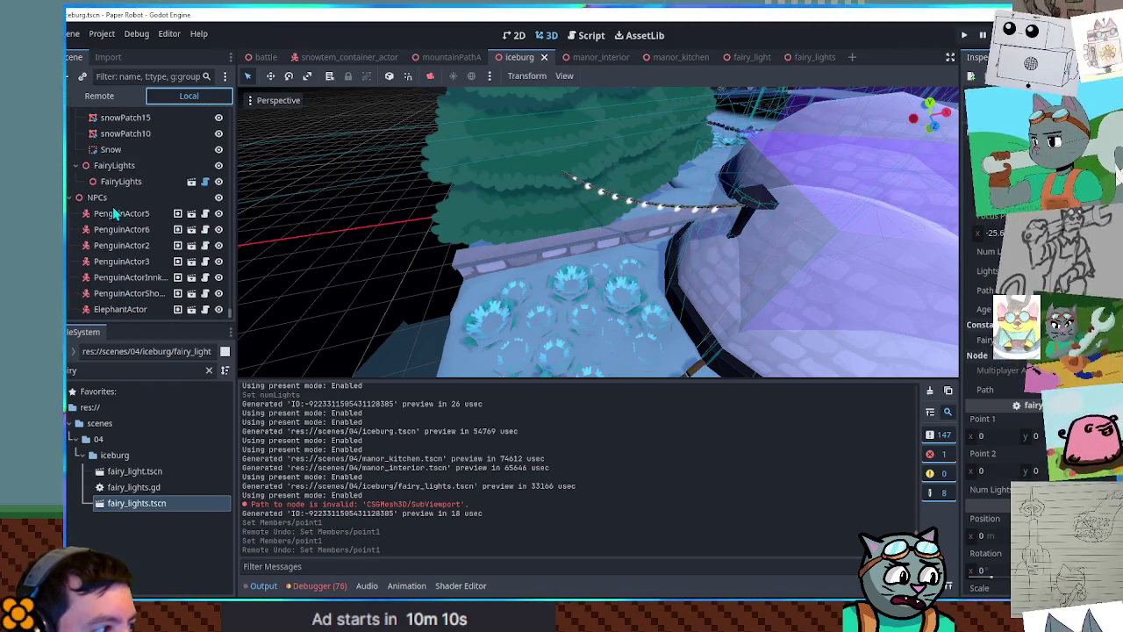
click(121, 180)
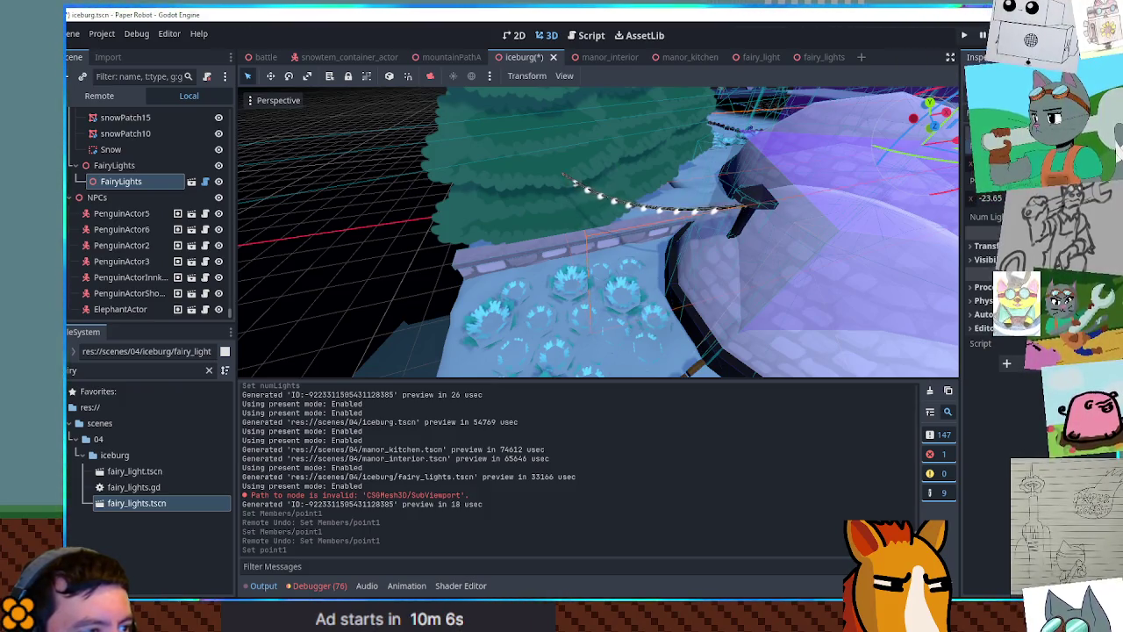
key(ctrl+s)
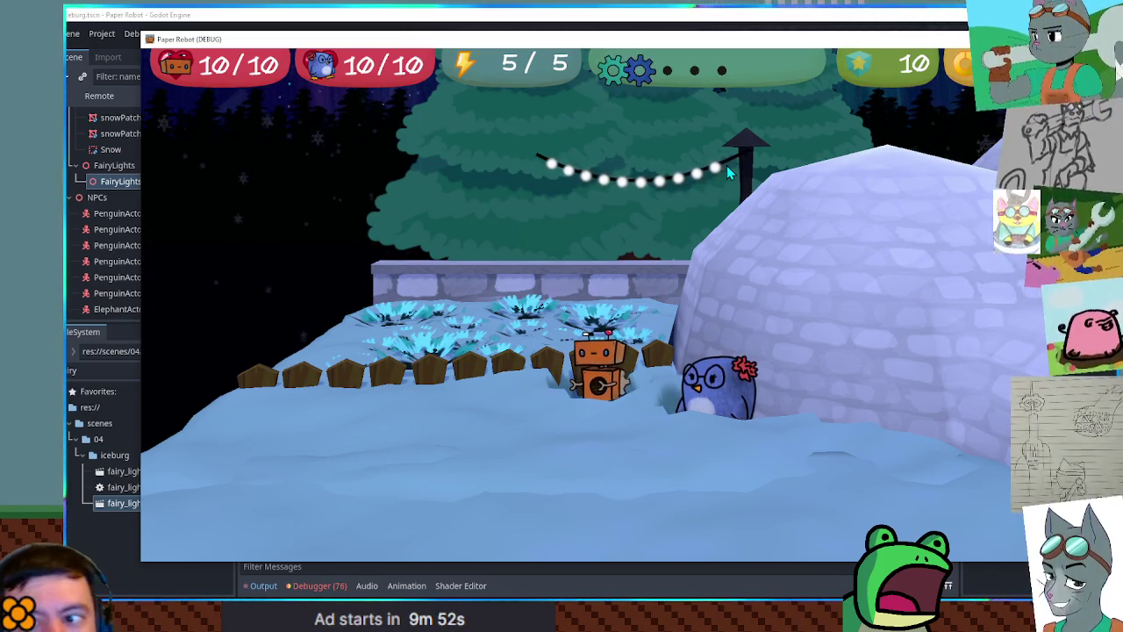
Change the light spacing formulas from + 2.0 to + 1.0 and test-run the game
click(751, 15)
click(587, 32)
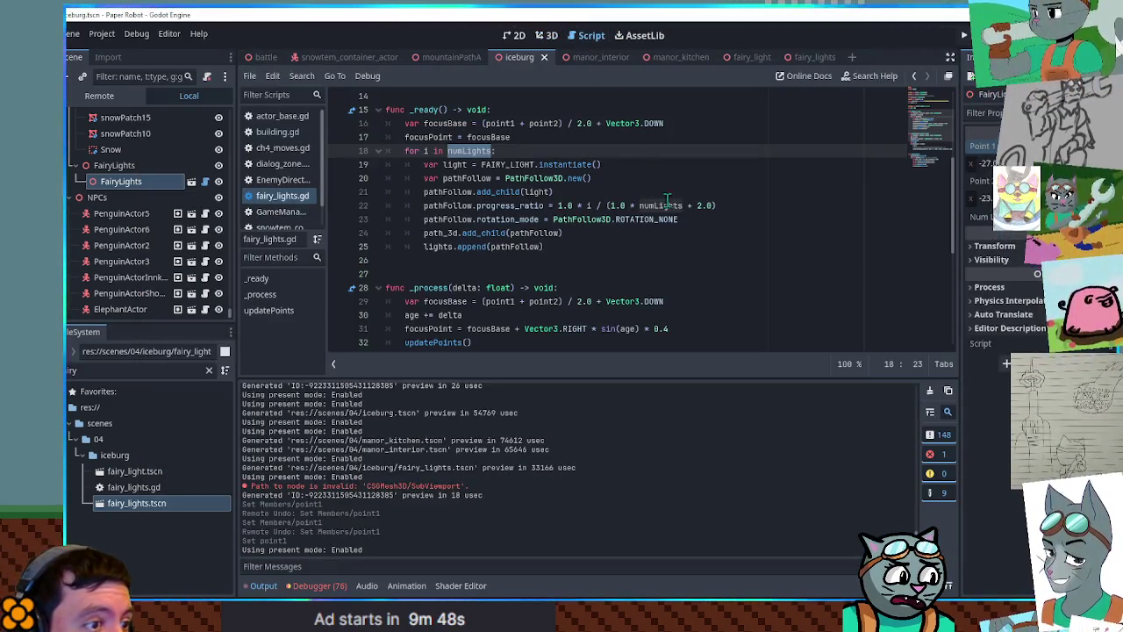
click(697, 205)
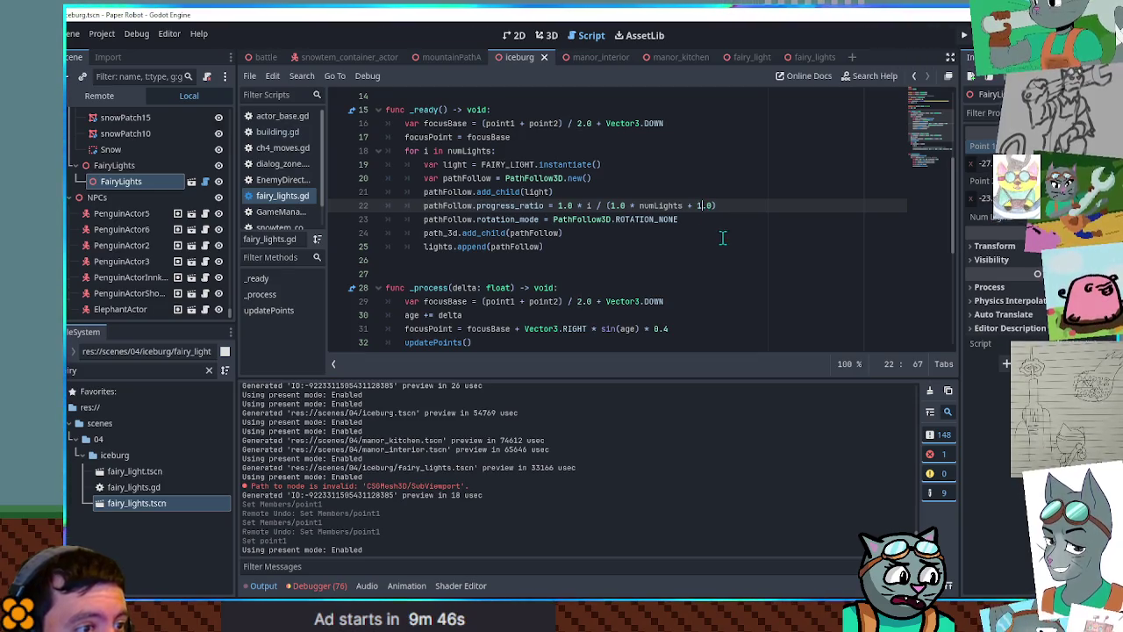
scroll(723, 237, up, 5)
scroll(722, 237, down, 9)
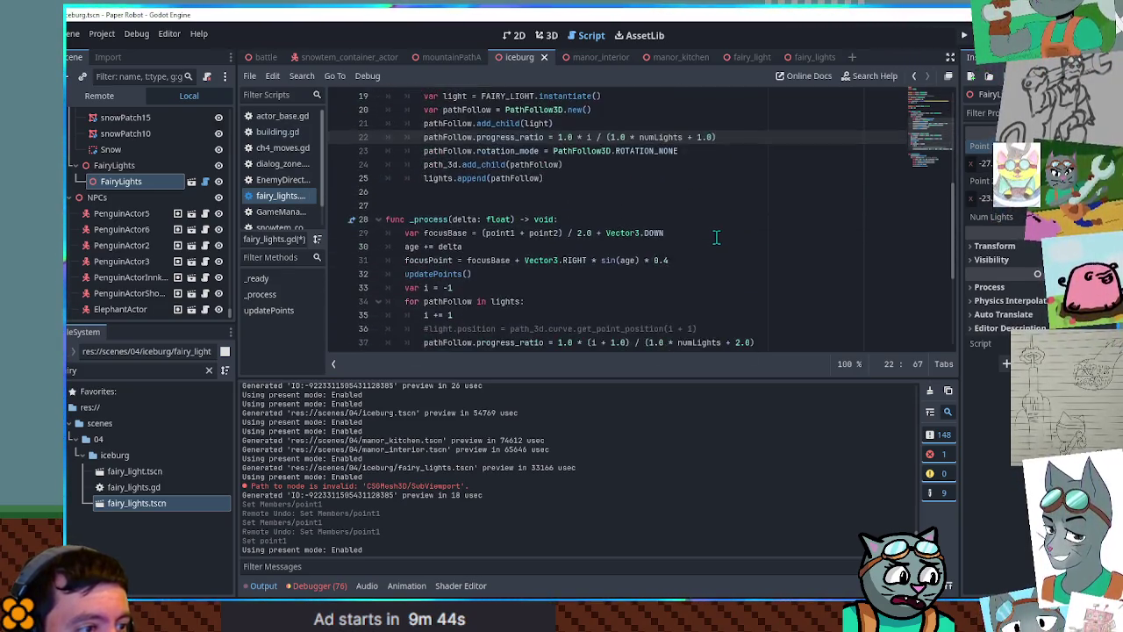
click(735, 219)
key(Delete)
text(1)
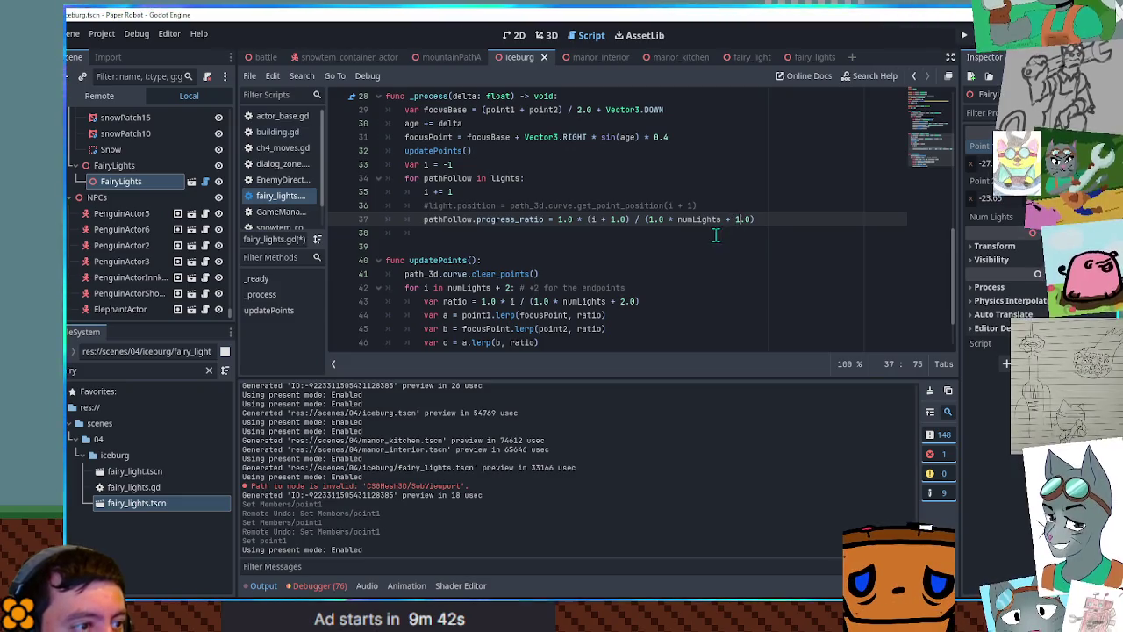
key(F6)
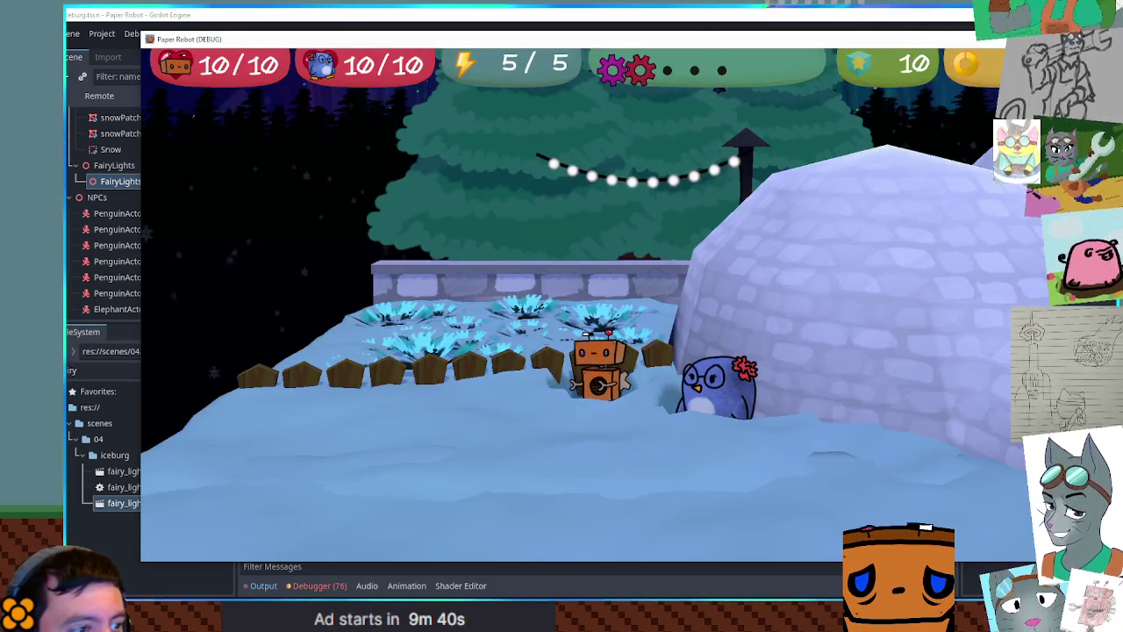
key(F8)
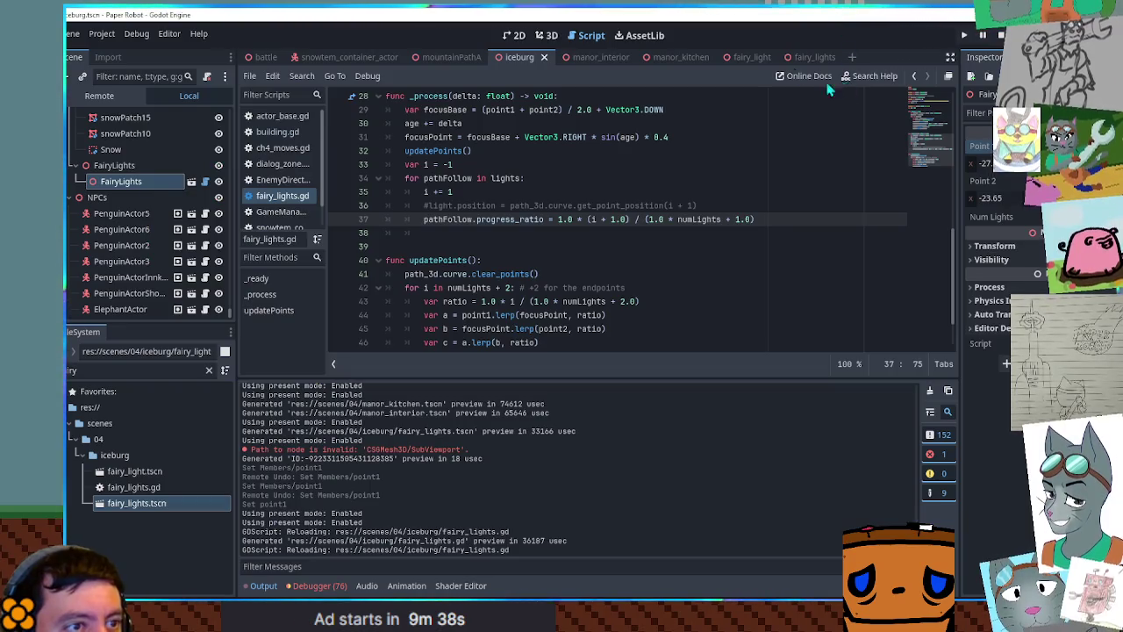
Raise FairyLights' Point 1 toward the tree in the 3D view and save the iceburg scene
click(536, 38)
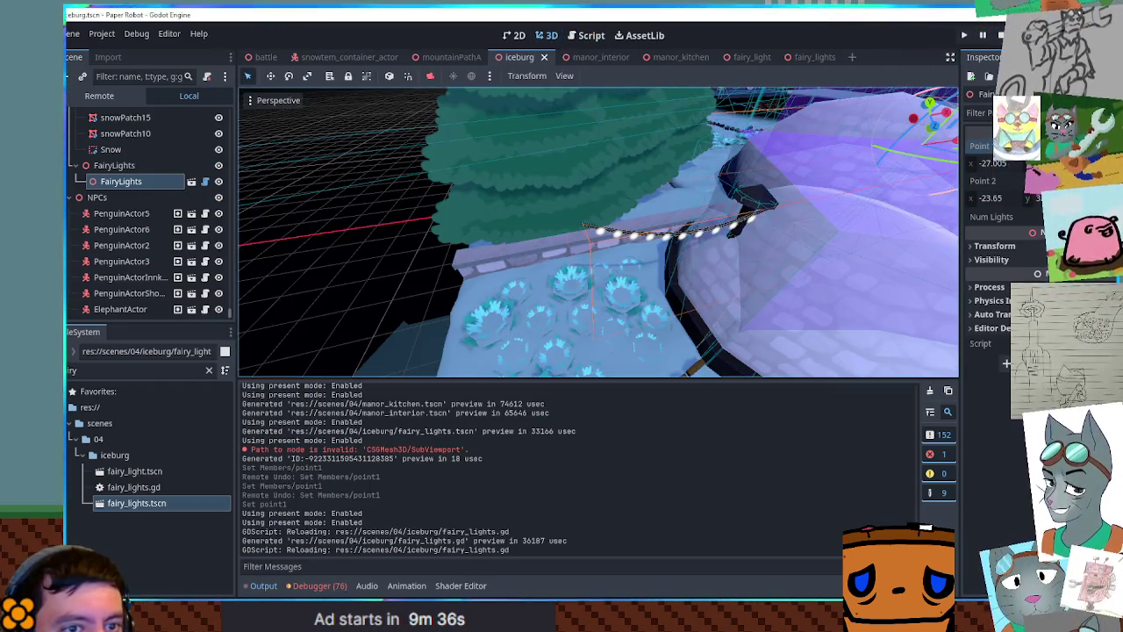
mouse_move(583, 226)
mouse_down()
mouse_move(614, 215)
mouse_move(571, 175)
mouse_up()
drag(1036, 163, 1067, 164)
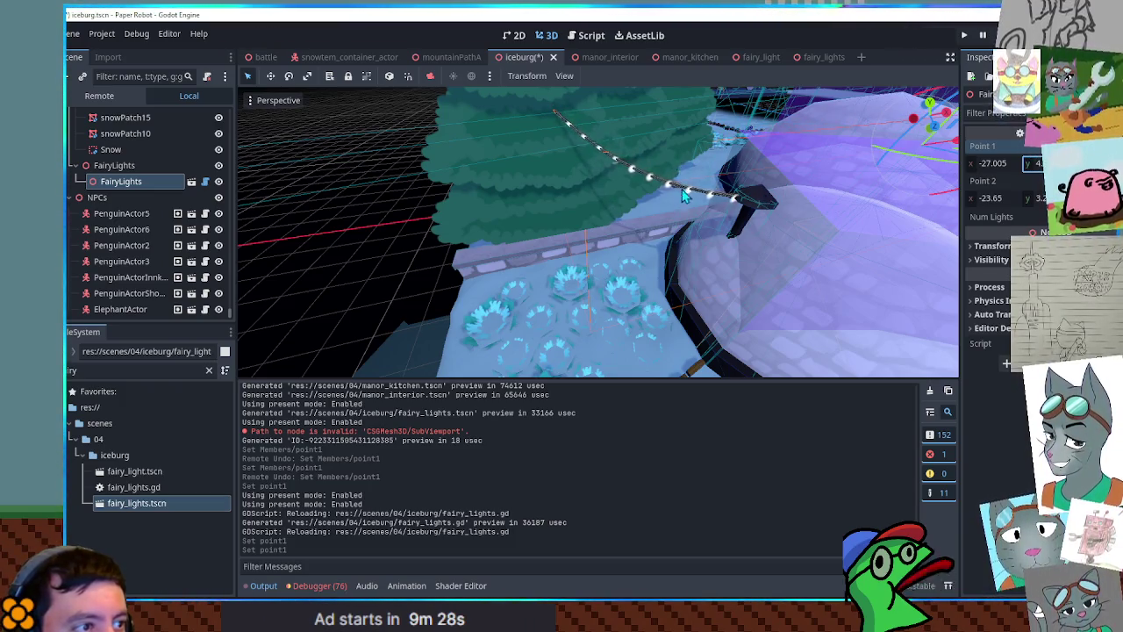
scroll(682, 188, up, 3)
scroll(676, 188, down, 3)
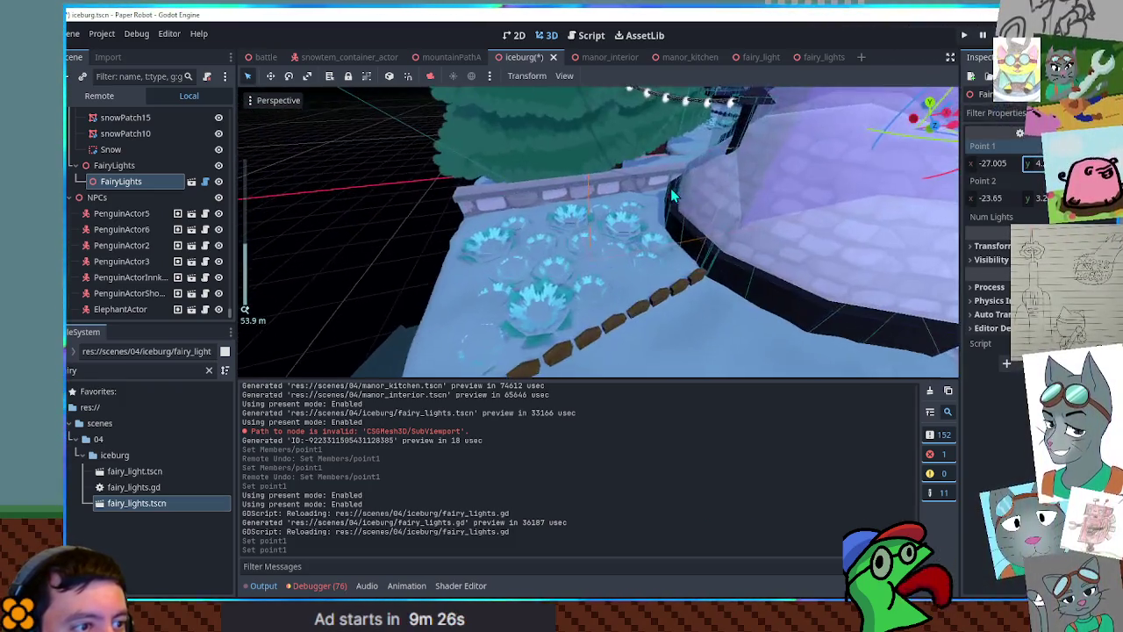
key(ctrl+s)
click(582, 35)
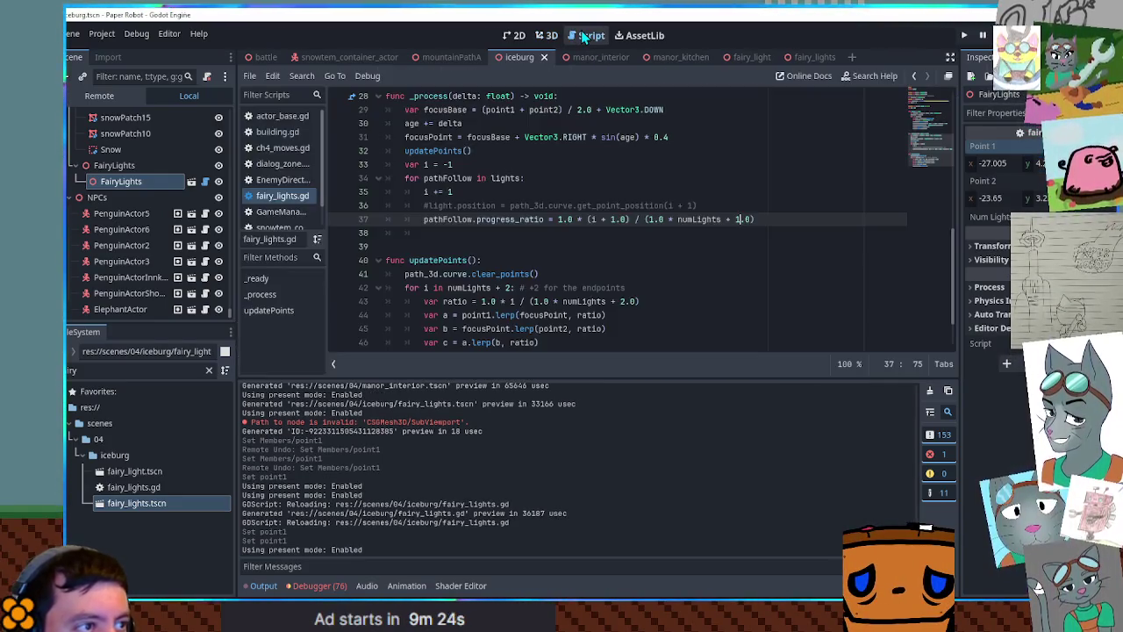
Add an exported dip variable of 1.0 below line 6 of fairy_lights.gd
scroll(614, 219, up, 9)
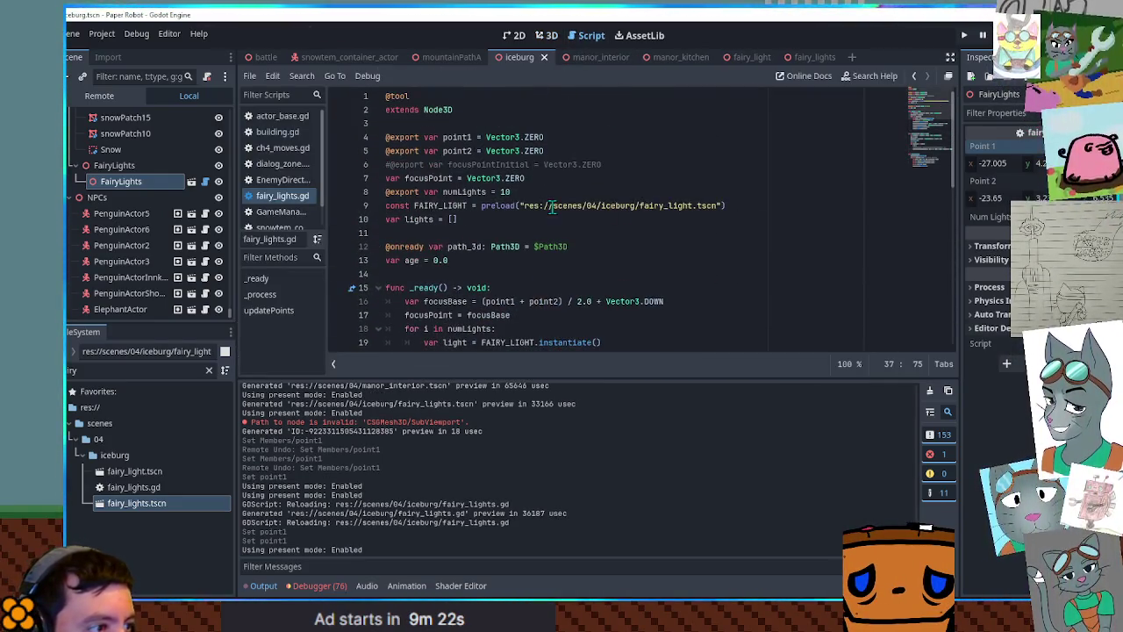
click(624, 165)
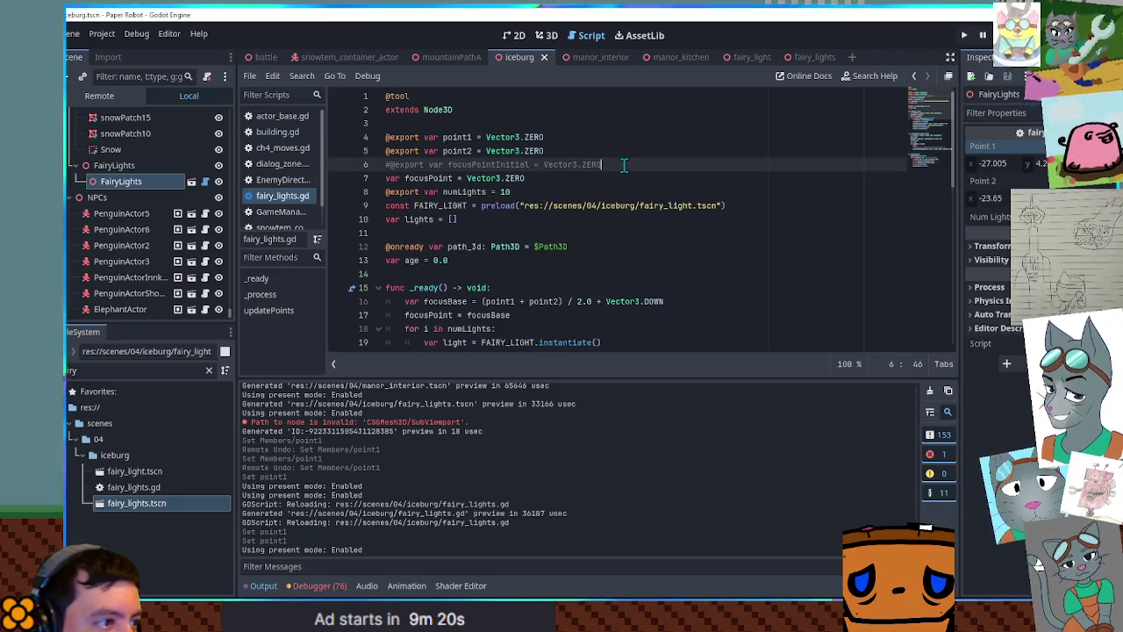
key(Return)
text(@export var d)
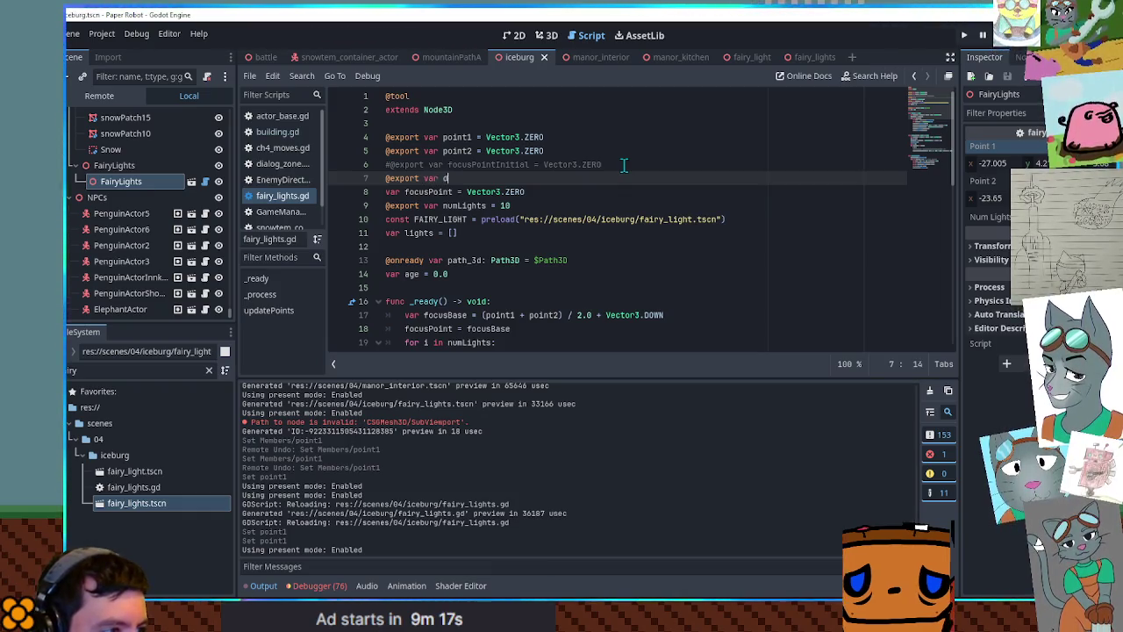
text(ip = 1.0)
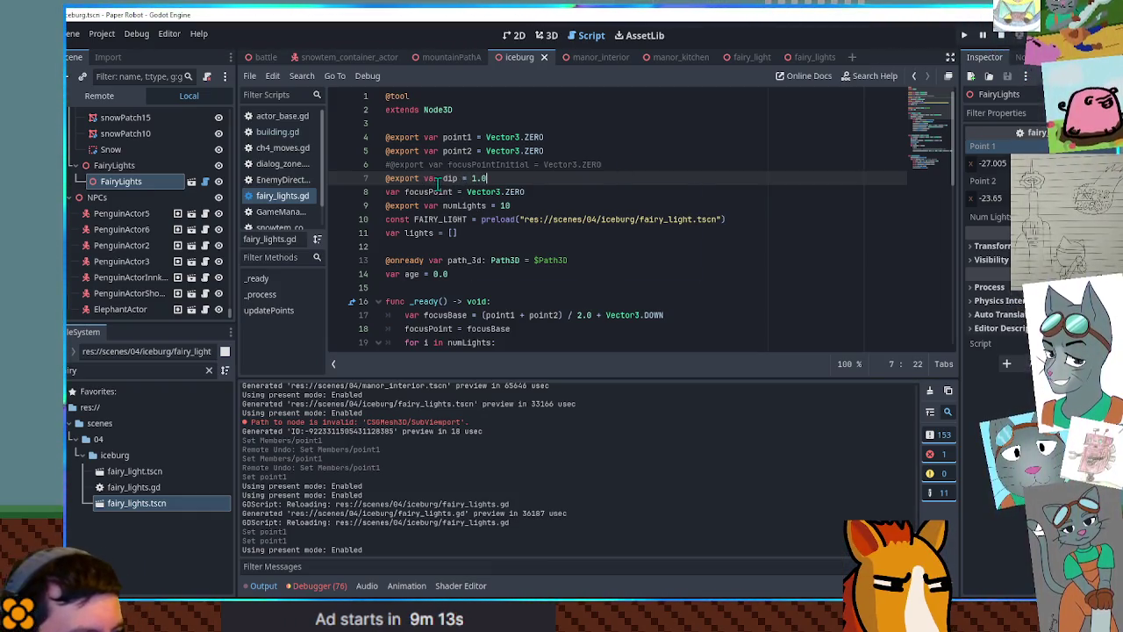
Append '* dip' to both focusBase lines, save the script, and stop the running game
scroll(584, 235, down, 4)
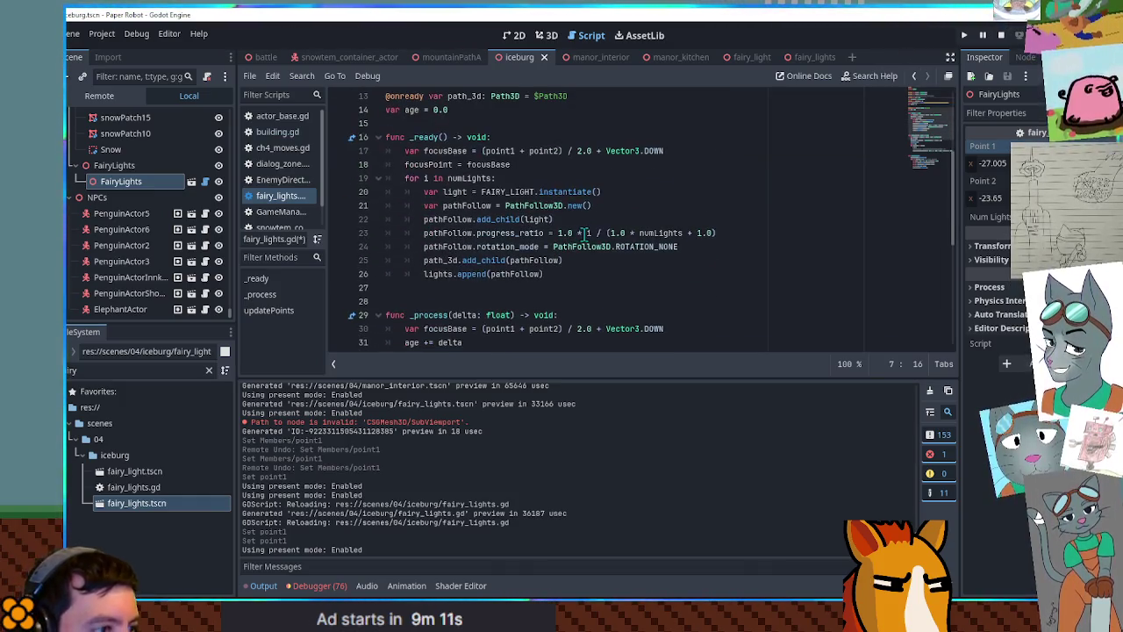
click(675, 151)
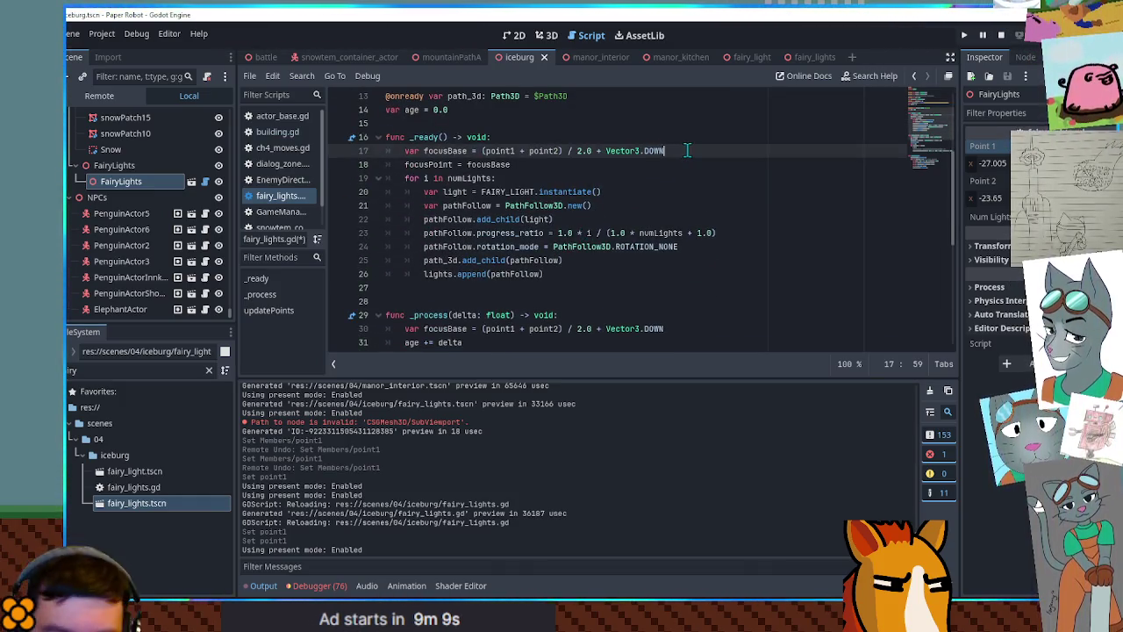
text(dip)
key(shift+Left)
key(shift+Left)
key(shift+Left)
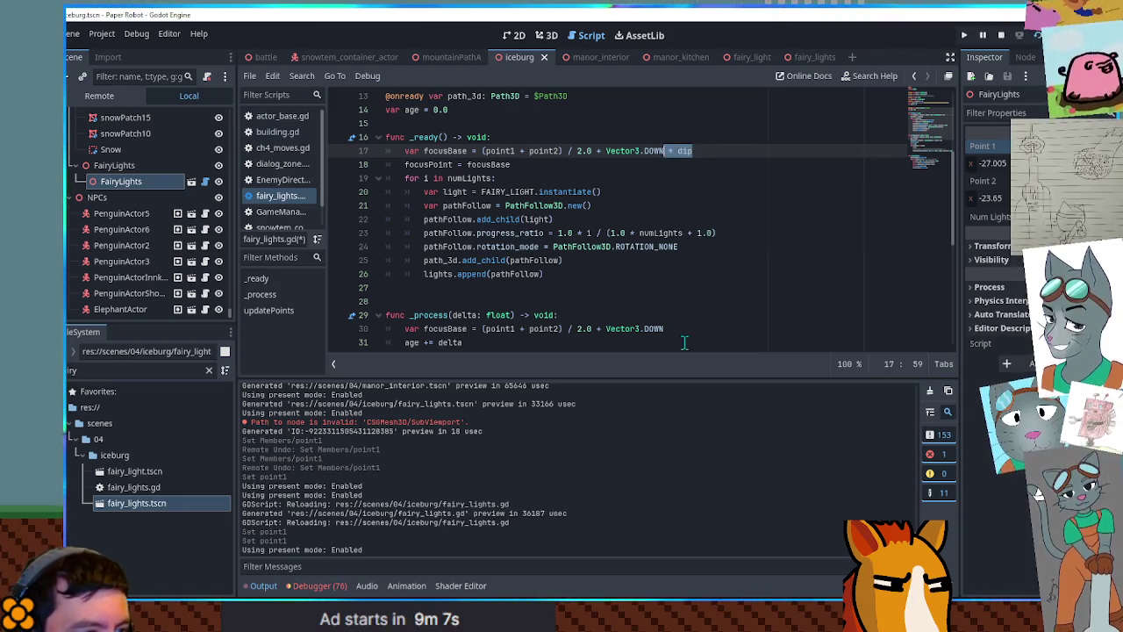
key(ctrl+c)
click(686, 328)
key(ctrl+v)
key(ctrl+s)
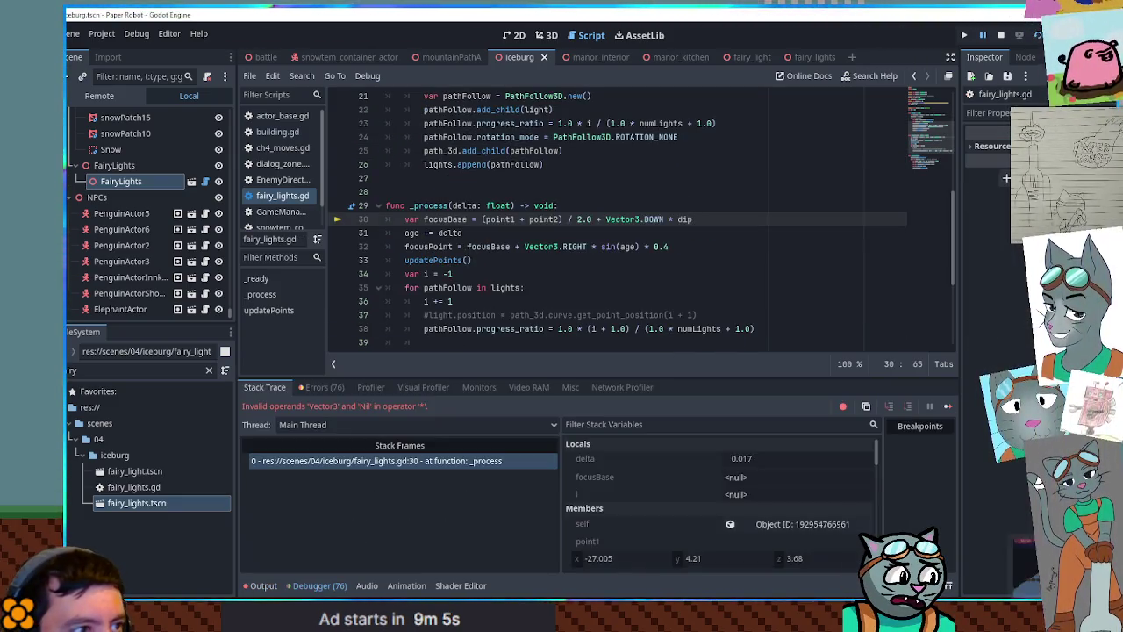
click(1002, 37)
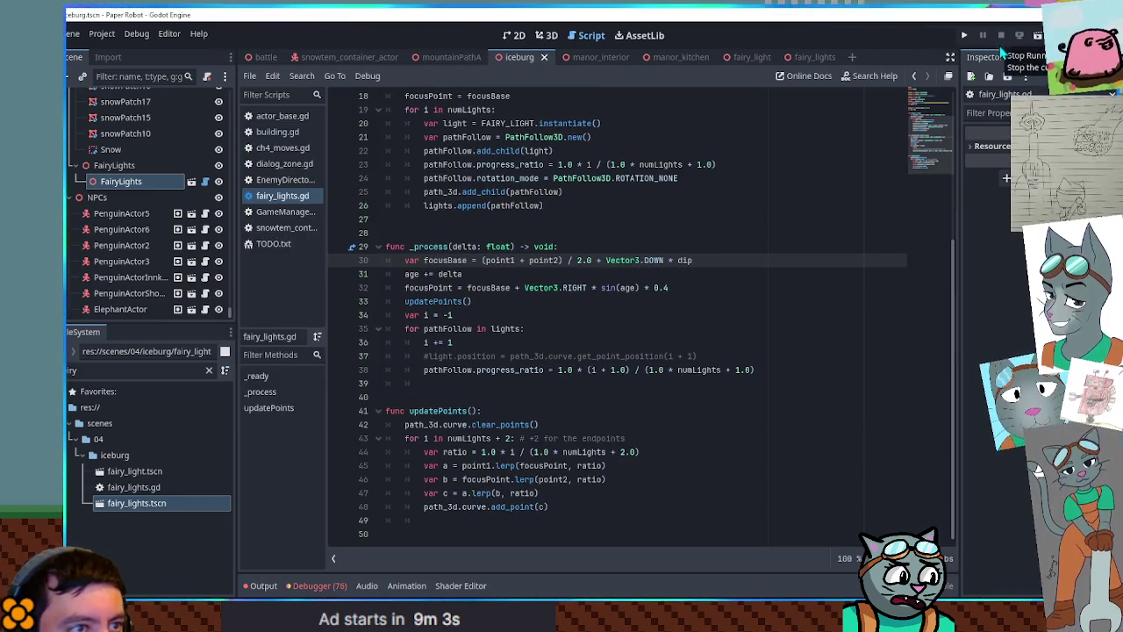
click(546, 35)
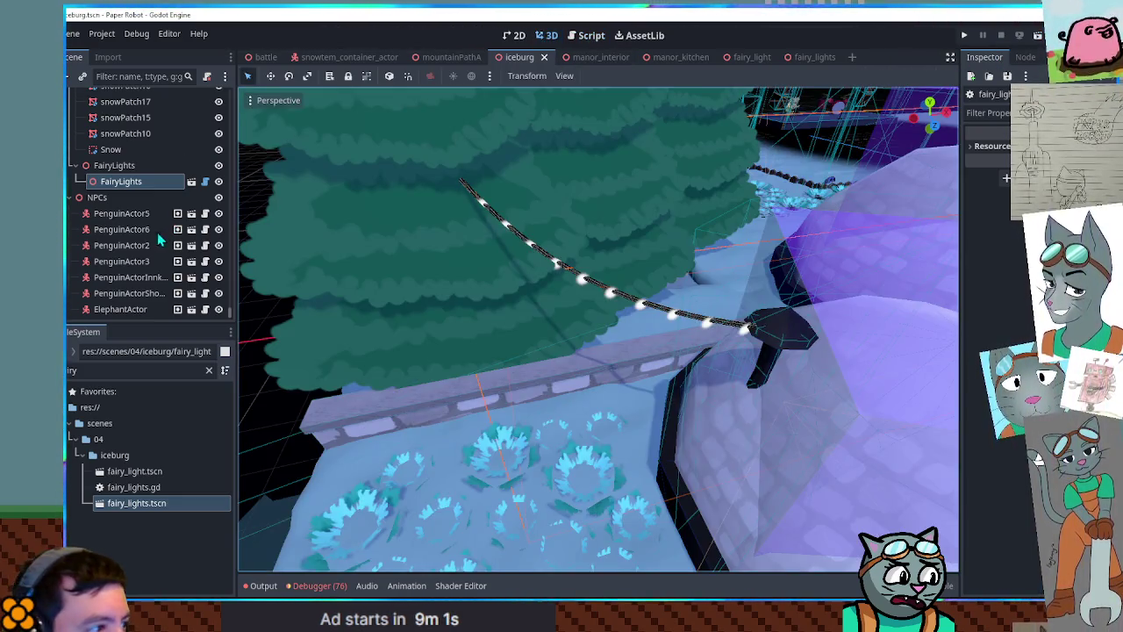
Raise the light string's first endpoint, then frame FairyLights and zoom in toward the tree
double_click(120, 180)
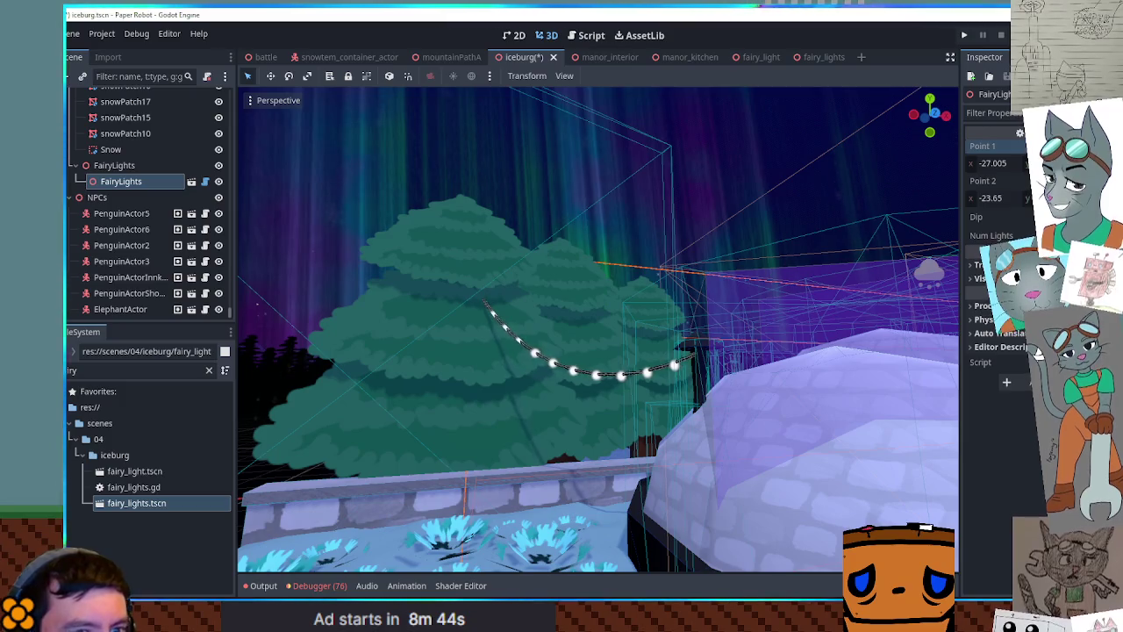
drag(1027, 163, 1044, 163)
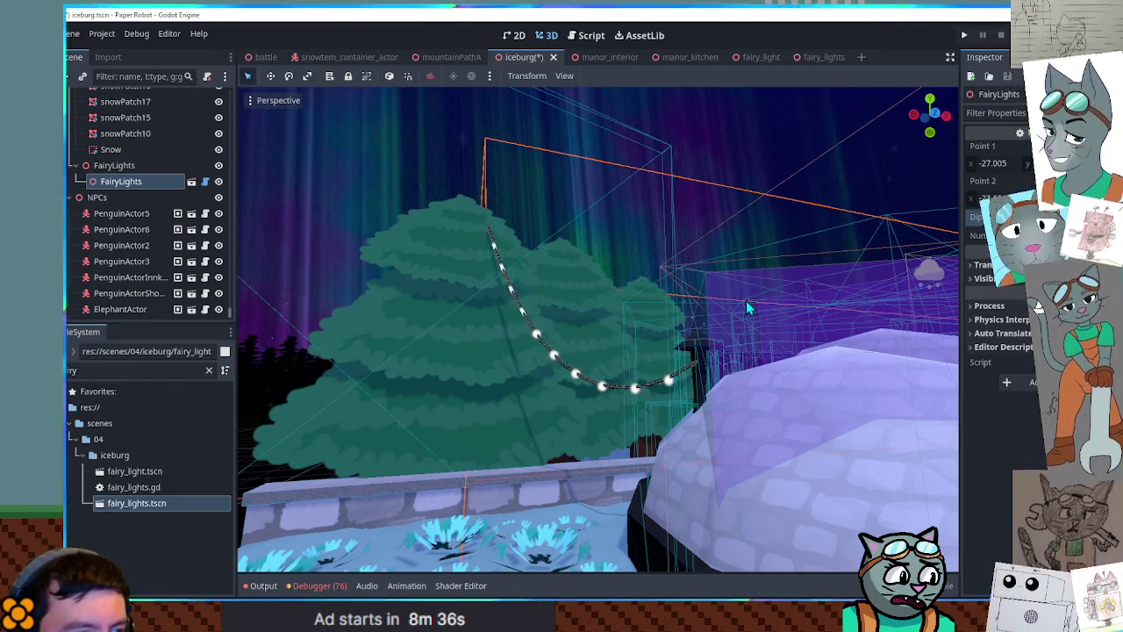
click(134, 166)
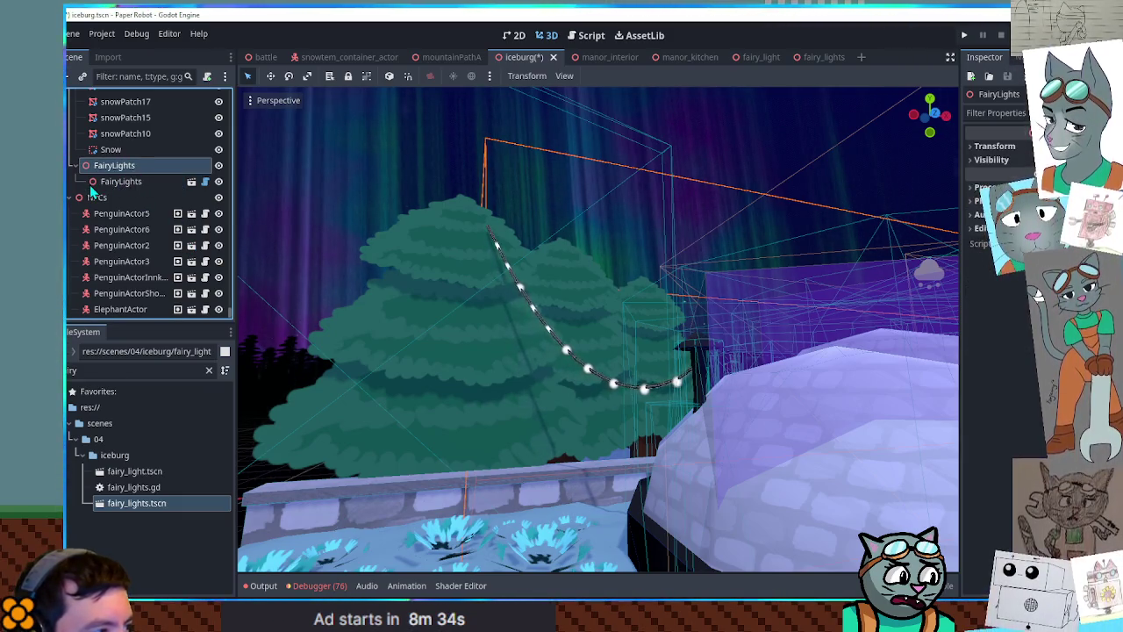
scroll(91, 190, up, 5)
key(f)
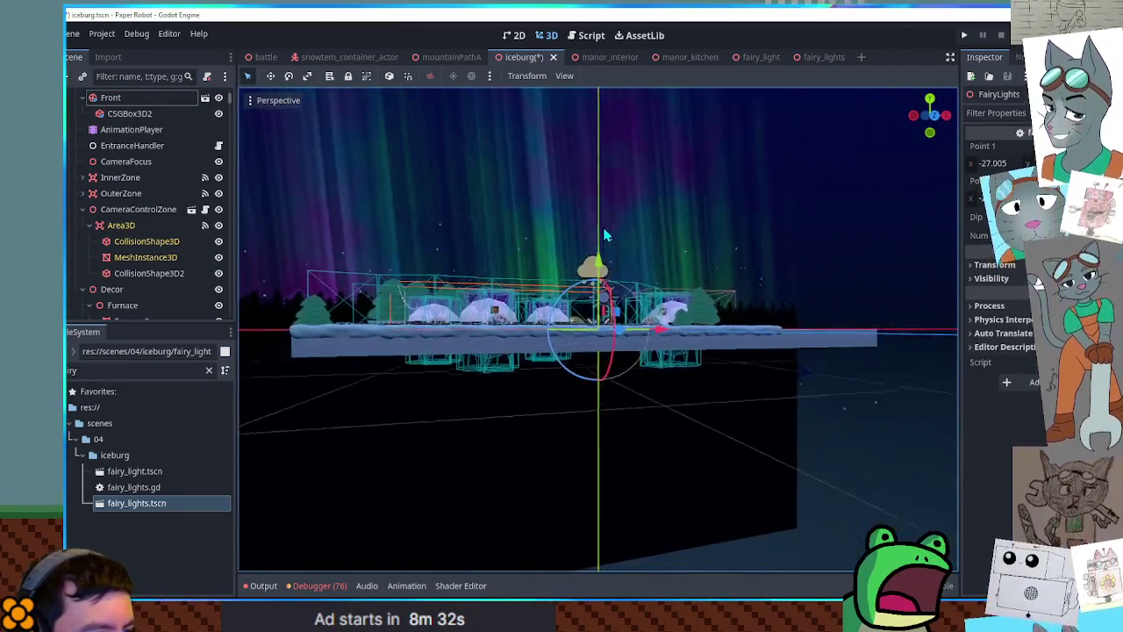
scroll(502, 246, up, 3)
drag(502, 246, 665, 344)
scroll(665, 345, up, 5)
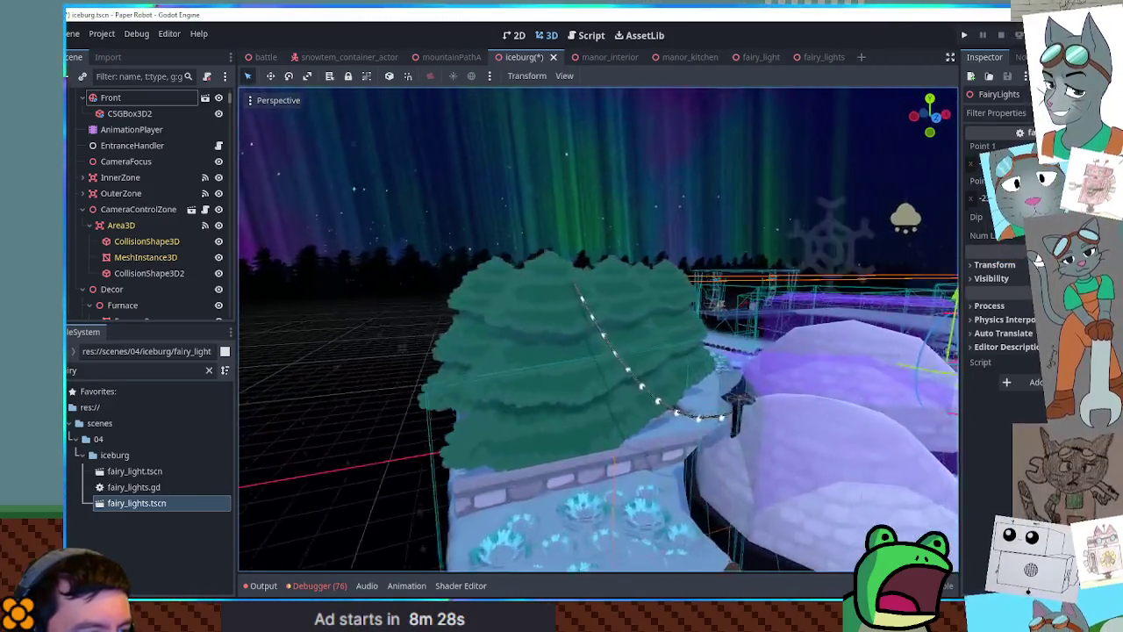
mouse_move(598, 329)
mouse_down()
mouse_move(707, 364)
mouse_move(659, 313)
mouse_up()
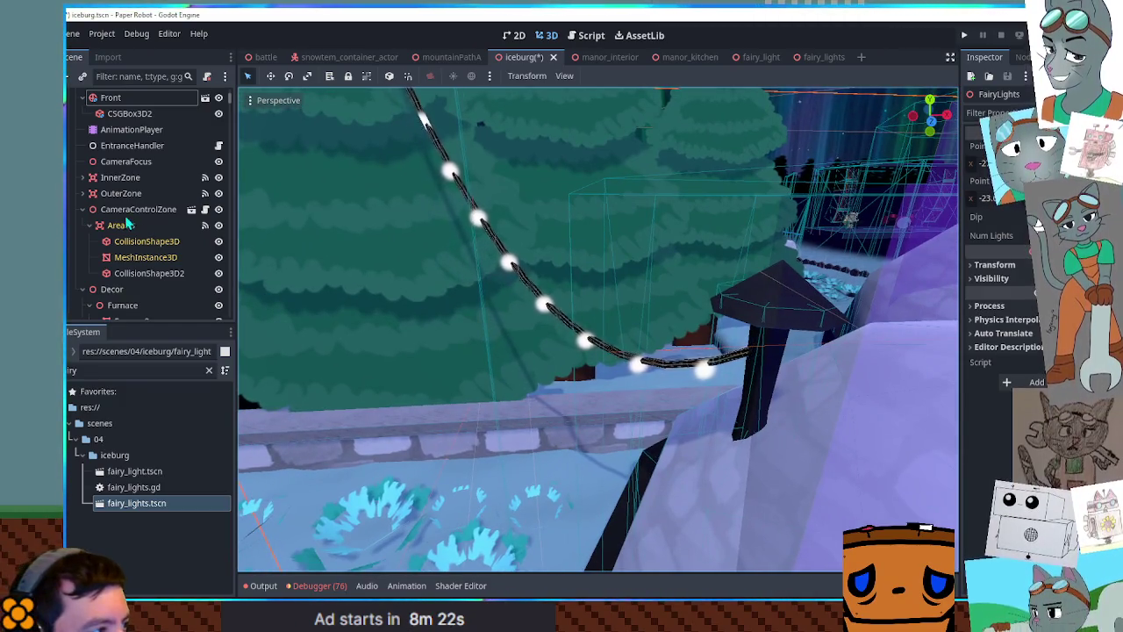
scroll(128, 228, down, 3)
scroll(127, 246, up, 3)
scroll(127, 259, down, 10)
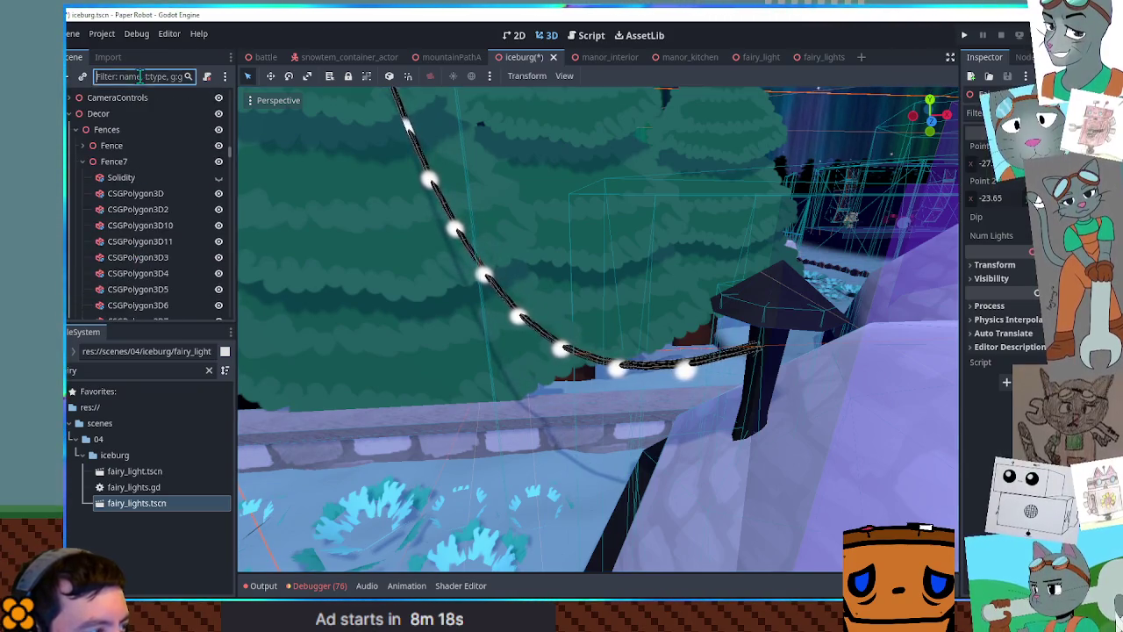
Filter the Scene tree with 'fai' and adjust the second endpoint's y value
text(fai)
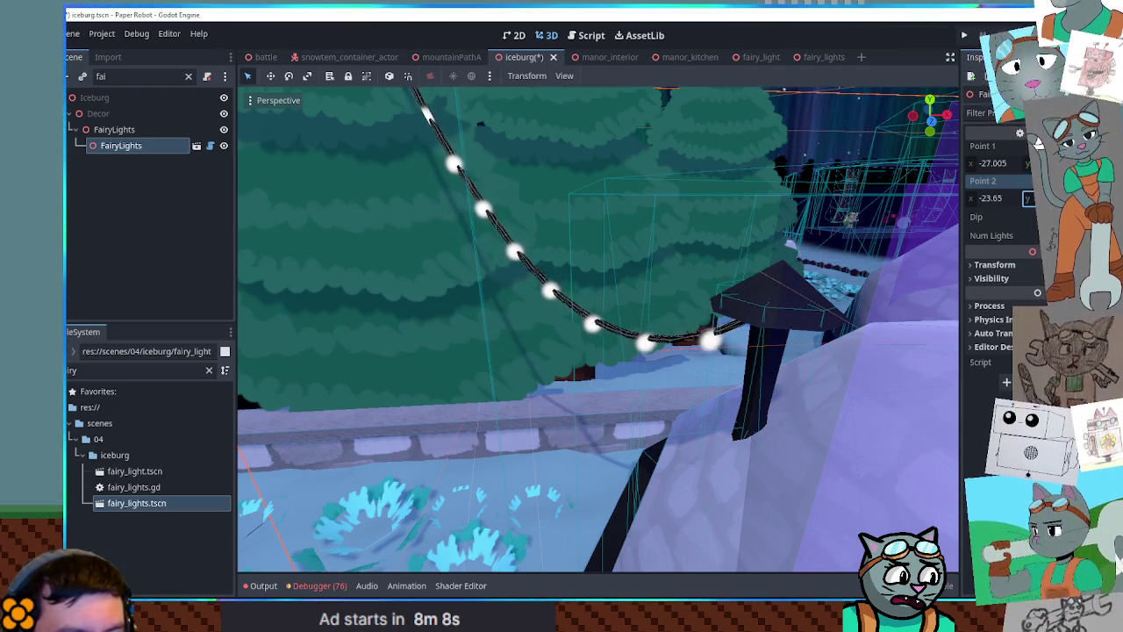
drag(1029, 198, 1028, 200)
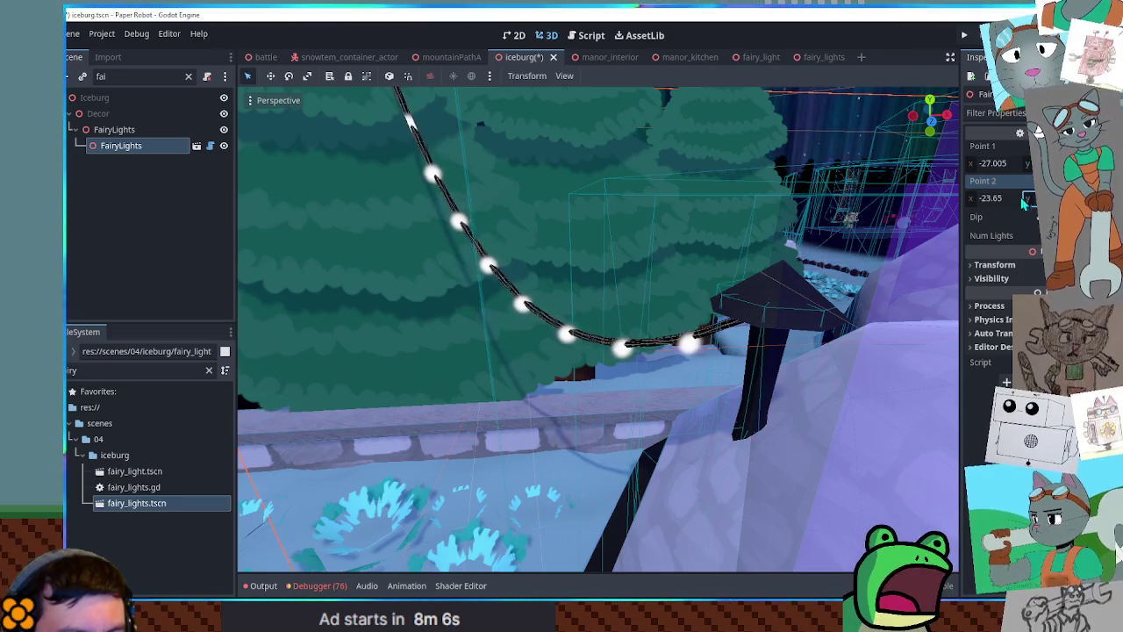
scroll(789, 301, down, 6)
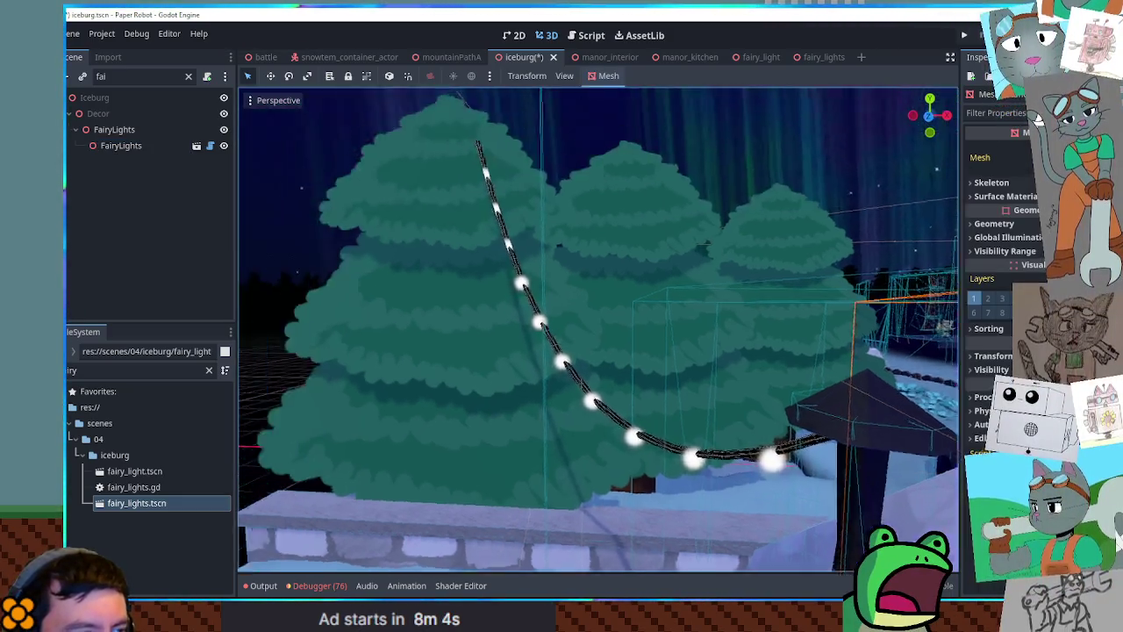
Fly the viewport camera over the igloos to the ice in front of the stage
key(w)
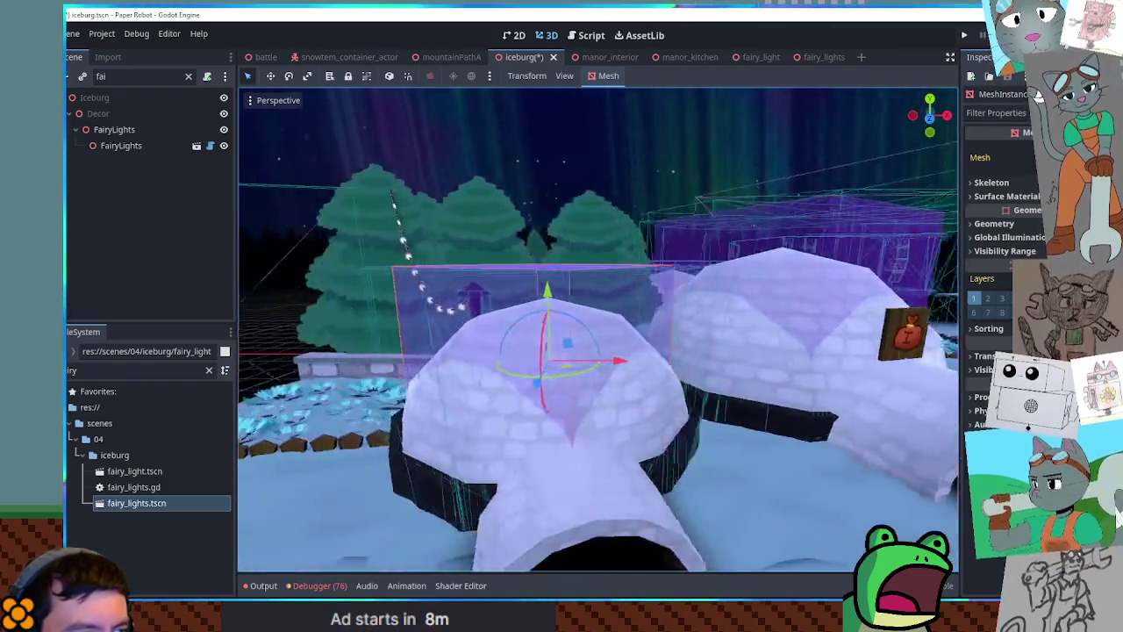
key(s)
key(e)
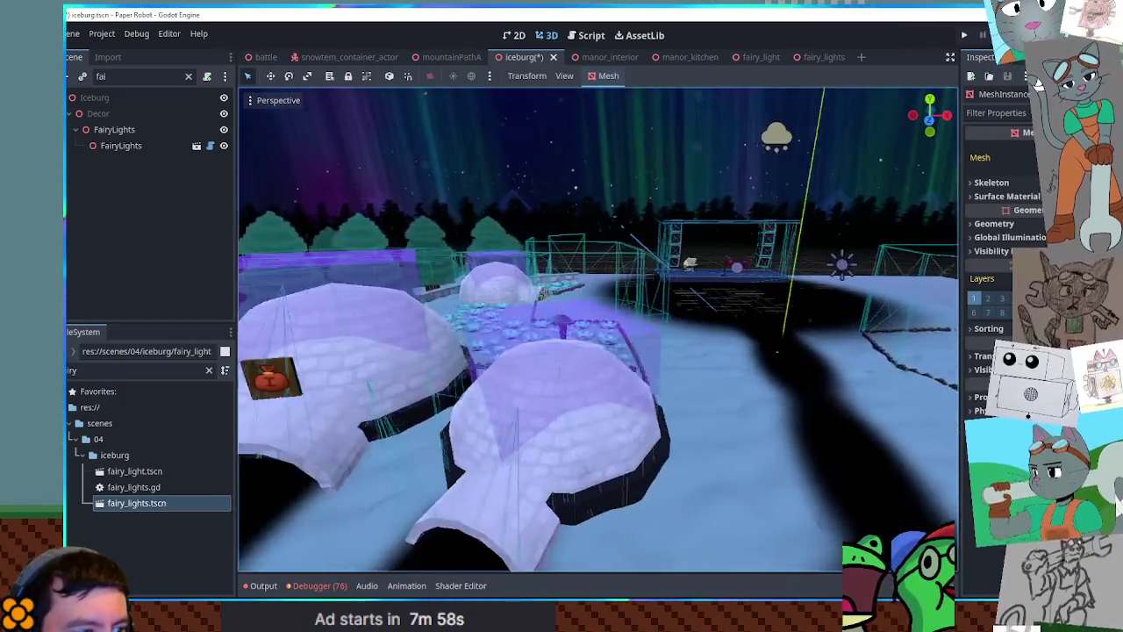
key(w)
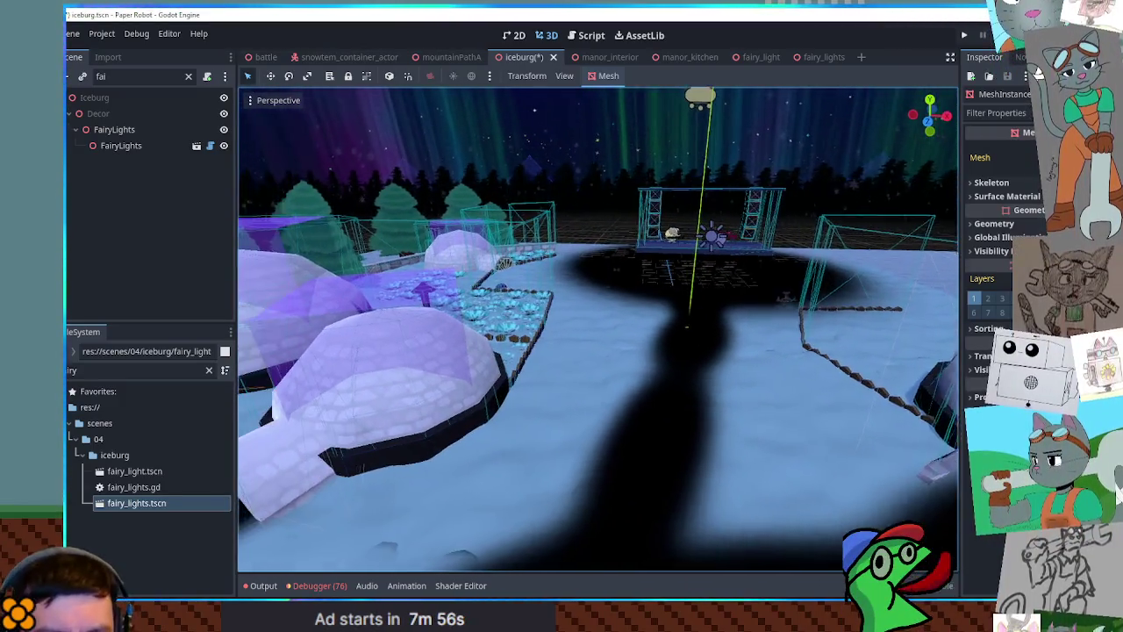
key(s)
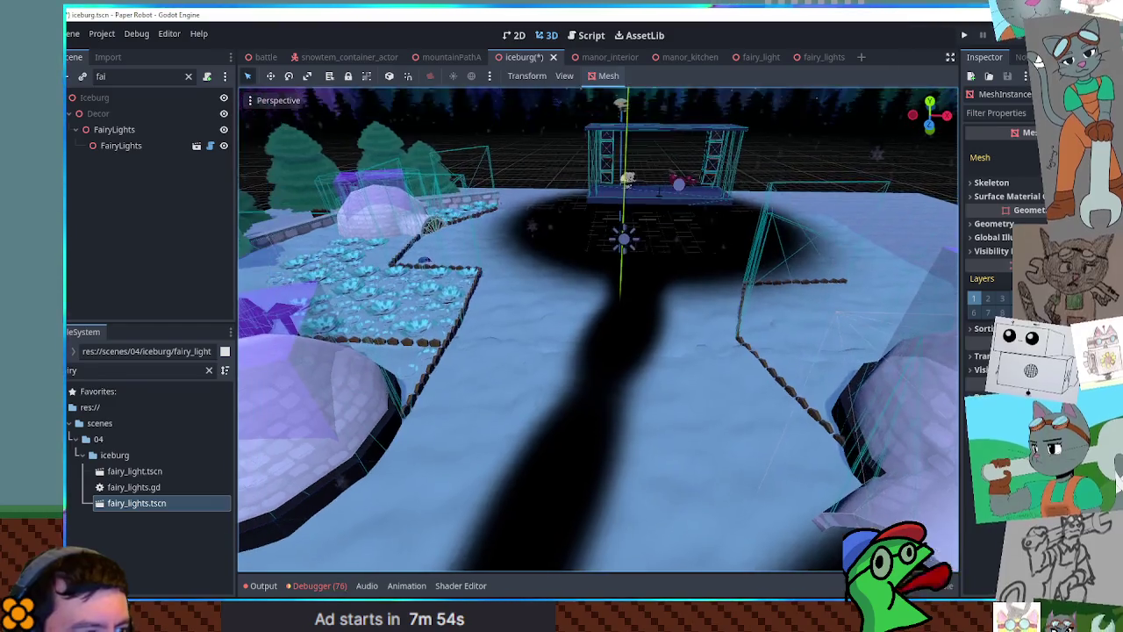
Select the parent FairyLights group in the Scene dock
click(121, 145)
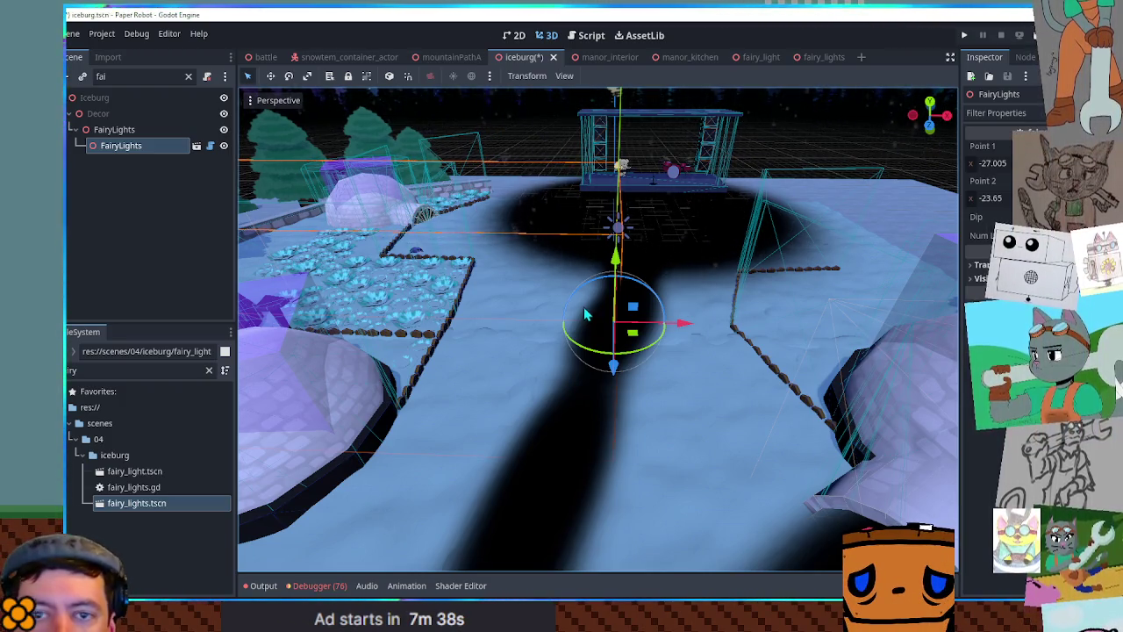
click(112, 166)
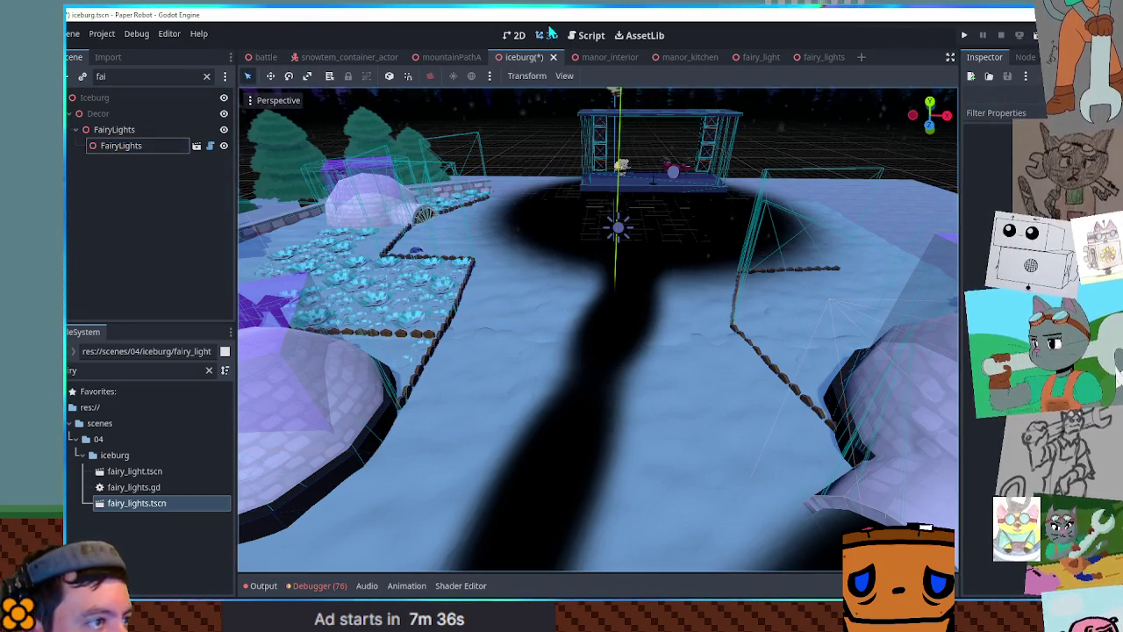
click(114, 130)
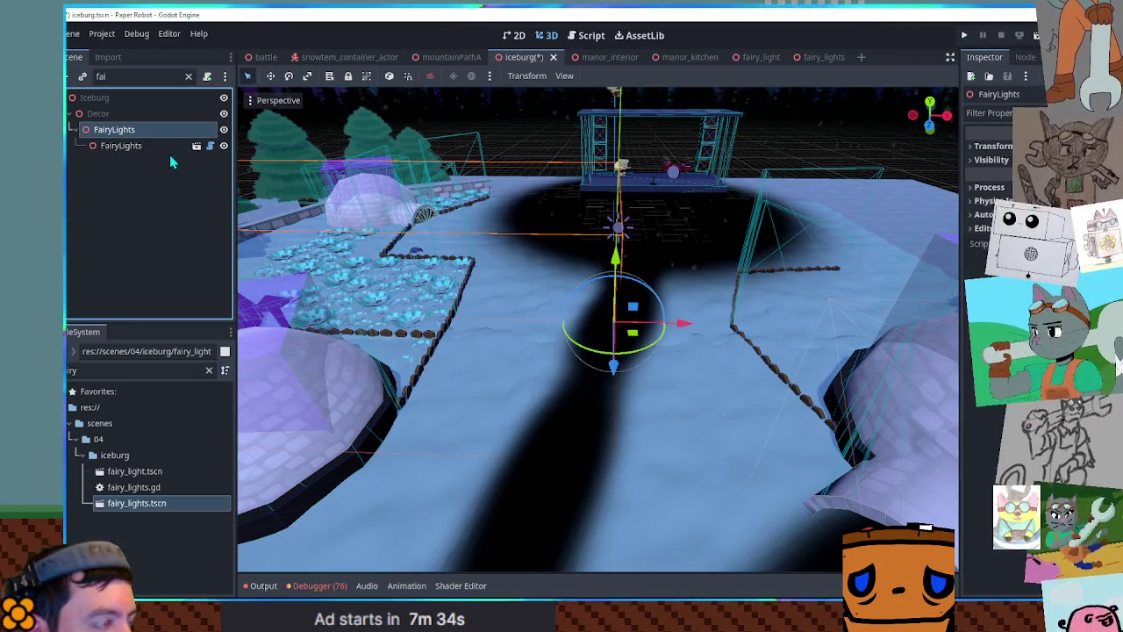
Add a CSGCylinder3D child node to the FairyLights group
key(ctrl+a)
text(csgcy)
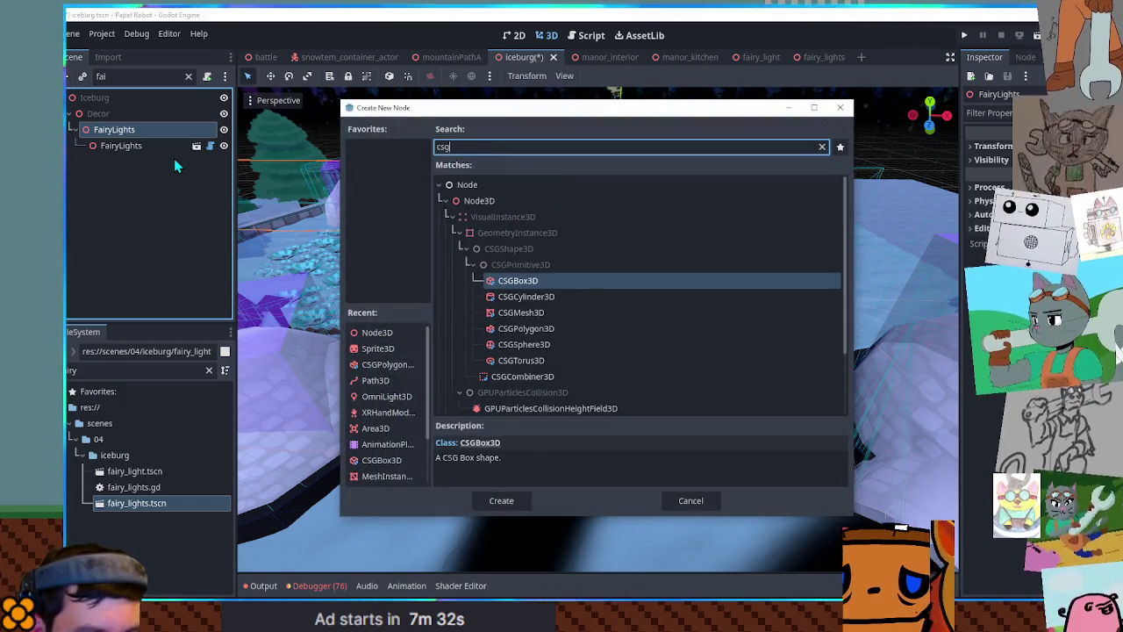
key(Return)
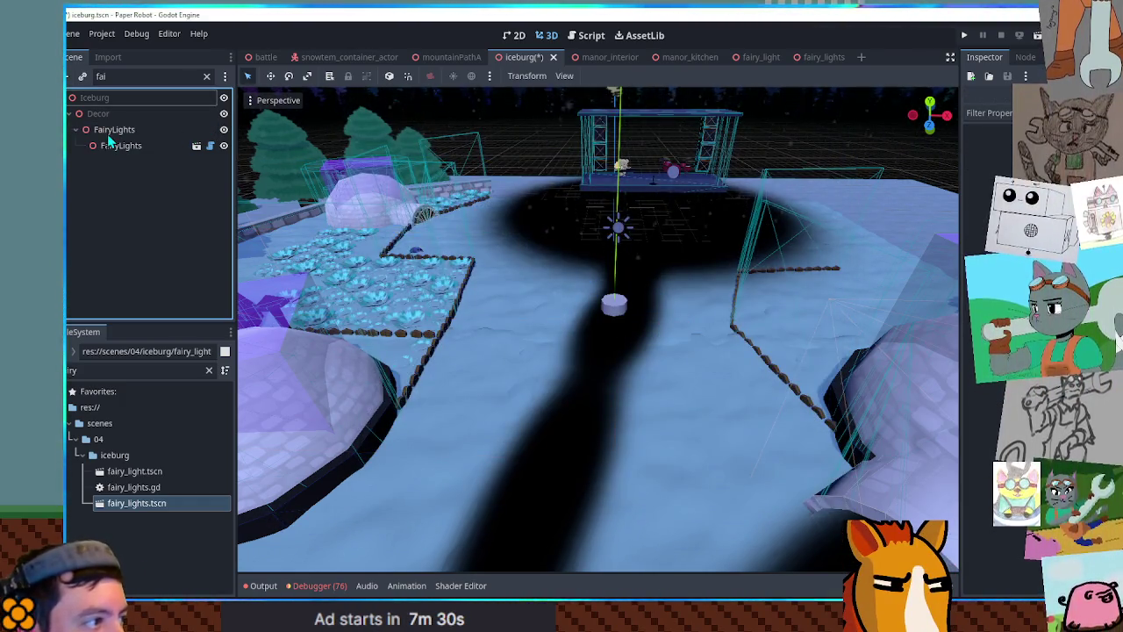
Enable collision on the new cylinder and give it the darkPlanks material
click(110, 145)
click(188, 76)
scroll(144, 228, down, 3)
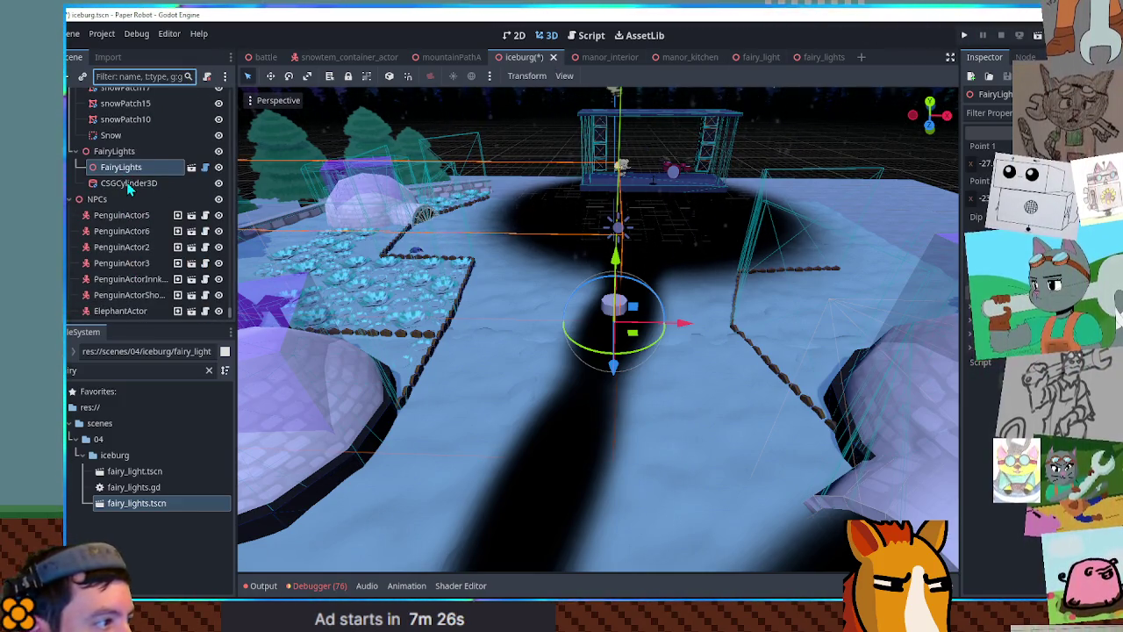
click(128, 184)
click(1036, 357)
click(209, 370)
text(ark pl)
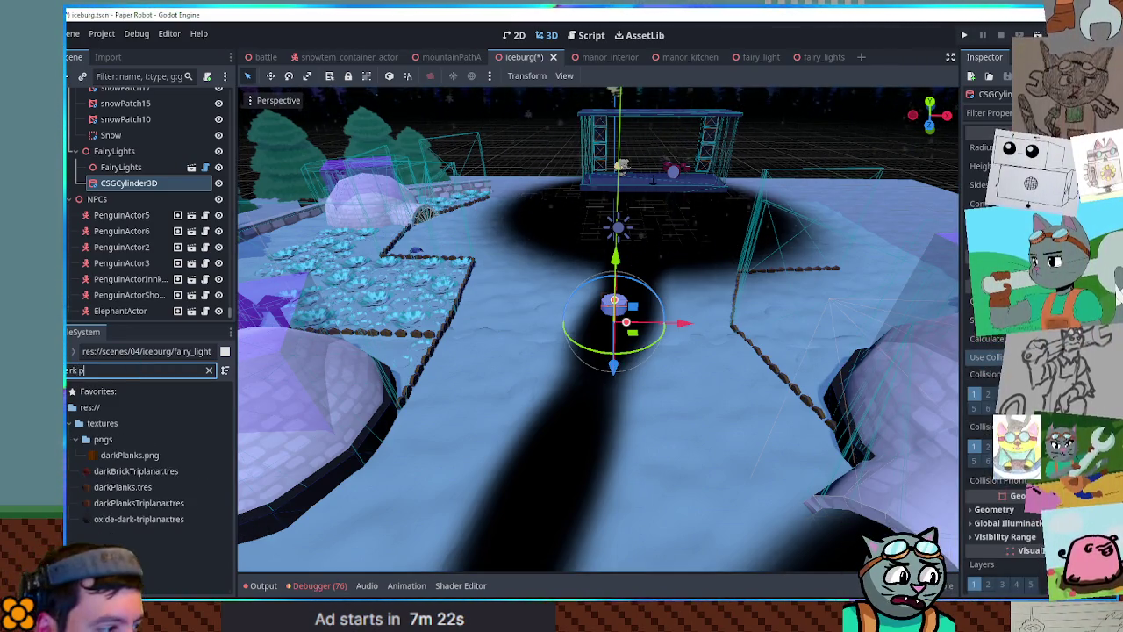
click(132, 487)
Stretch the cylinder into a tall post and move it vertically into place
mouse_move(614, 302)
mouse_down()
mouse_move(610, 346)
mouse_move(621, 329)
mouse_move(523, 364)
mouse_move(475, 364)
mouse_move(488, 321)
mouse_move(439, 283)
mouse_up()
key(g)
key(y)
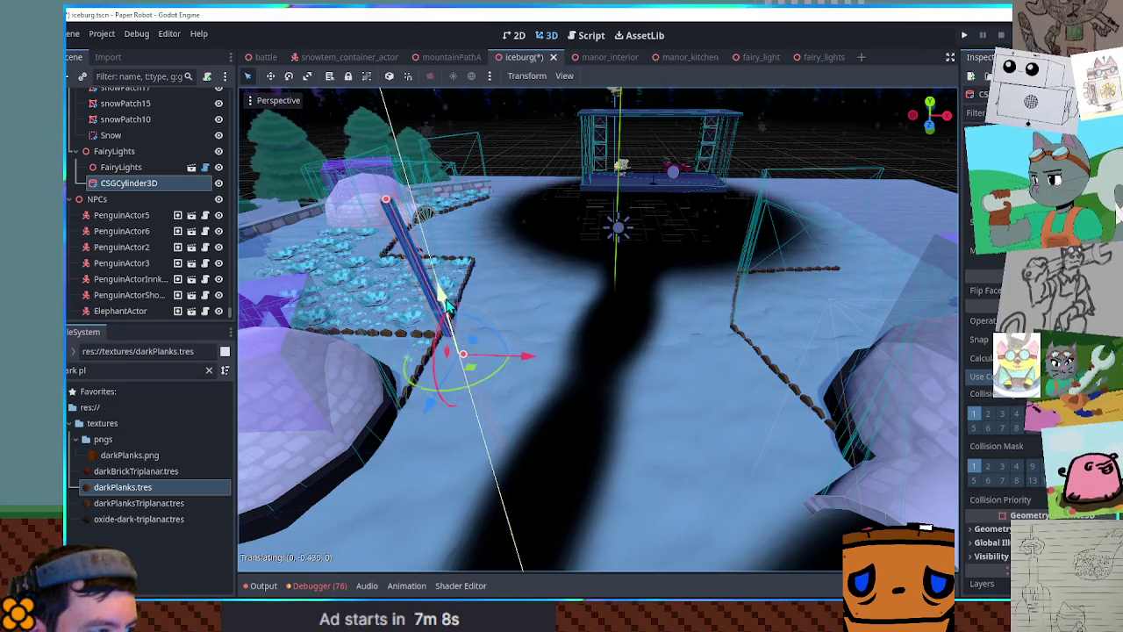
click(446, 312)
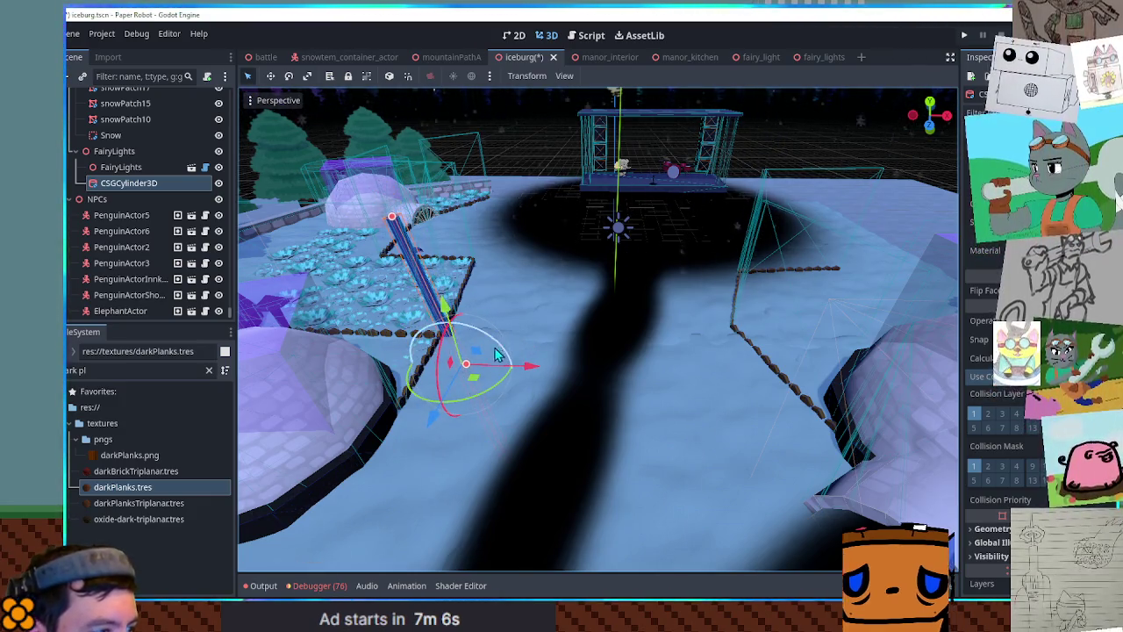
Duplicate the post, tilt it, and move it beside the path on the right side
key(ctrl+d)
key(r)
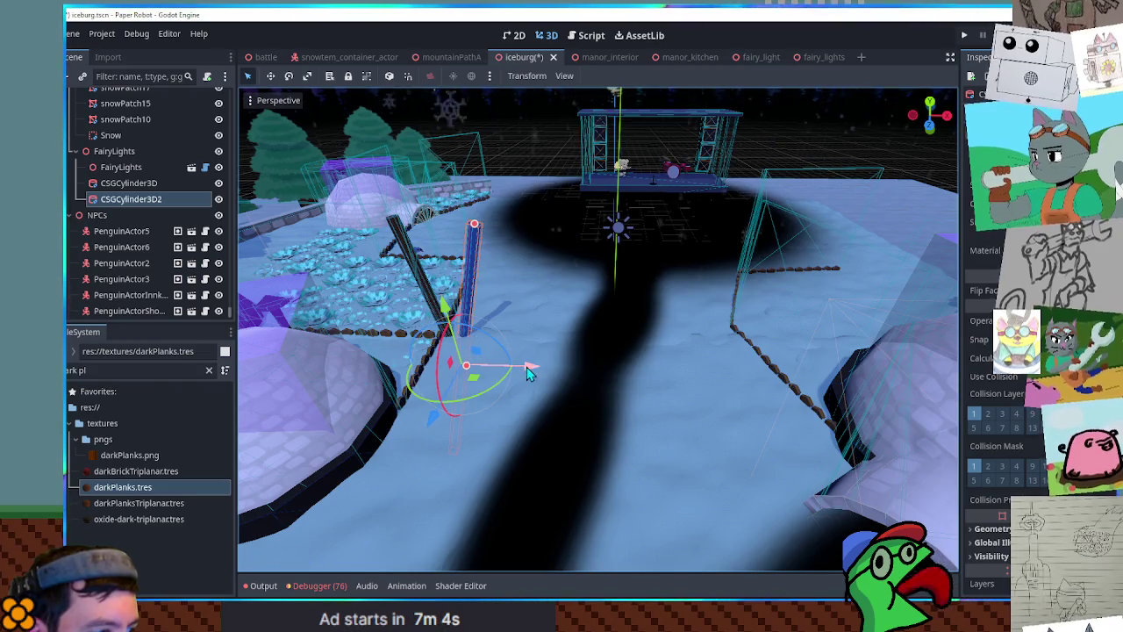
click(527, 367)
key(g)
key(x)
key(z)
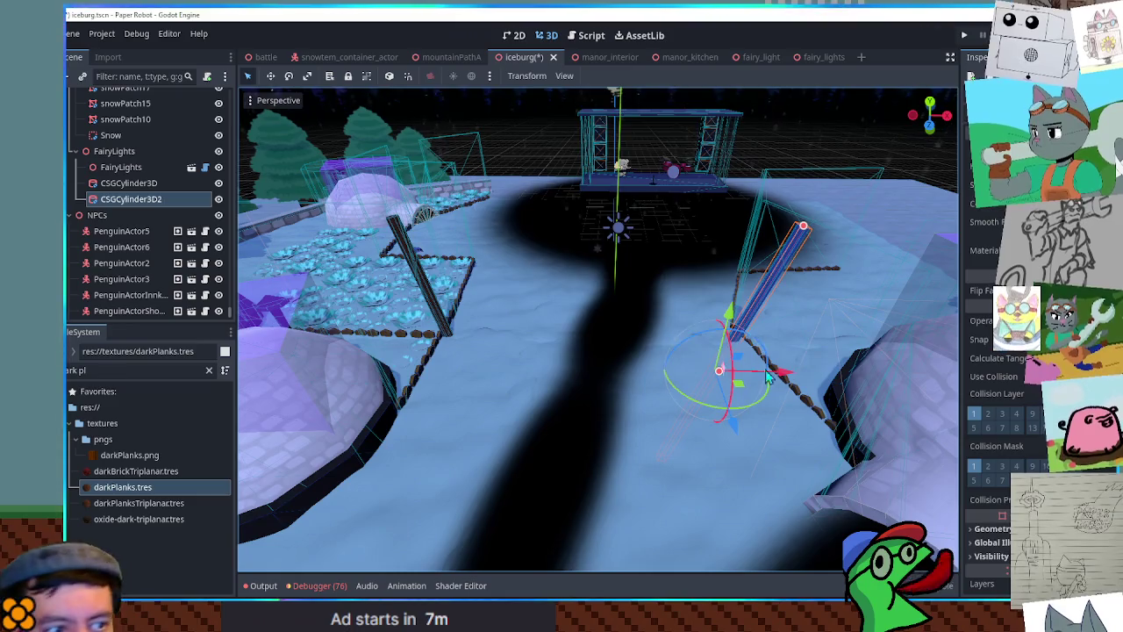
click(761, 407)
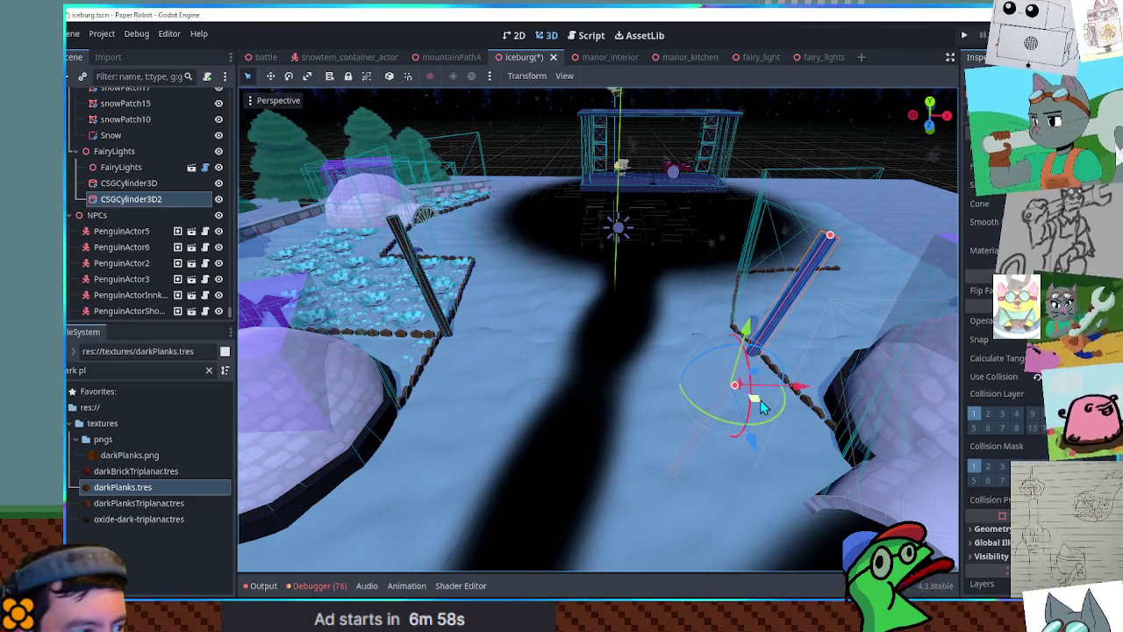
click(122, 166)
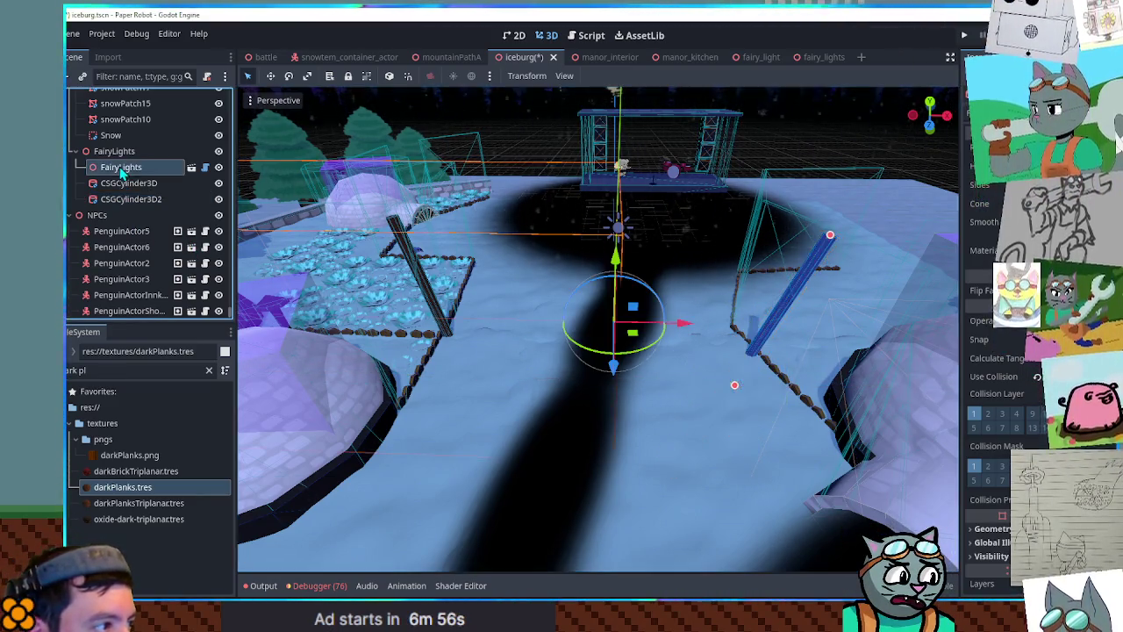
Duplicate FairyLights as FairyLights2, spread its endpoints to x -5 and 5, and view from above
key(ctrl+d)
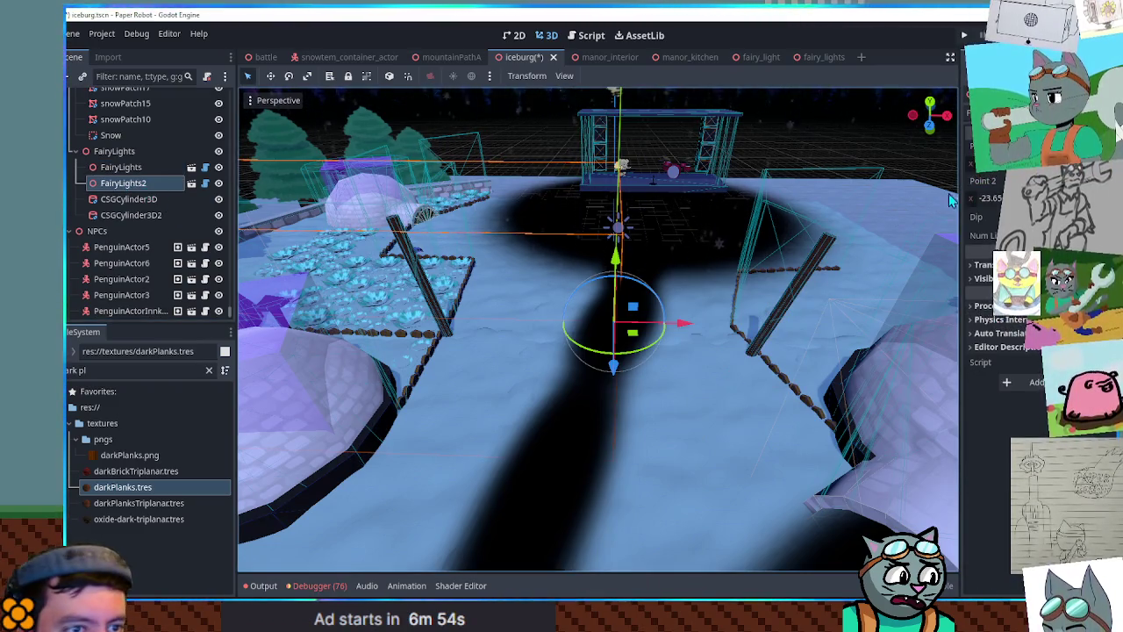
mouse_move(983, 198)
mouse_down()
mouse_move(996, 180)
mouse_move(983, 163)
mouse_up()
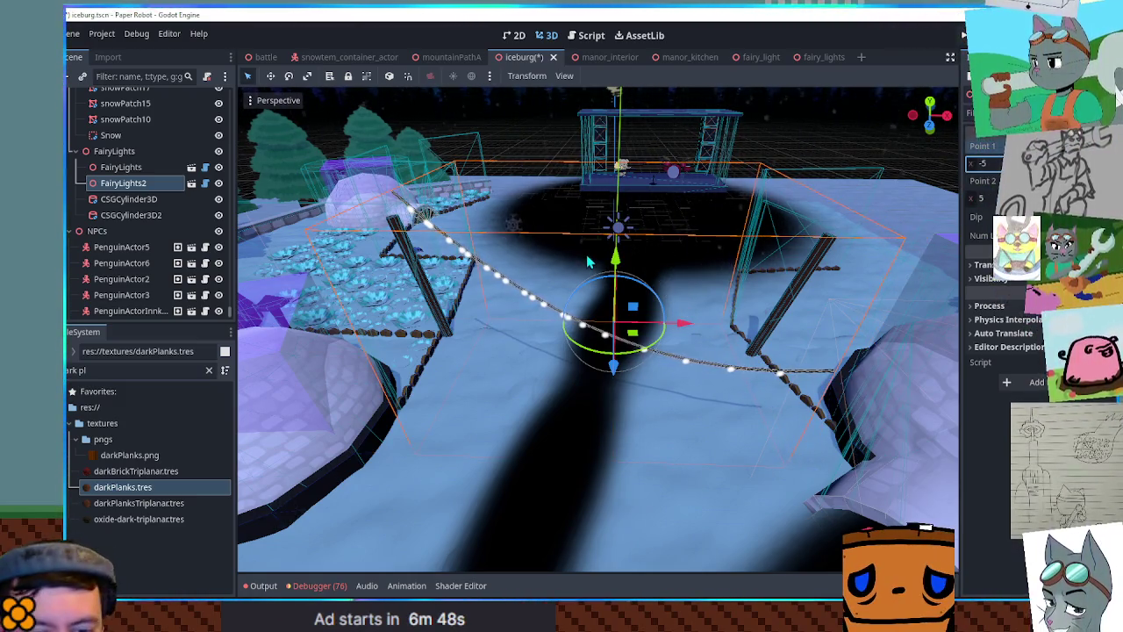
click(133, 199)
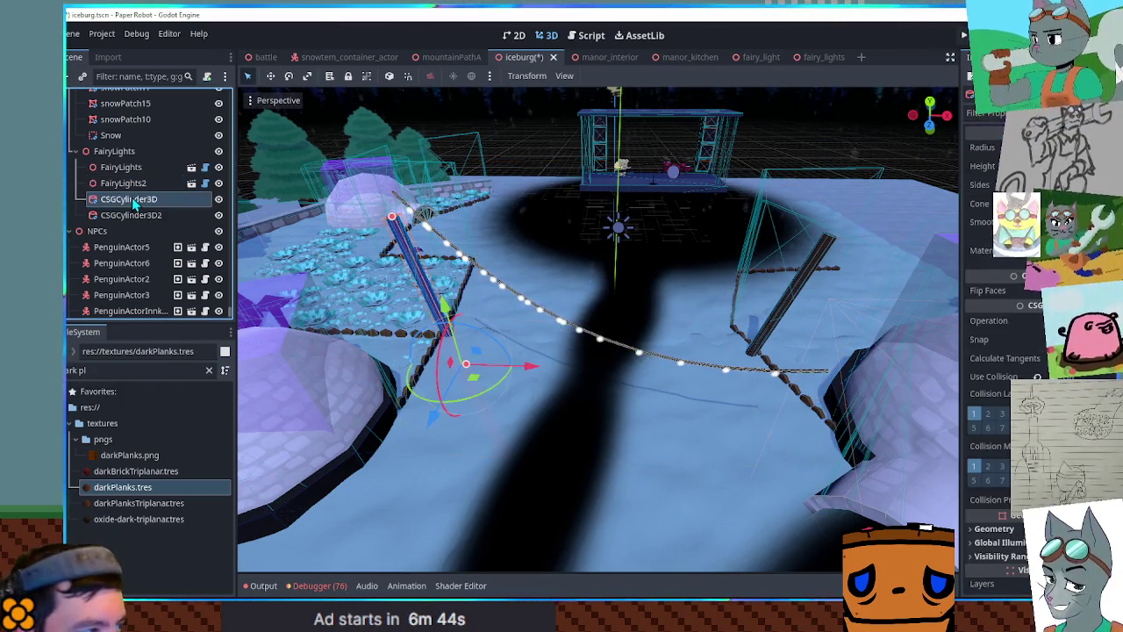
click(556, 237)
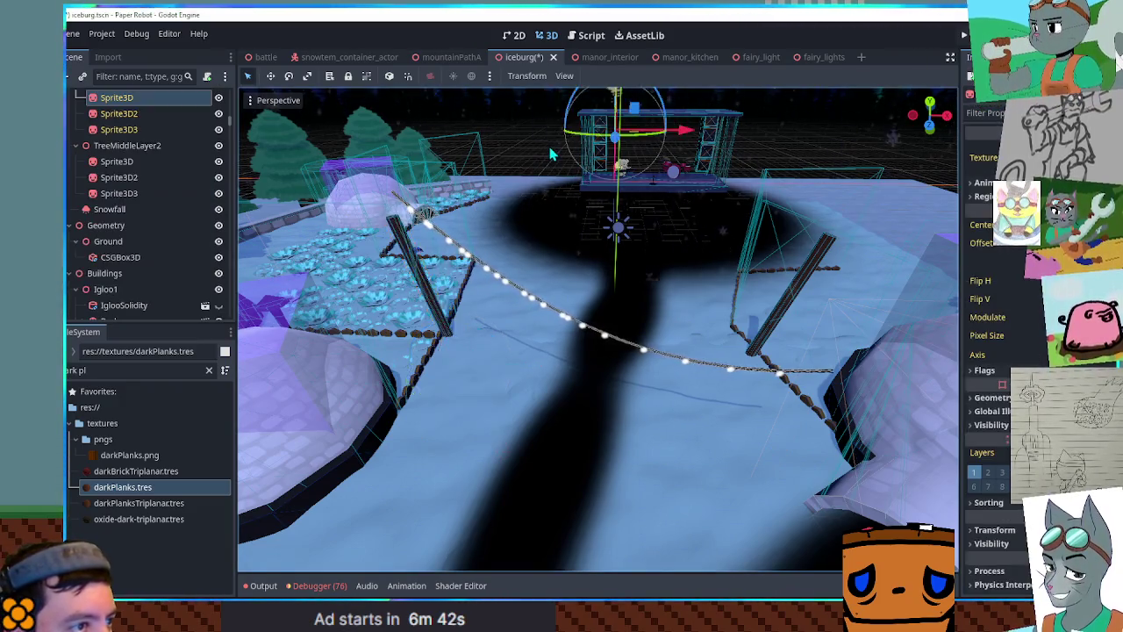
key(KP_7)
scroll(611, 401, up, 6)
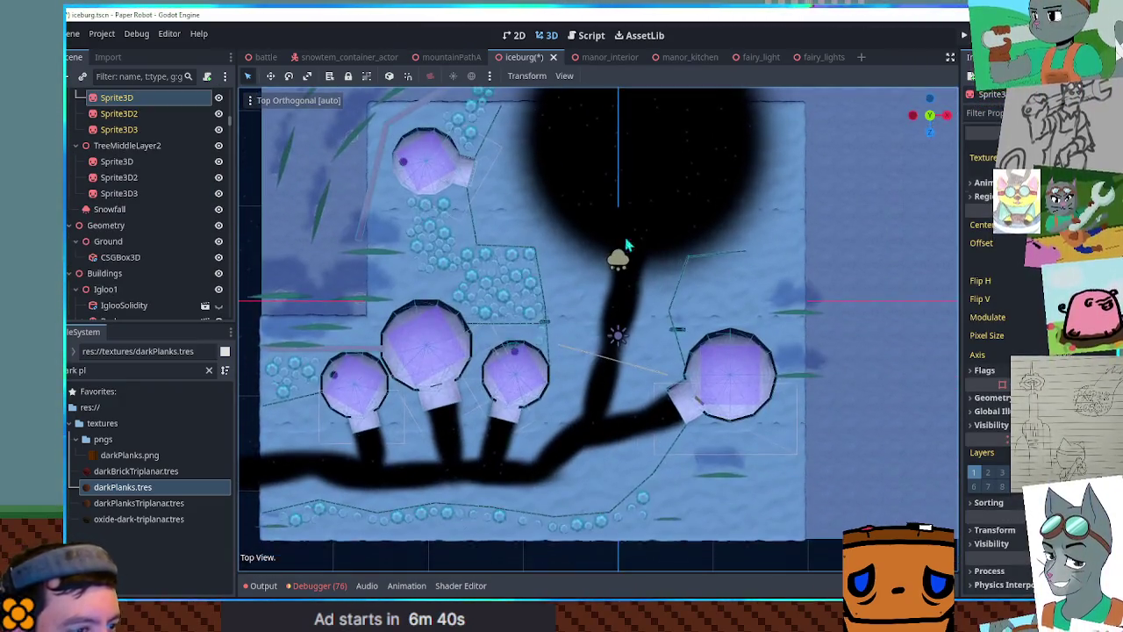
Filter the Scene dock with 'fai' and select FairyLights2
scroll(149, 202, down, 5)
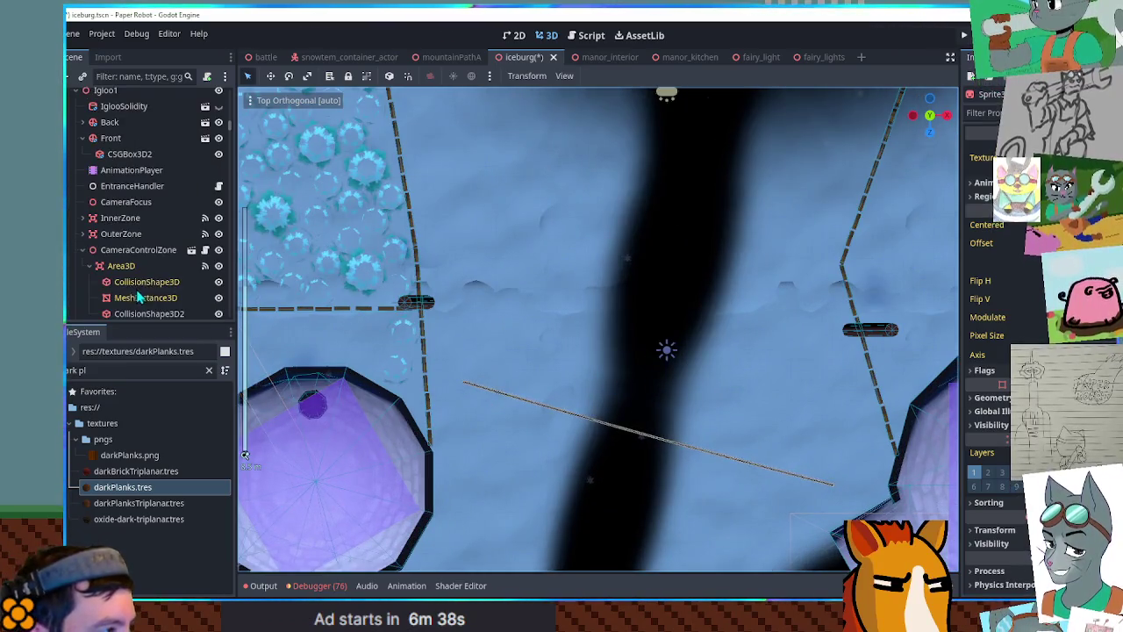
click(135, 76)
text(fai)
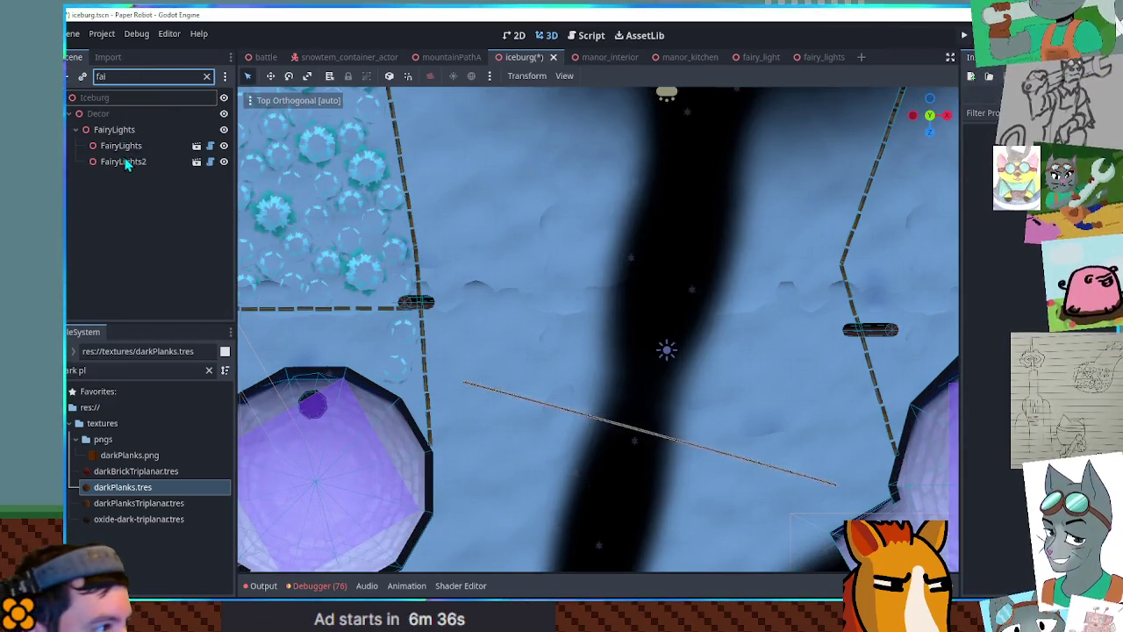
click(123, 162)
Align FairyLights2's Point 1 and Point 2 with the post tops and reduce its Dip
mouse_move(978, 163)
mouse_down()
mouse_move(957, 163)
mouse_move(974, 171)
mouse_up()
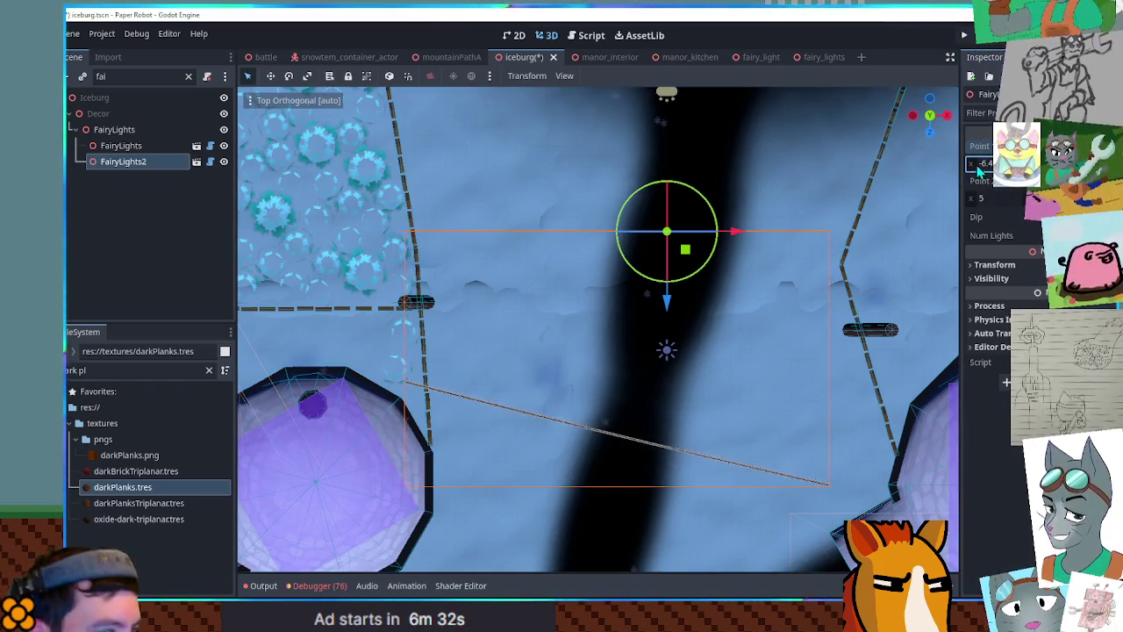
drag(1088, 163, 1069, 163)
drag(974, 202, 1106, 198)
mouse_move(1032, 199)
mouse_down()
mouse_move(1022, 198)
mouse_move(1032, 198)
mouse_up()
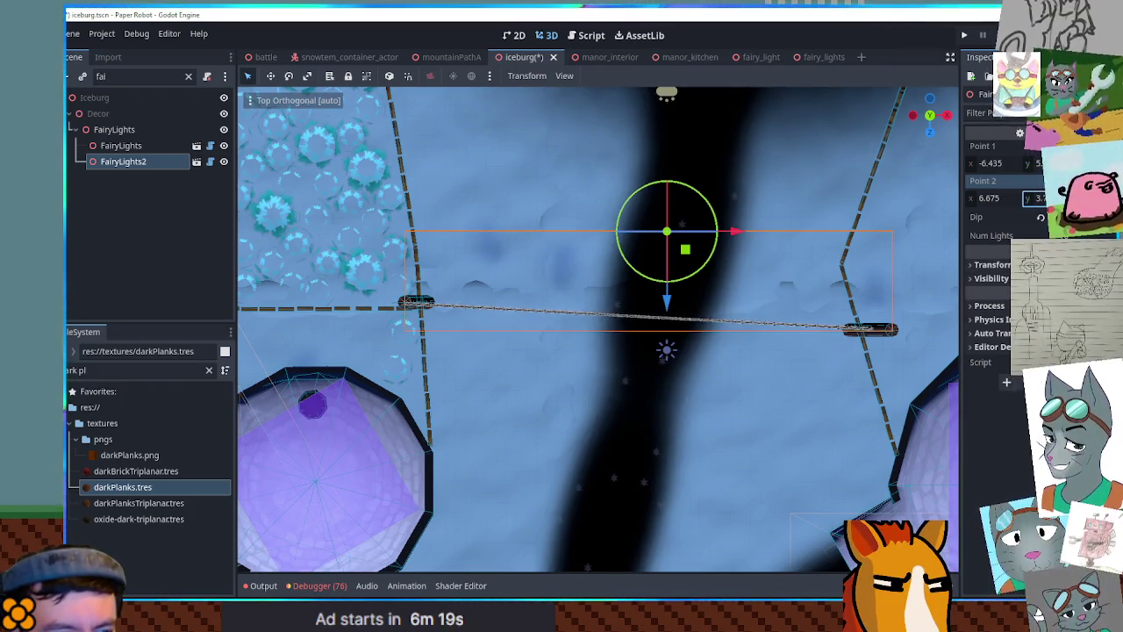
mouse_move(1035, 199)
mouse_down()
mouse_move(1051, 198)
mouse_move(1030, 198)
mouse_move(1028, 163)
mouse_move(793, 263)
mouse_move(789, 226)
mouse_move(763, 228)
mouse_move(720, 267)
mouse_move(703, 238)
mouse_move(702, 302)
mouse_move(801, 279)
mouse_up()
scroll(704, 238, up, 3)
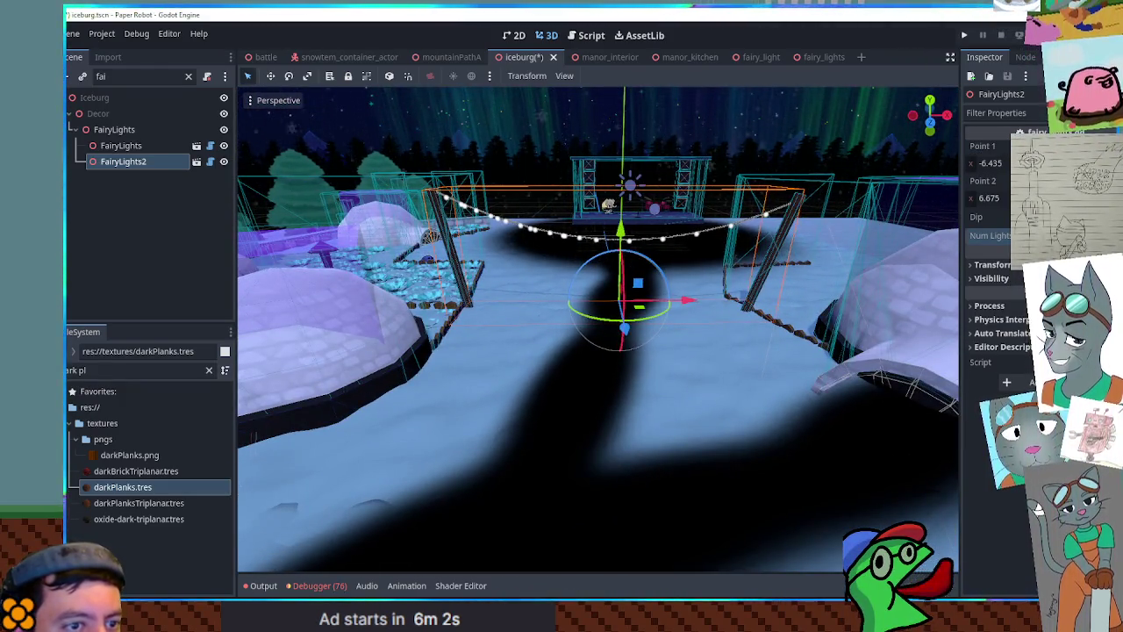
drag(1026, 216, 1001, 217)
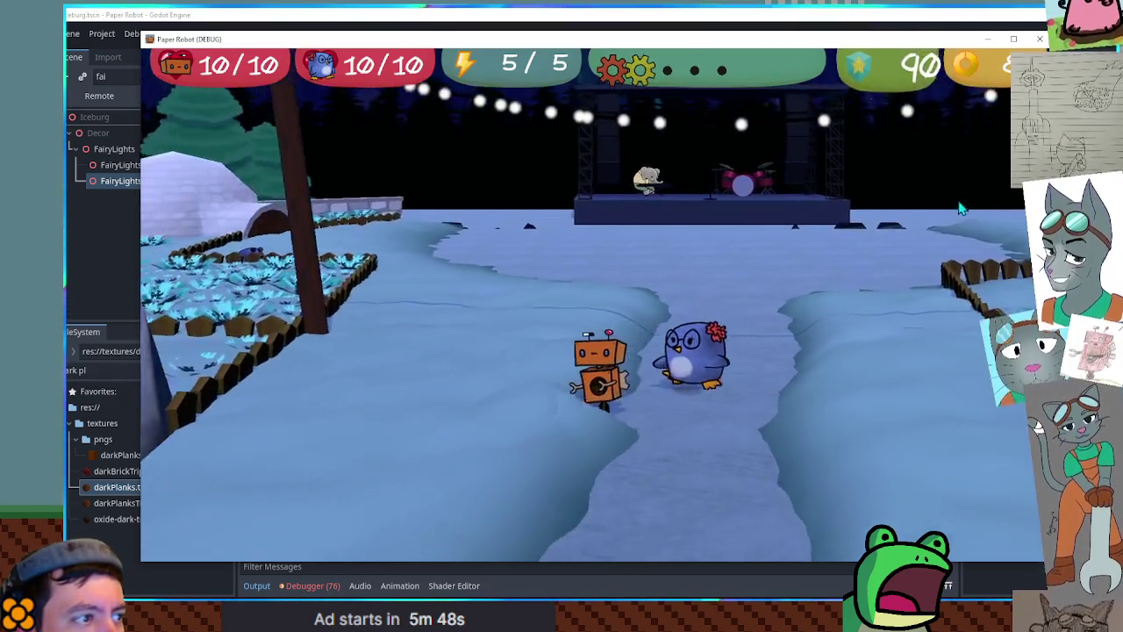
Walk the robot left past the penguin to the igloos and back right, then close the game
key(a)
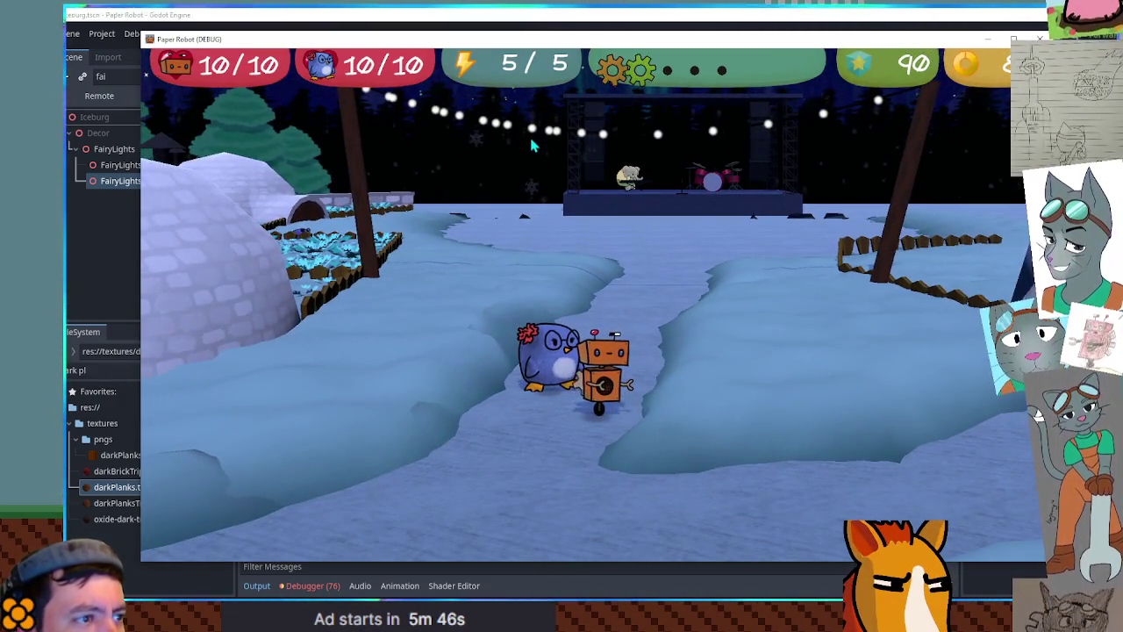
key(a)
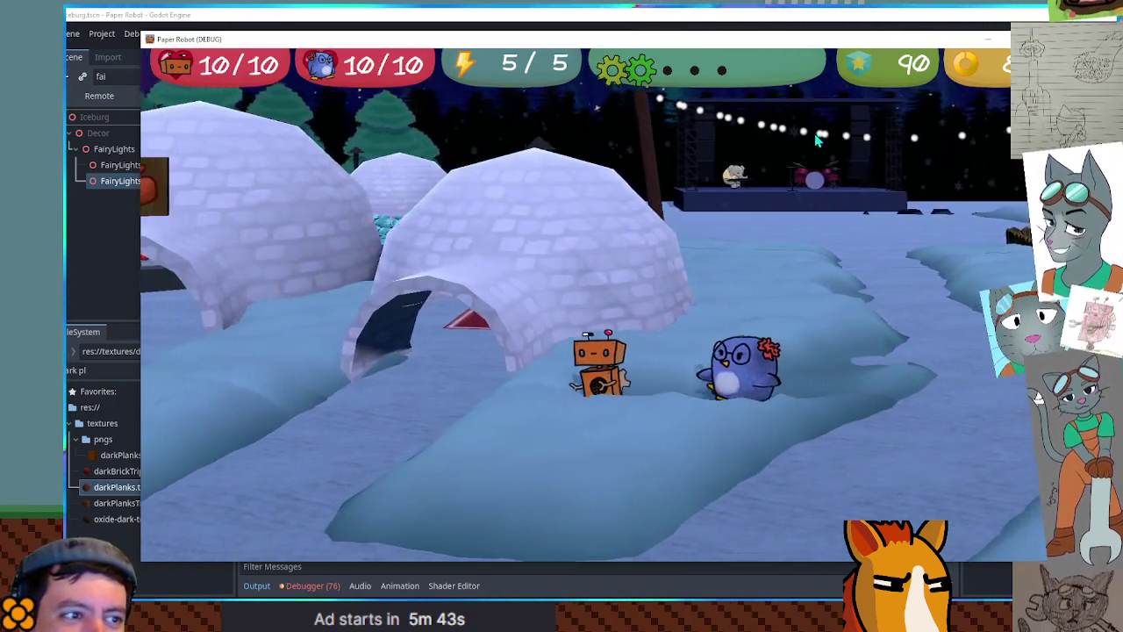
key(a)
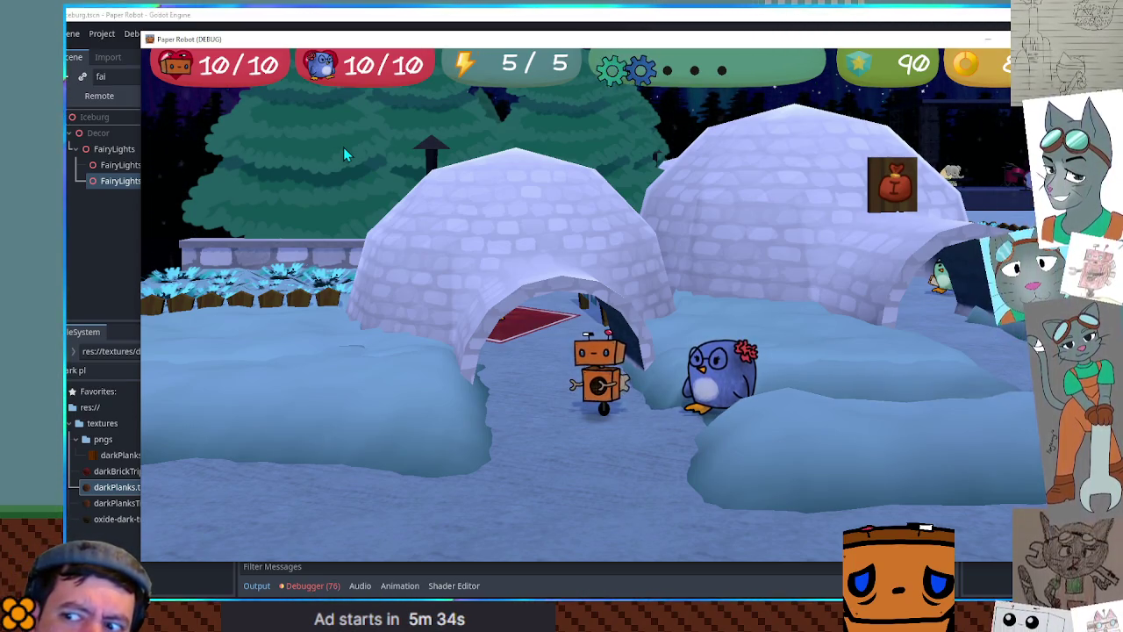
key(Right)
key(Right)
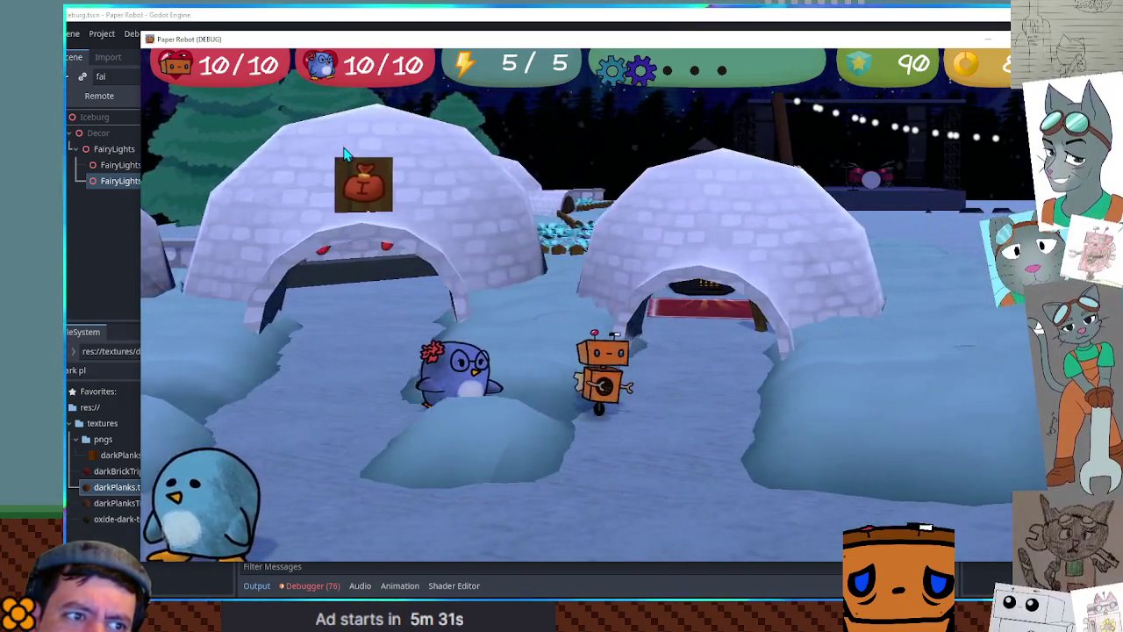
key(Right)
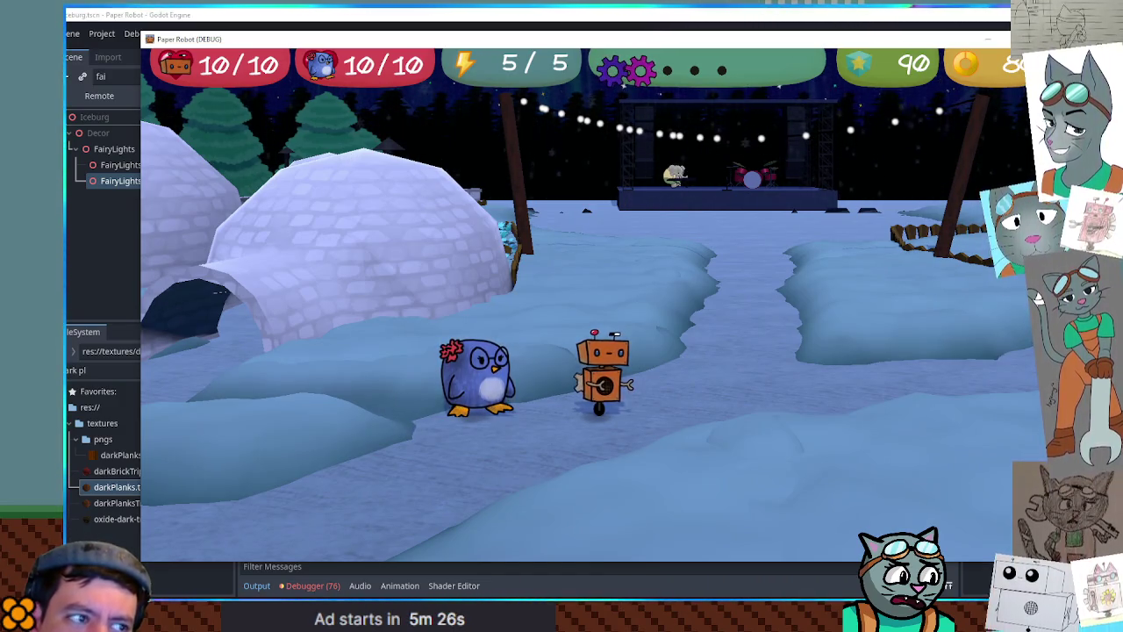
key(F8)
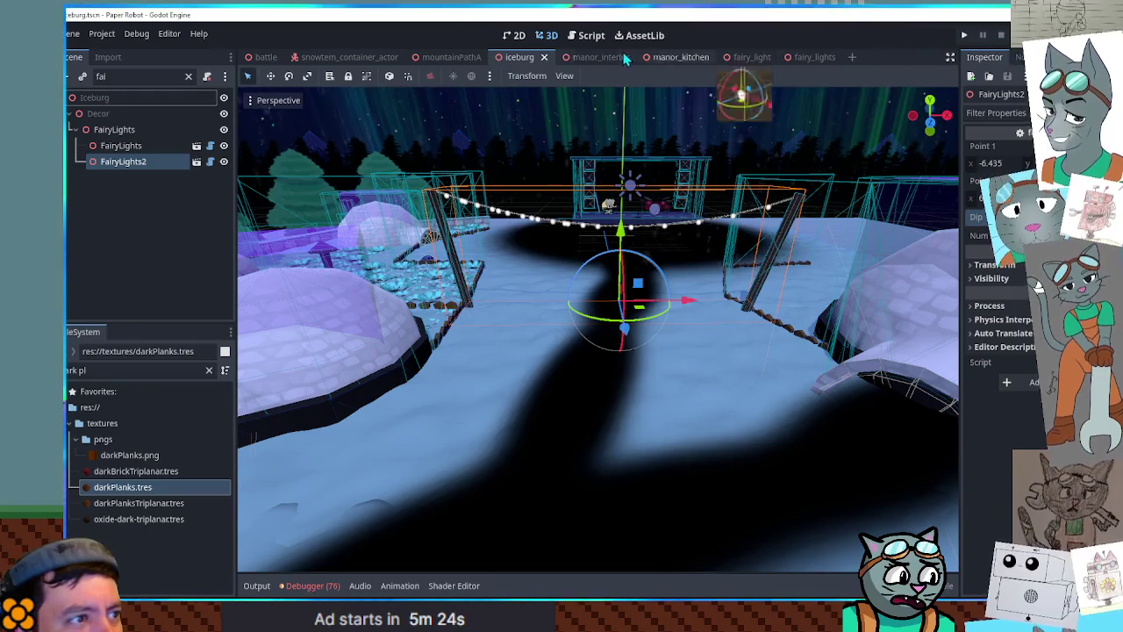
Open fairy_lights.gd at the top, select FairyLights, and review the lights array declaration
click(598, 44)
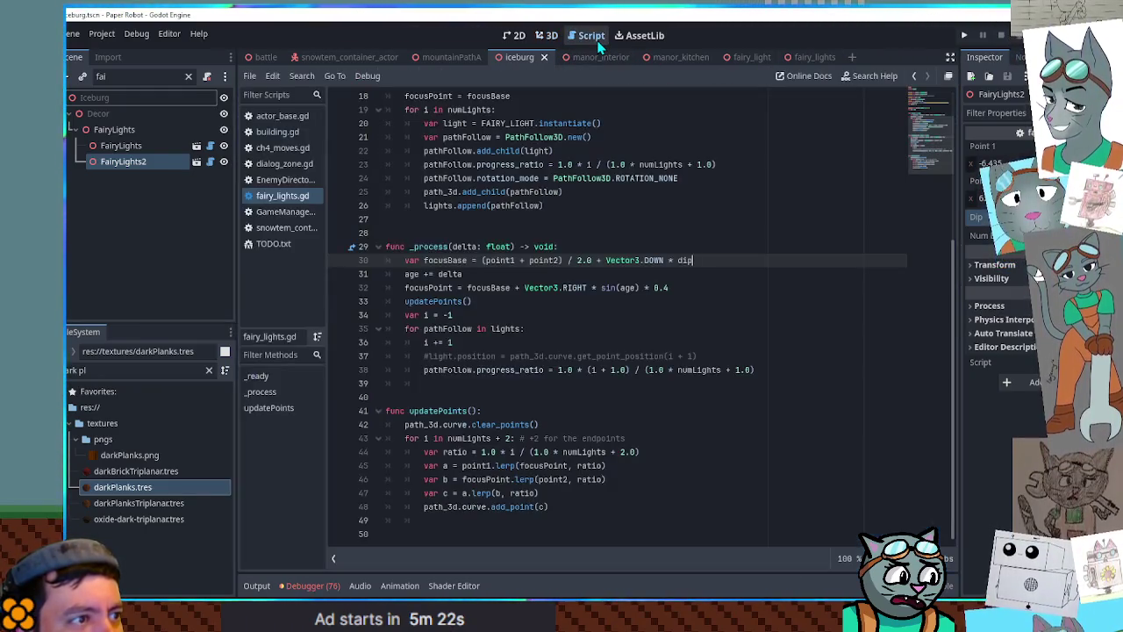
scroll(921, 114, up, 5)
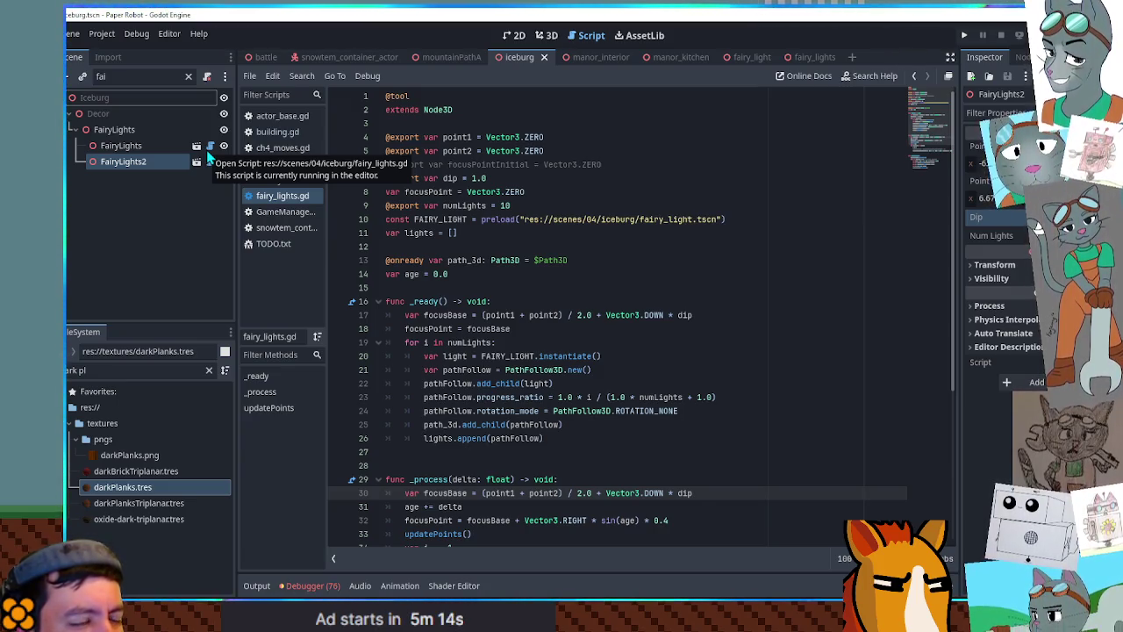
click(119, 146)
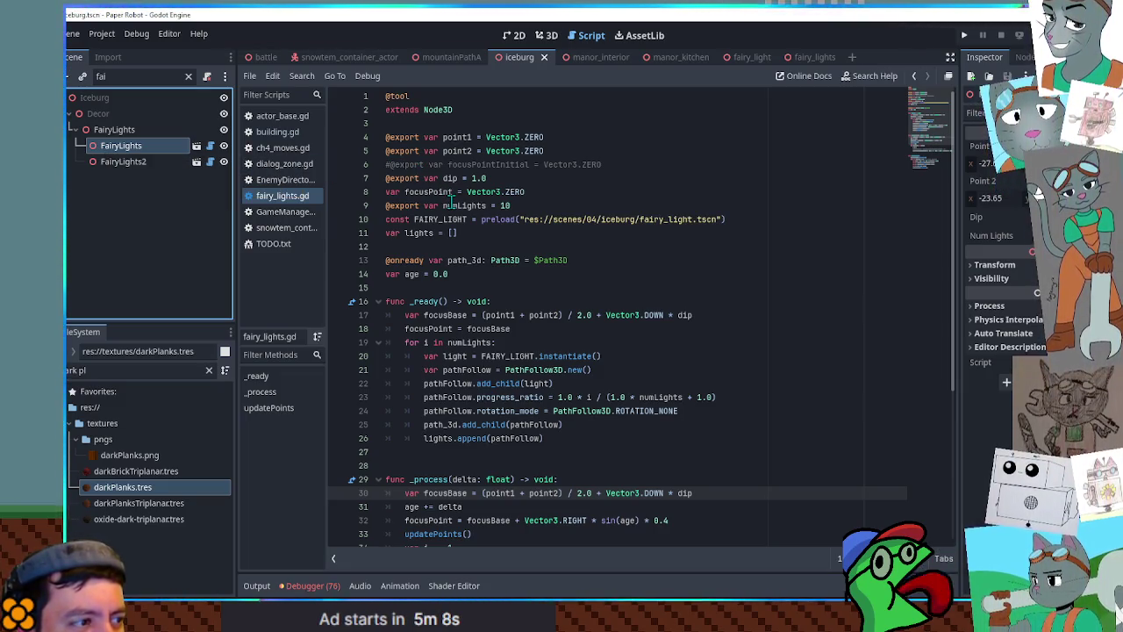
click(420, 234)
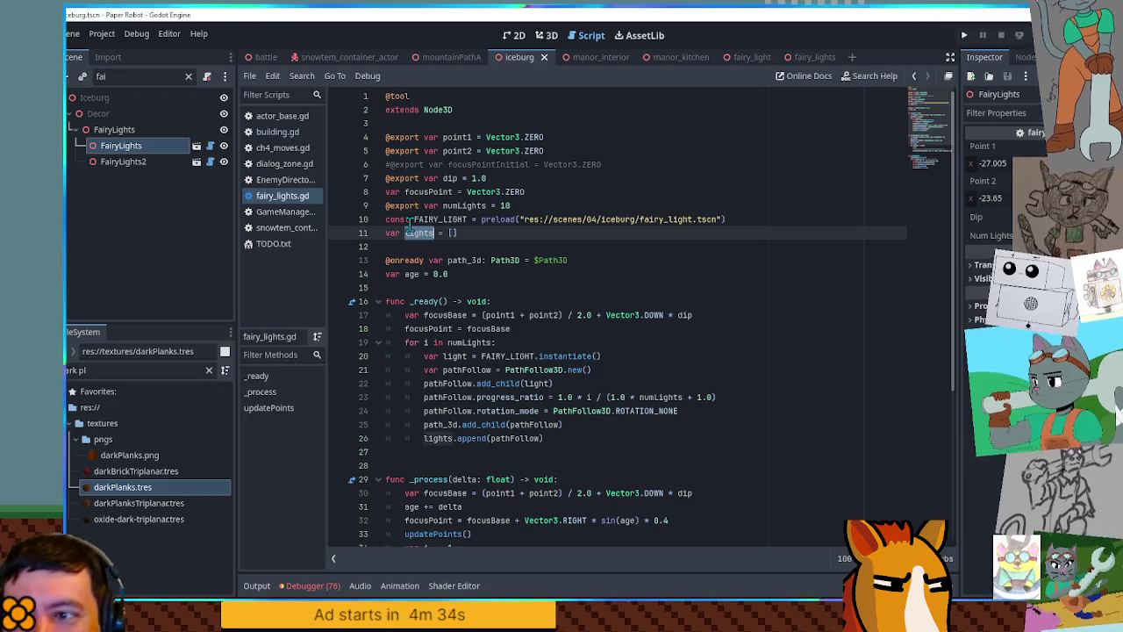
click(550, 39)
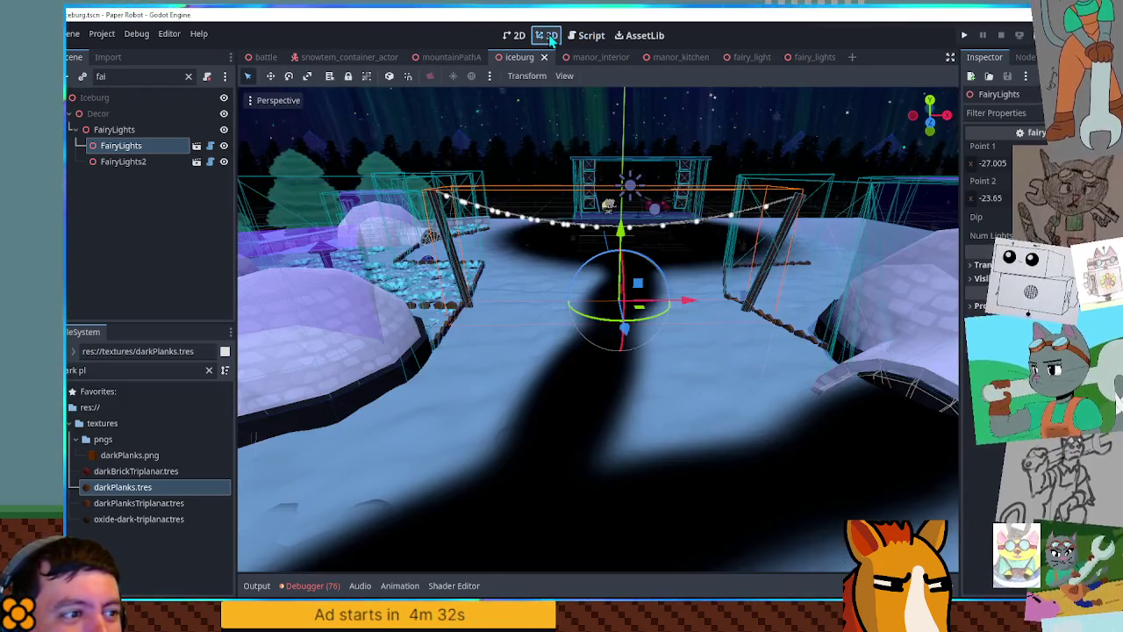
scroll(577, 201, up, 3)
scroll(576, 200, up, 2)
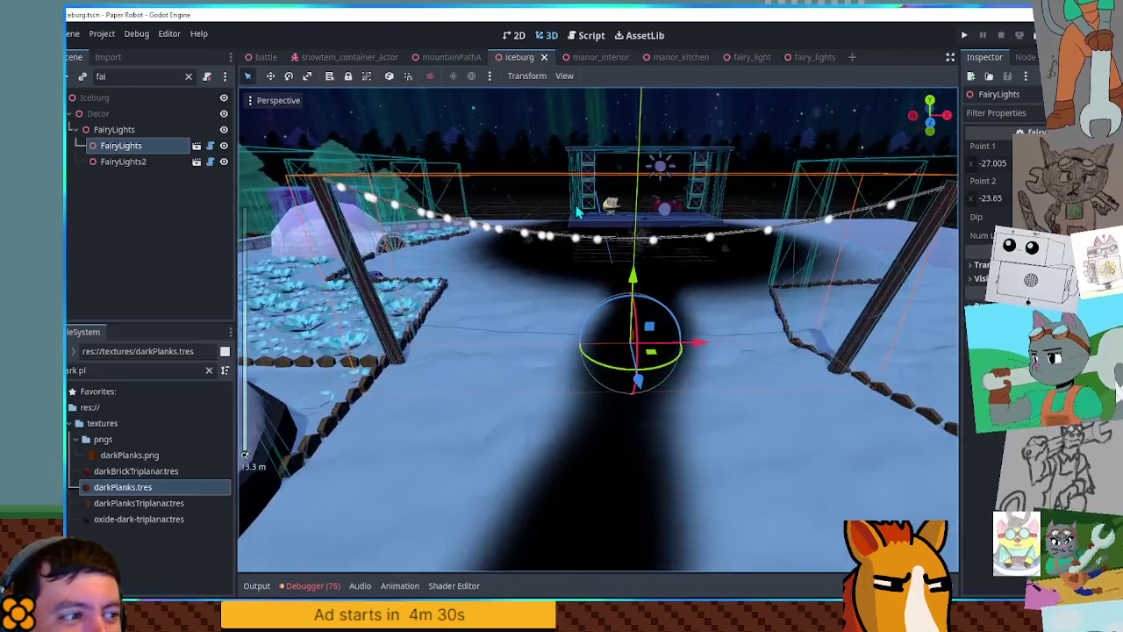
mouse_move(413, 222)
mouse_down()
mouse_move(252, 219)
mouse_move(561, 250)
mouse_up()
key(f)
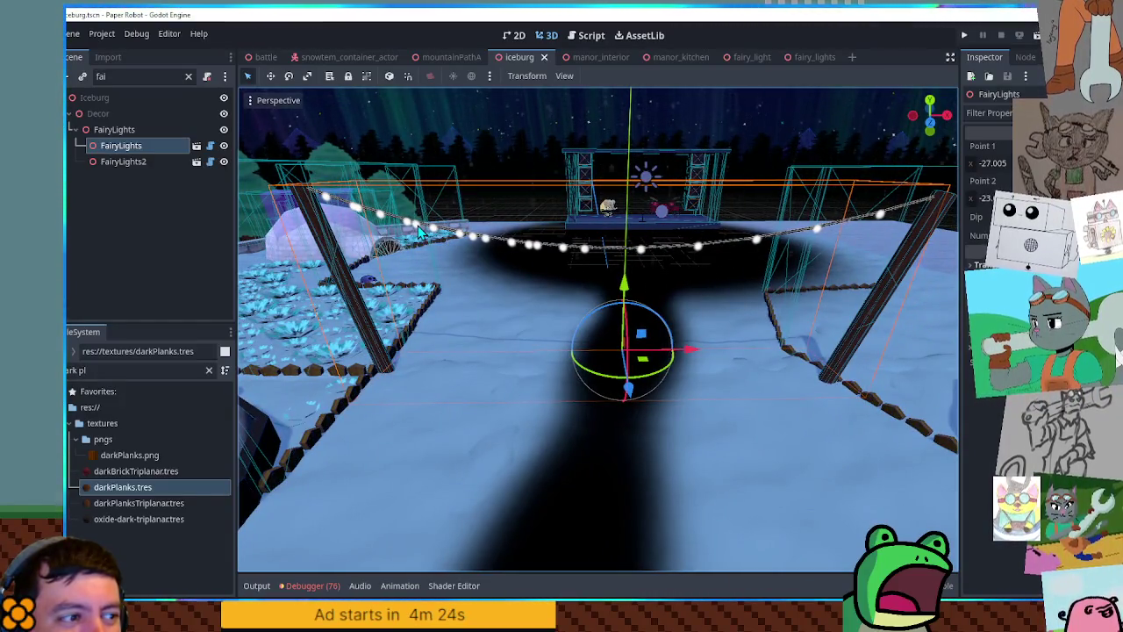
mouse_move(420, 230)
mouse_down()
mouse_move(262, 231)
mouse_move(347, 218)
mouse_move(325, 196)
mouse_move(783, 214)
mouse_move(759, 227)
mouse_up()
click(593, 35)
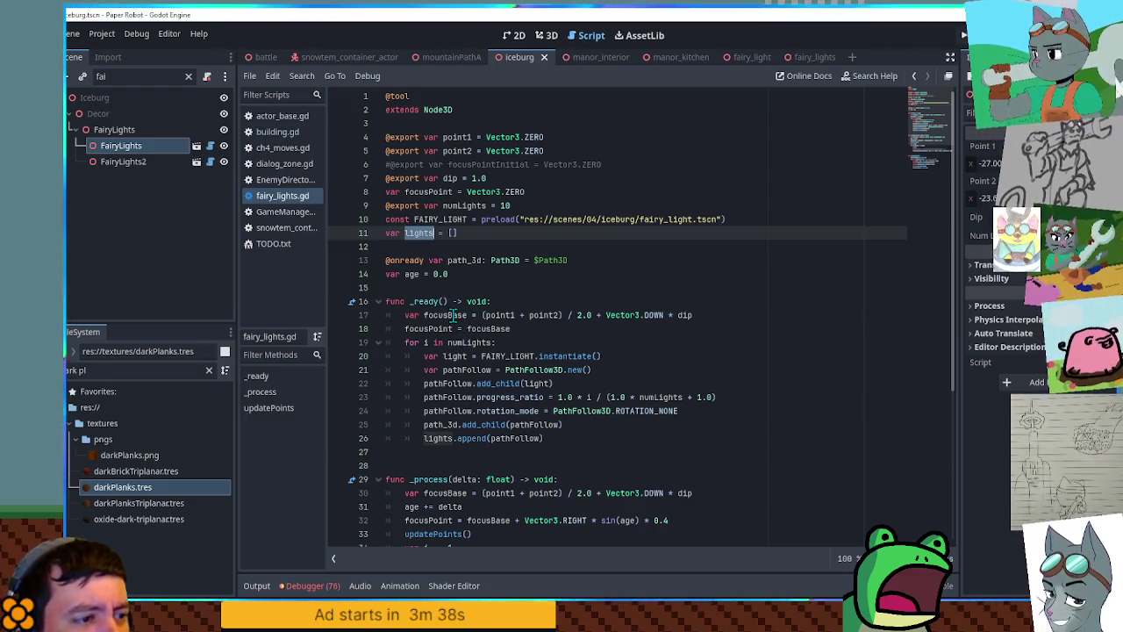
Add print(point1) at the start of _ready() and select FairyLights2 to view its point values
double_click(454, 314)
double_click(499, 314)
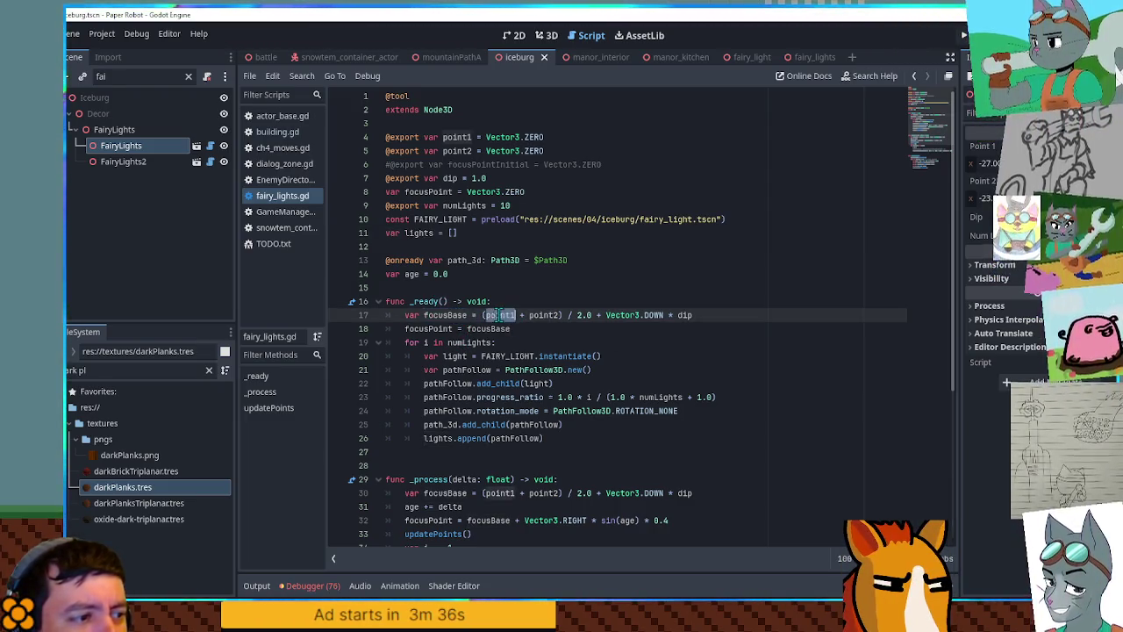
click(527, 301)
key(Return)
key(BackSpace)
key(Return)
text(t)
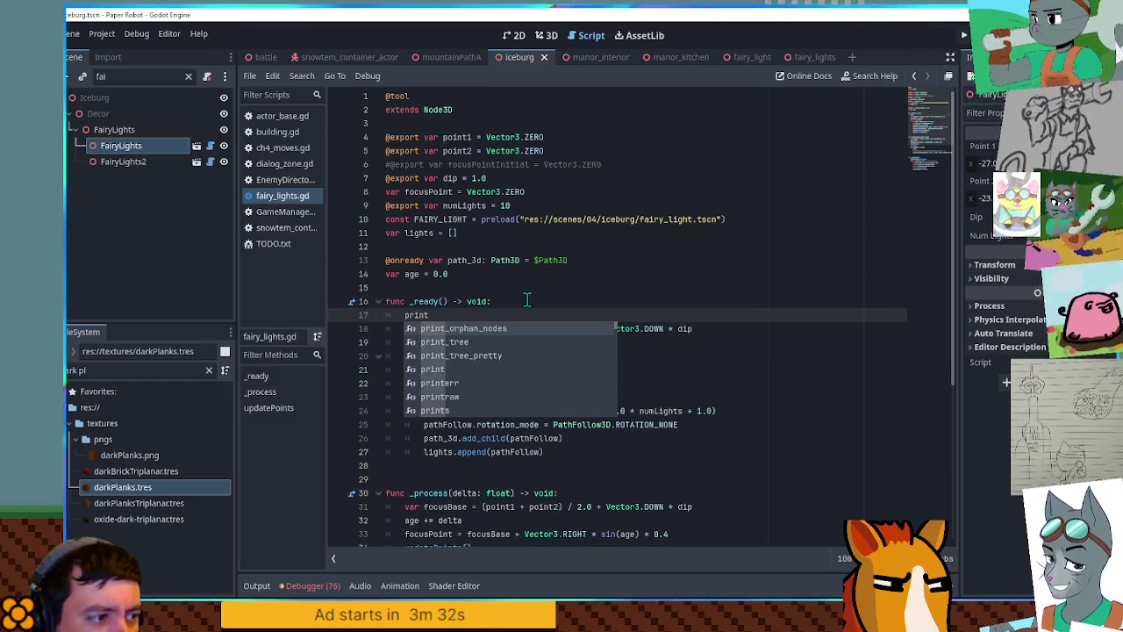
text((point1)
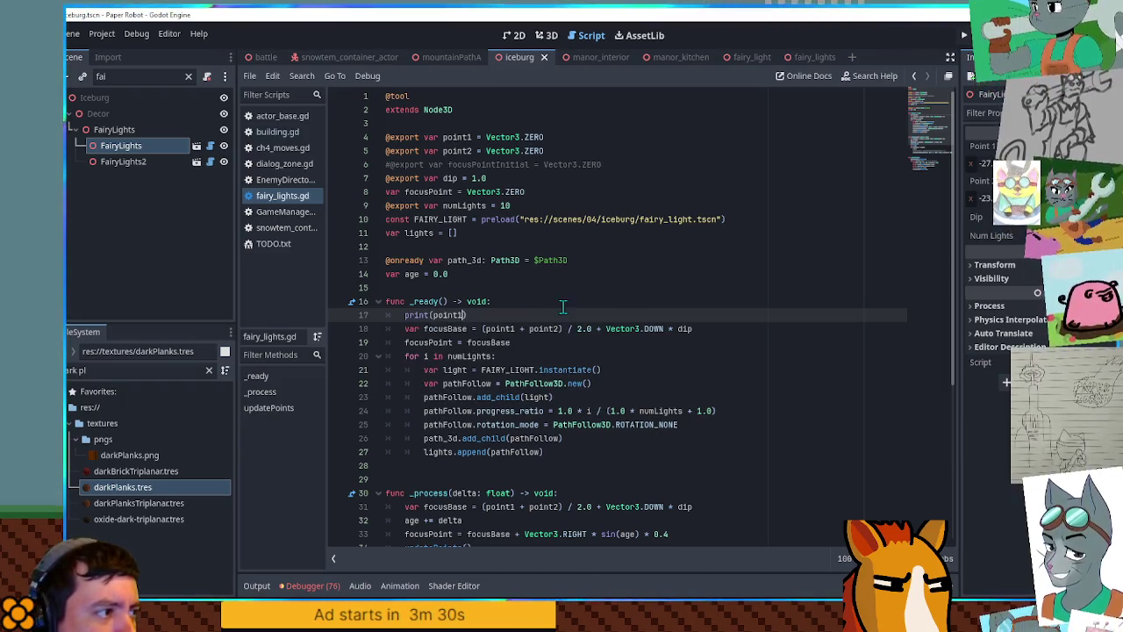
click(129, 163)
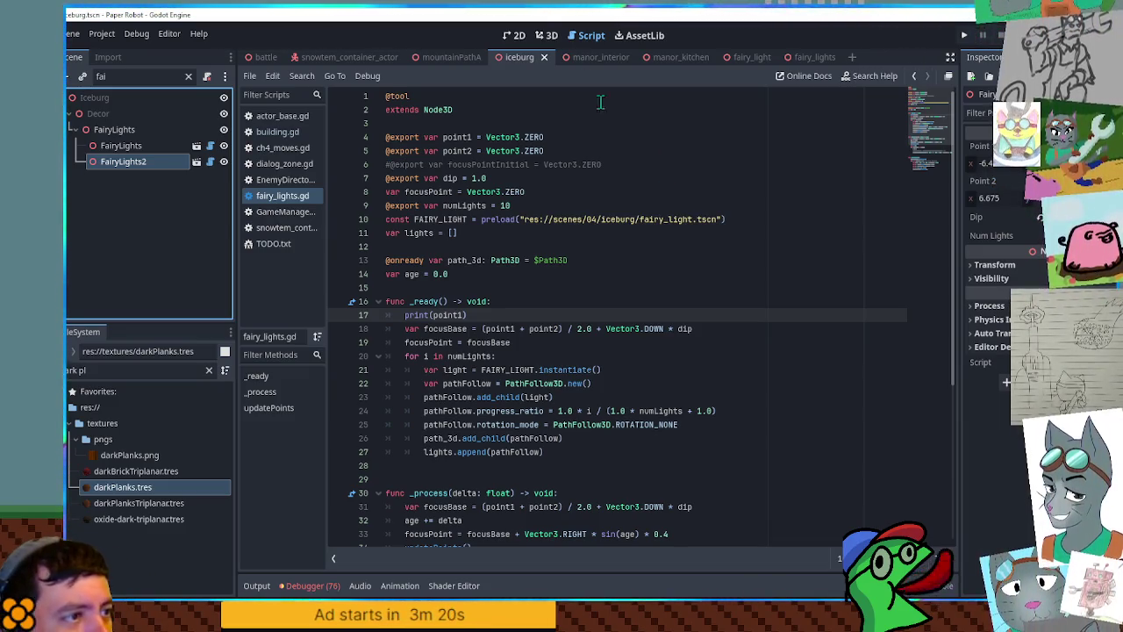
click(547, 35)
Run the game, check the Output log, then stop it
key(F5)
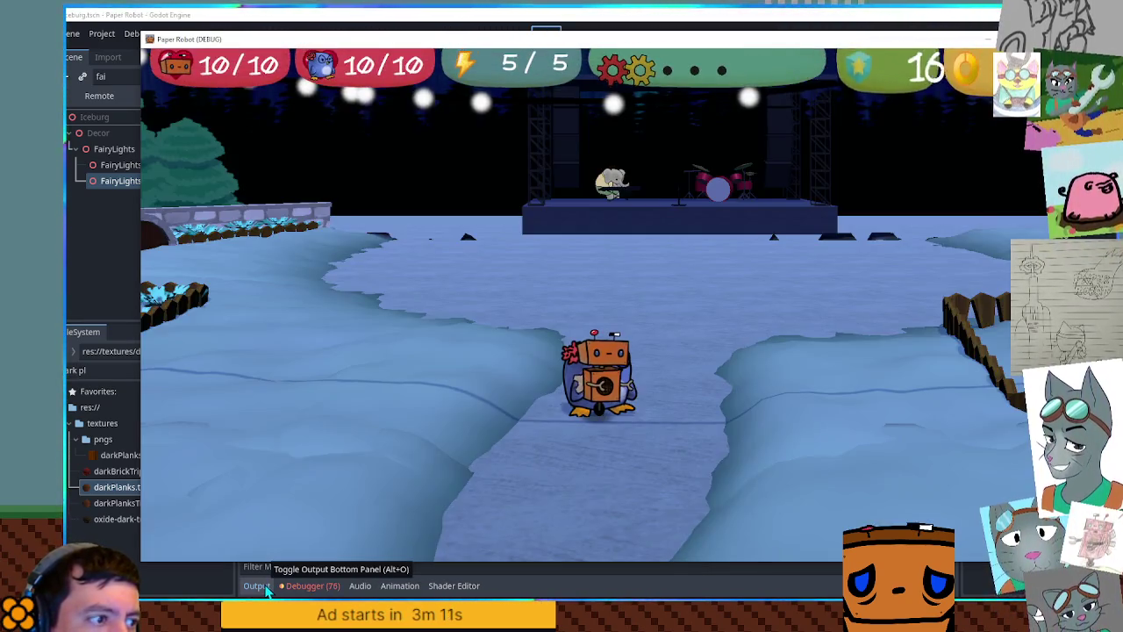
click(257, 585)
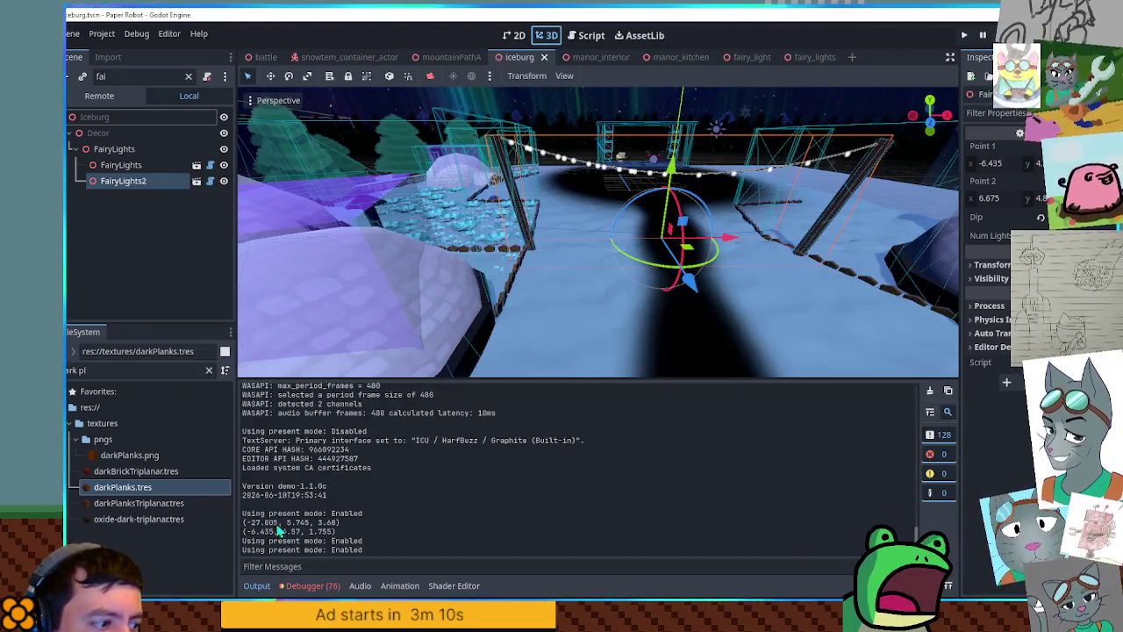
key(F8)
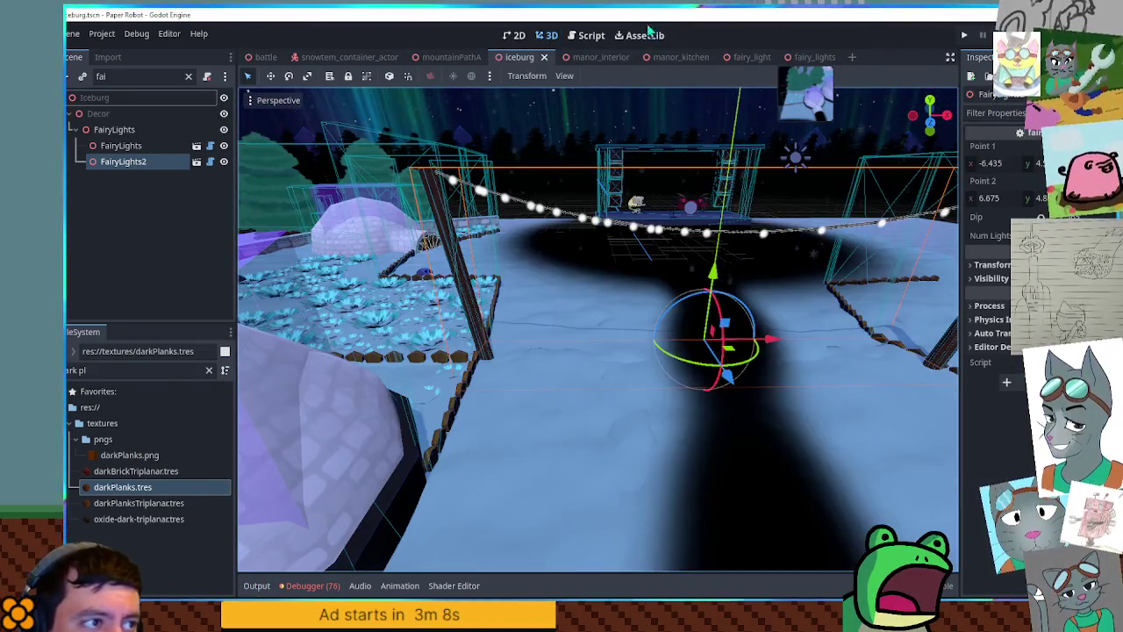
Move the print(point1) line from _ready into _process in fairy_lights.gd
click(591, 35)
drag(521, 315, 521, 301)
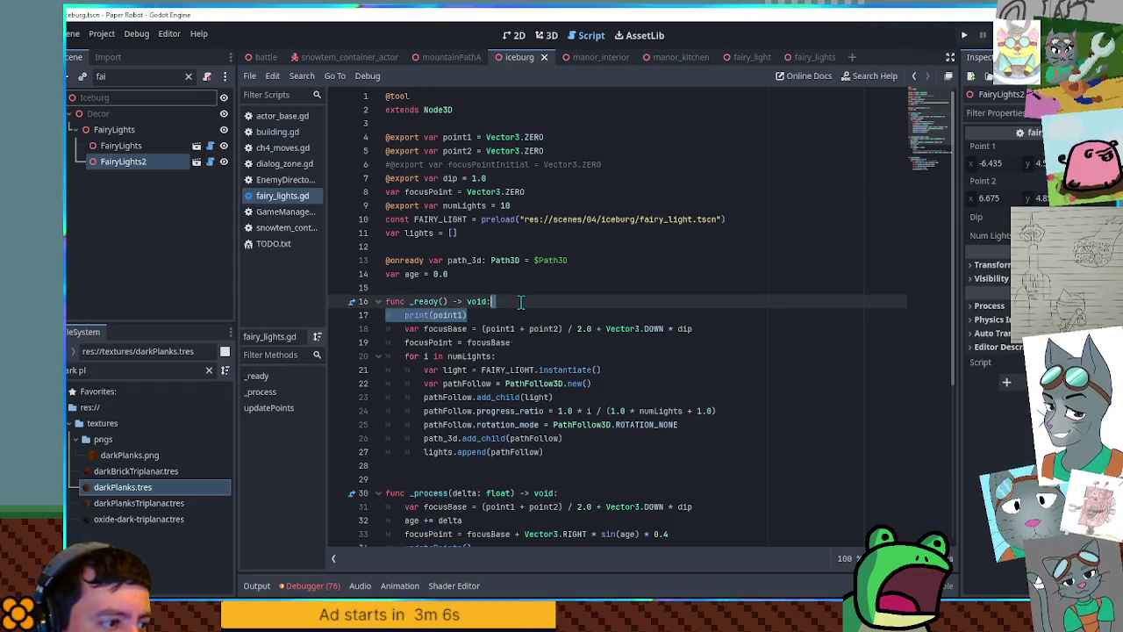
key(ctrl+x)
scroll(526, 308, down, 4)
click(576, 316)
key(ctrl+v)
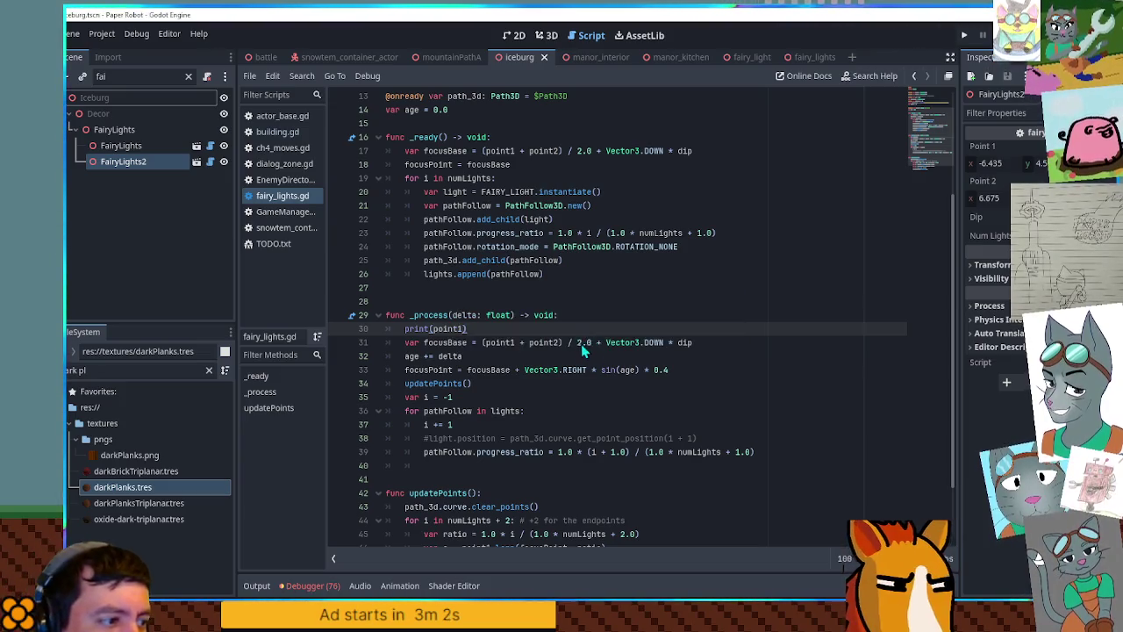
Run the game again to see both strings' point1 values logged, then close it
key(F5)
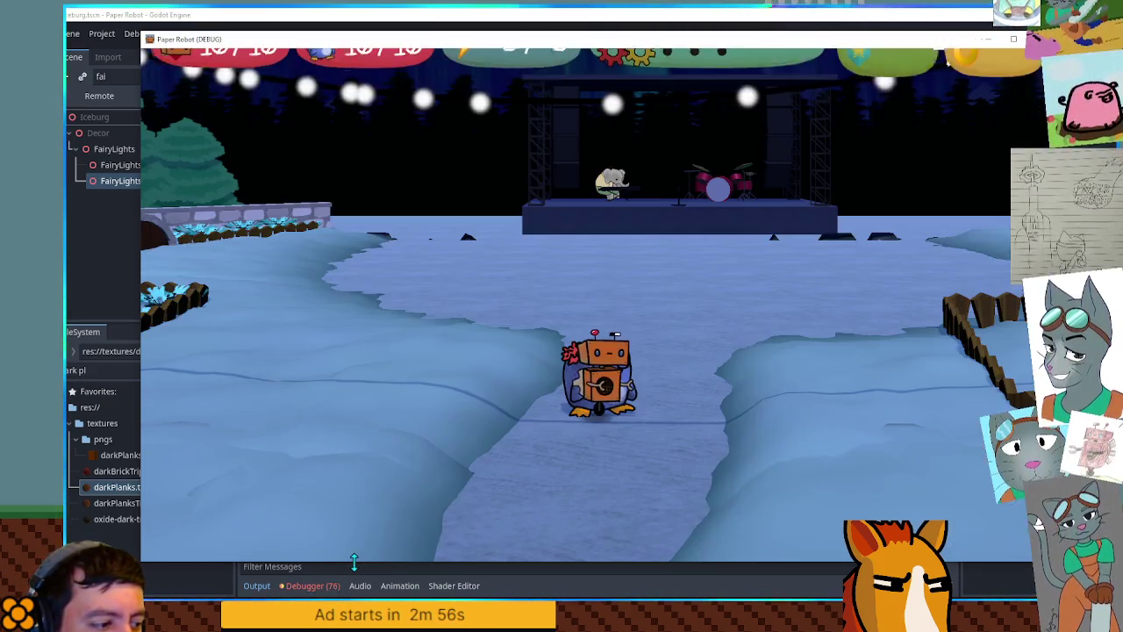
drag(353, 561, 356, 497)
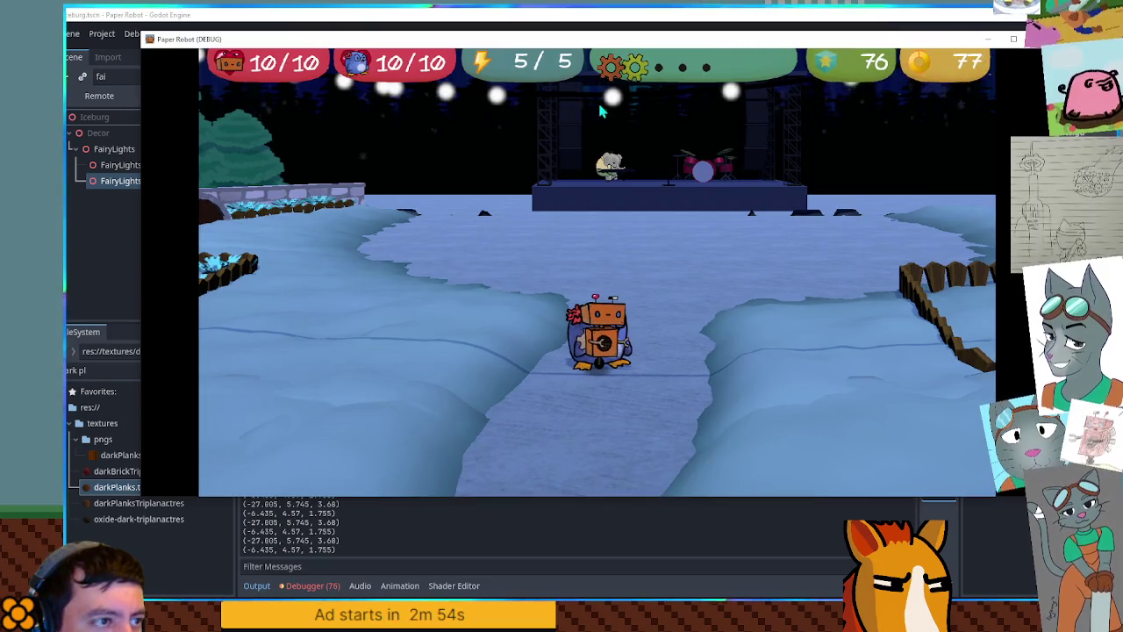
key(F8)
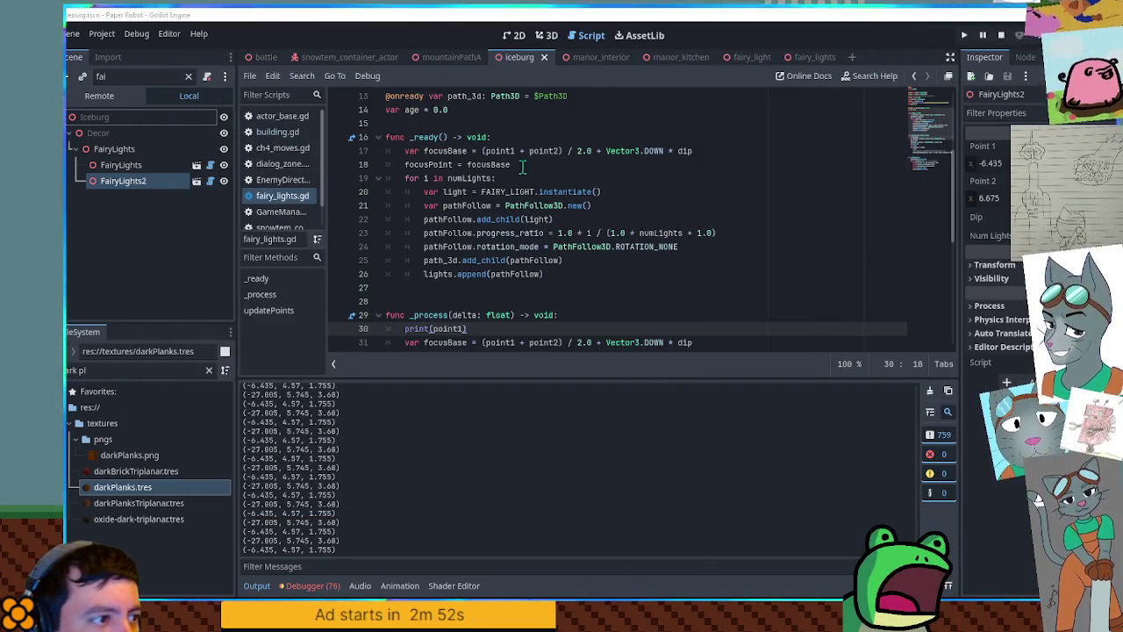
Delete the print(point1) line from _process and save the script
click(470, 274)
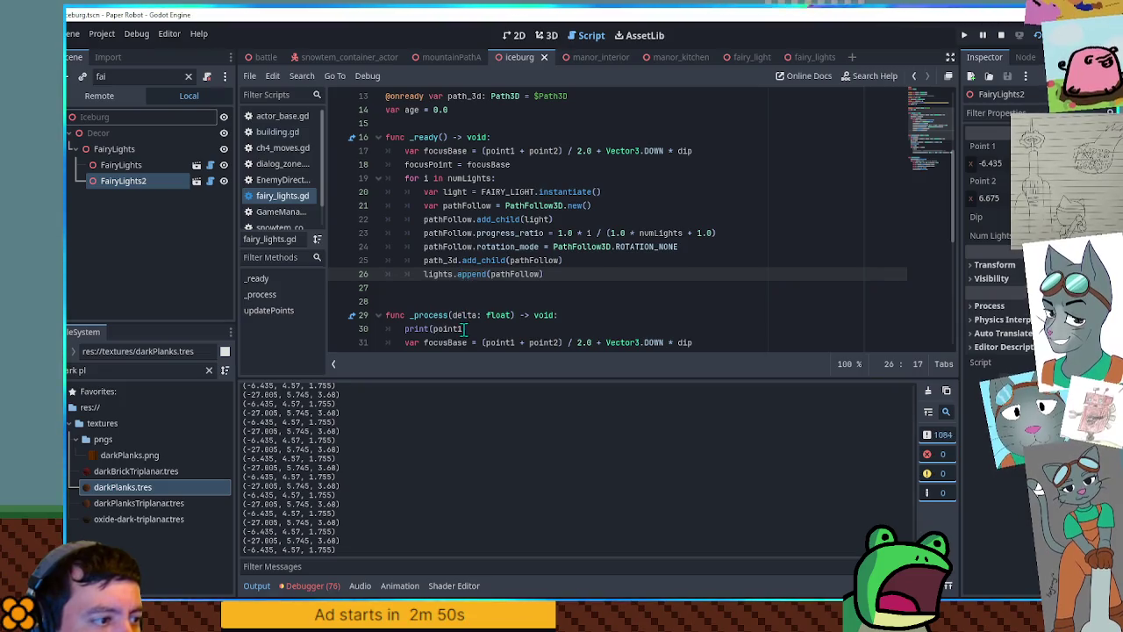
click(466, 328)
key(ctrl+shift+k)
key(ctrl+s)
scroll(441, 274, down, 3)
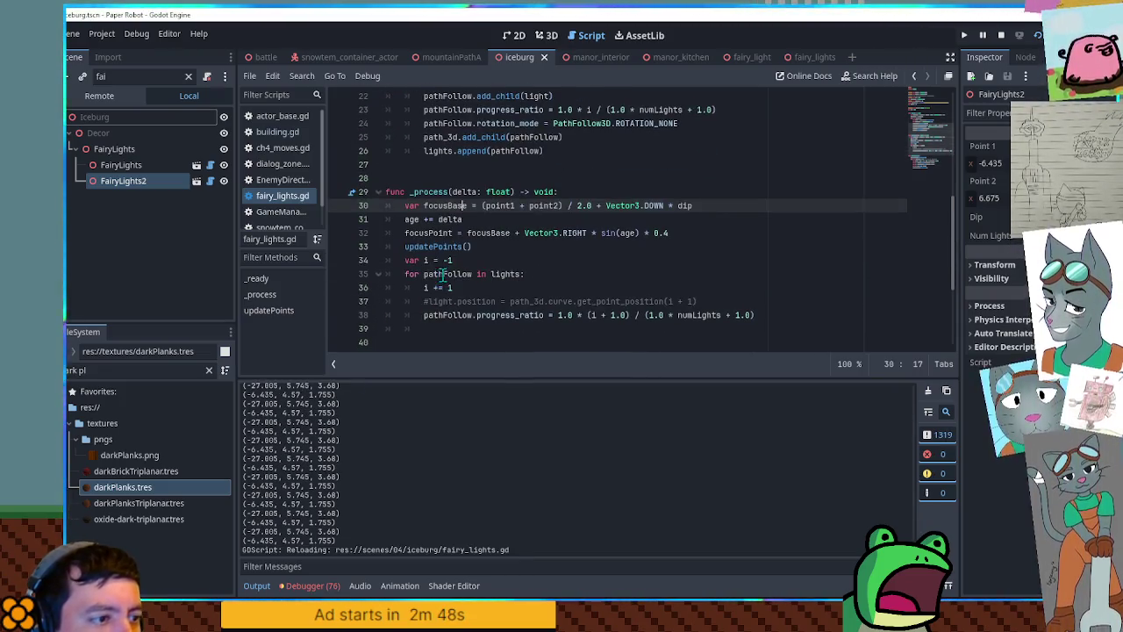
double_click(494, 273)
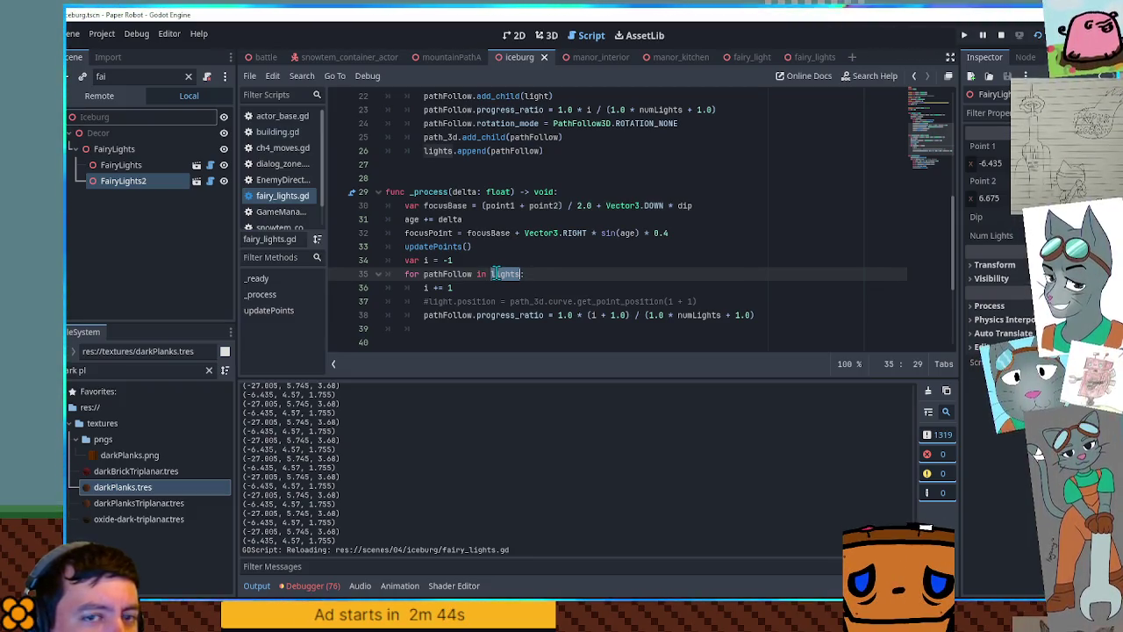
Stop the running game and save the iceburg scene from the 3D view
key(F8)
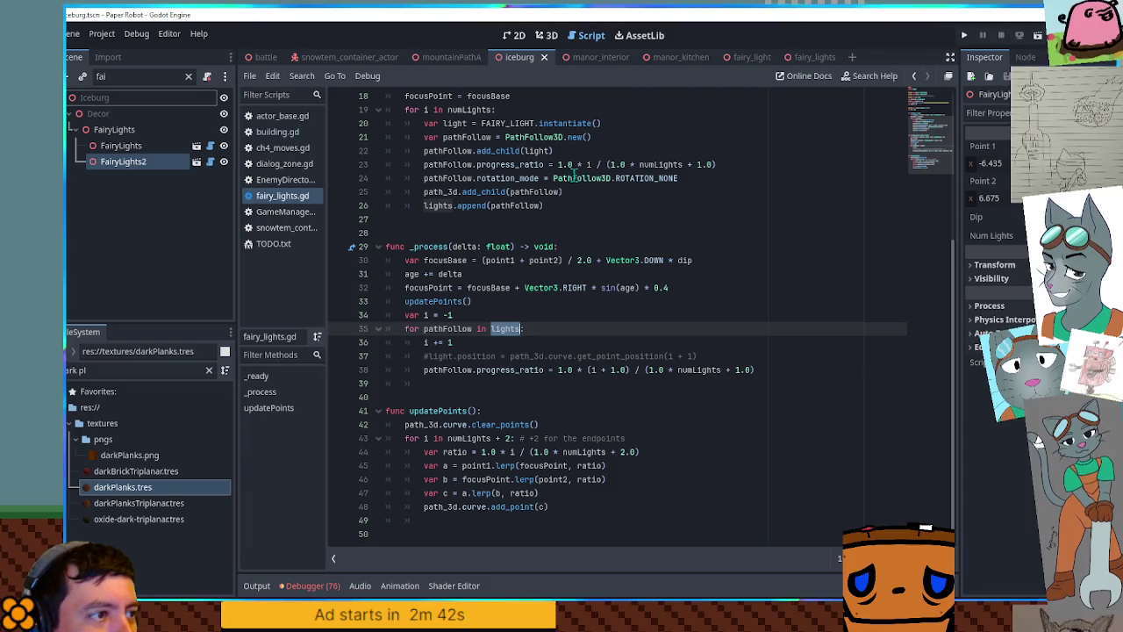
click(125, 162)
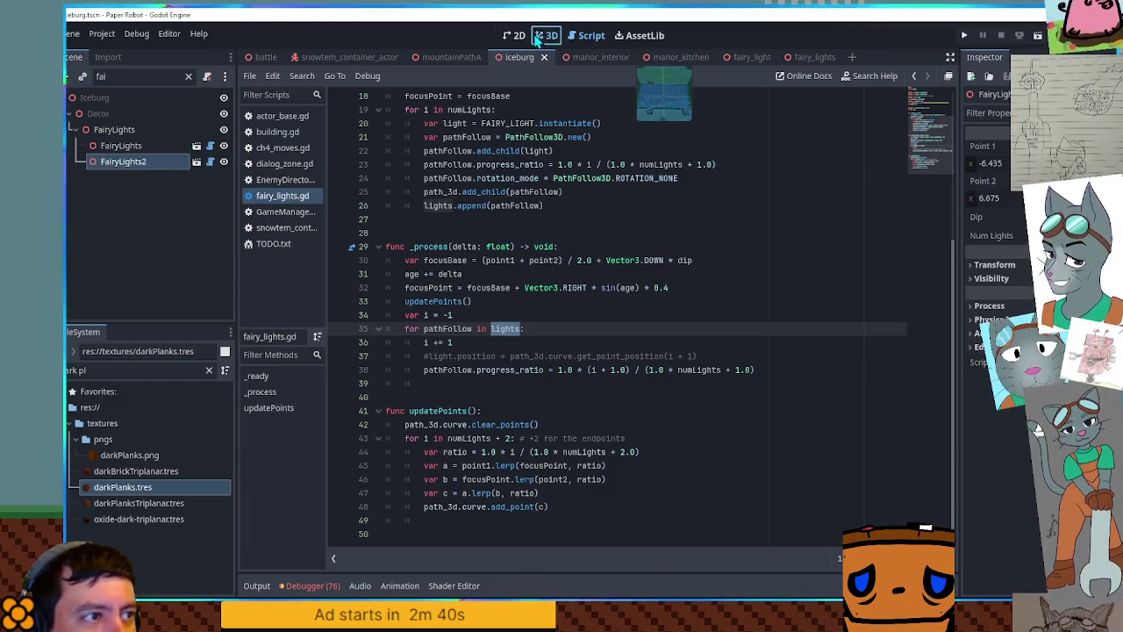
click(544, 35)
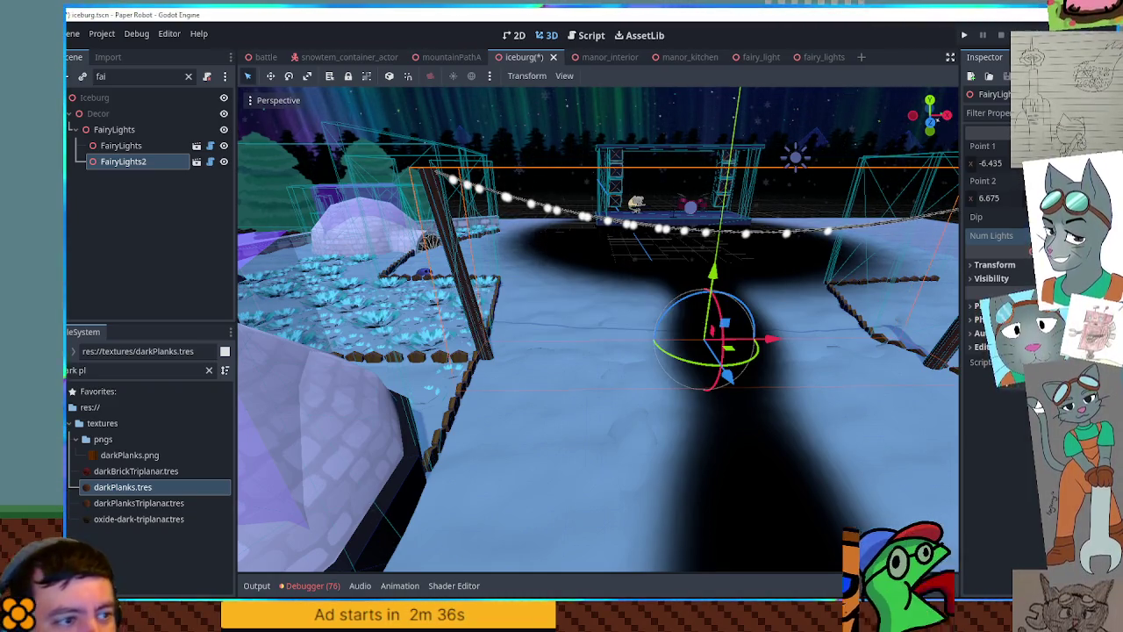
key(ctrl+s)
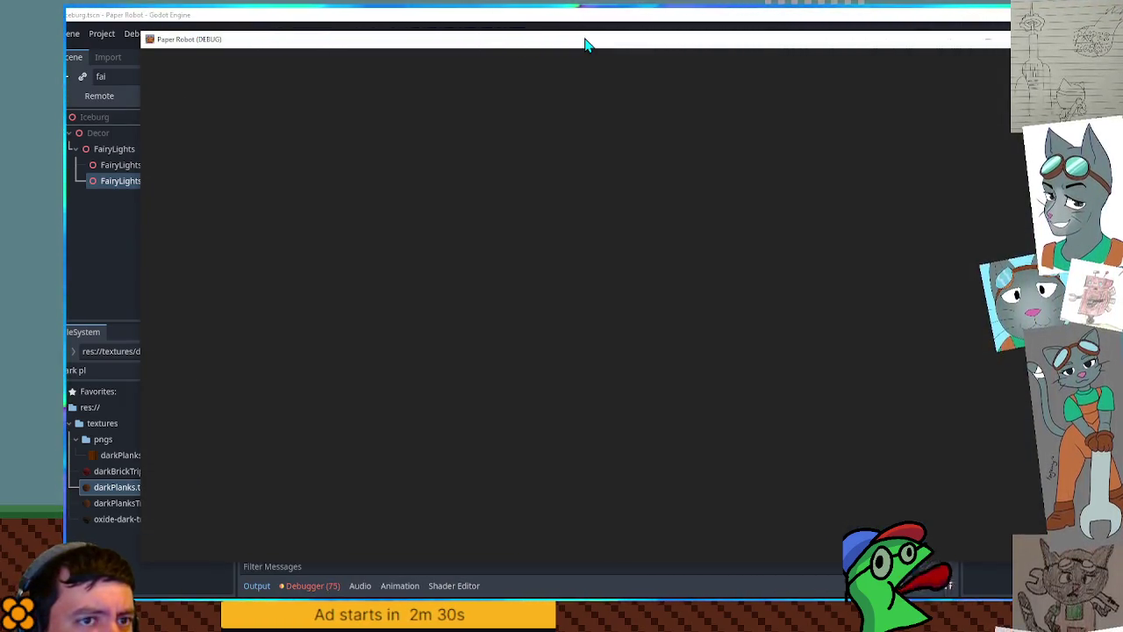
Temporarily add print(lights.size()) in _process, then delete it and save the script
click(619, 28)
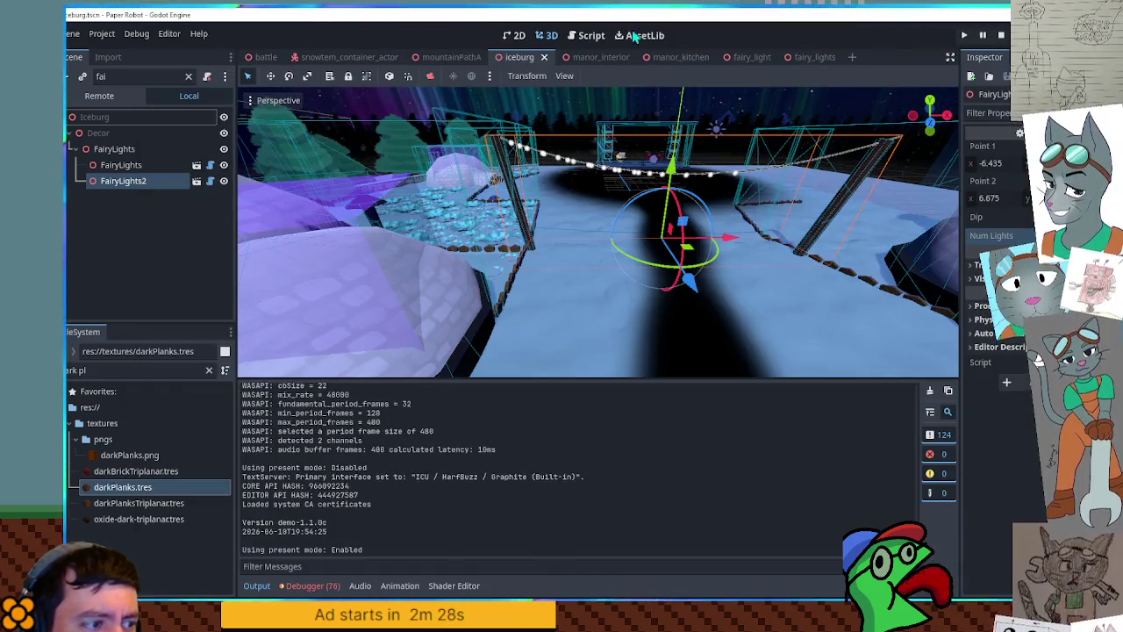
click(589, 36)
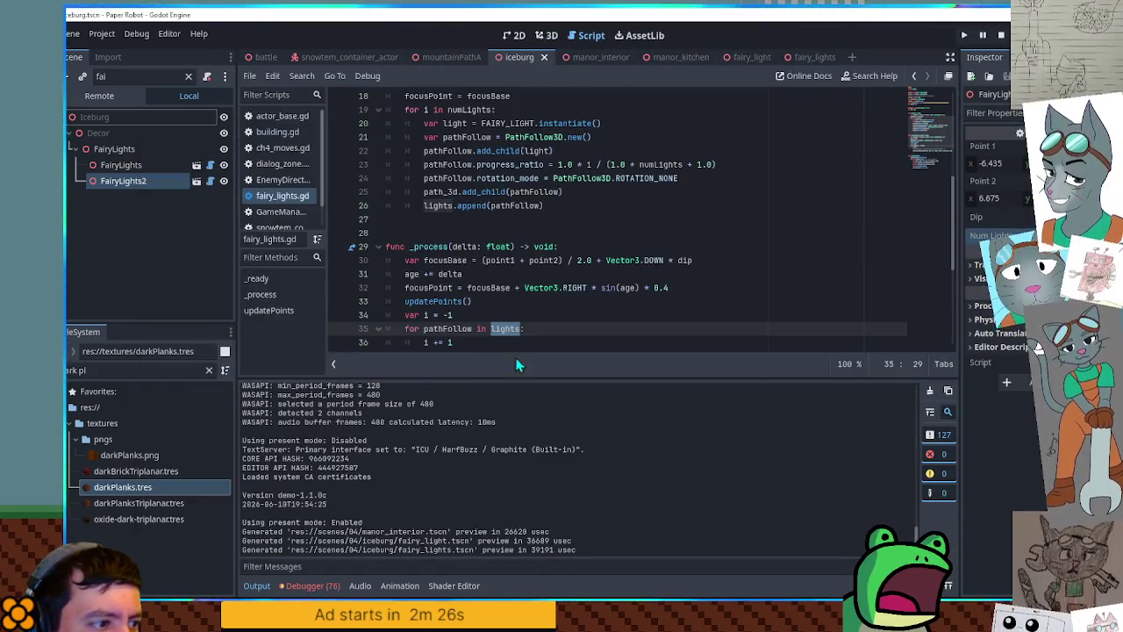
click(588, 249)
key(Return)
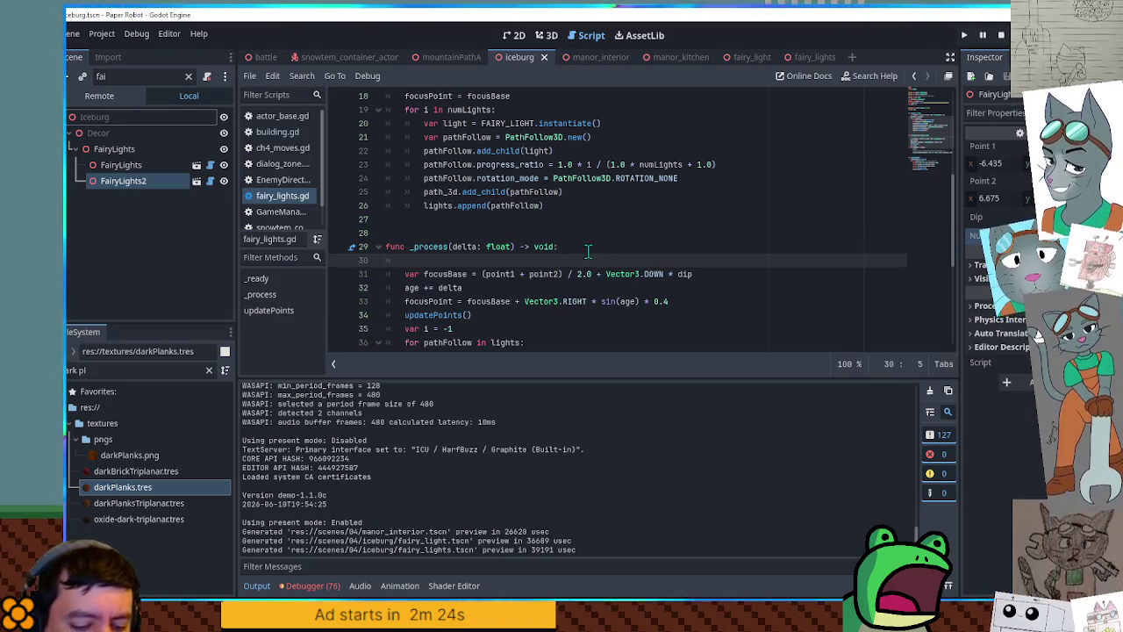
text(print(lights.ls)
key(BackSpace)
key(BackSpace)
text(size)
key(Return)
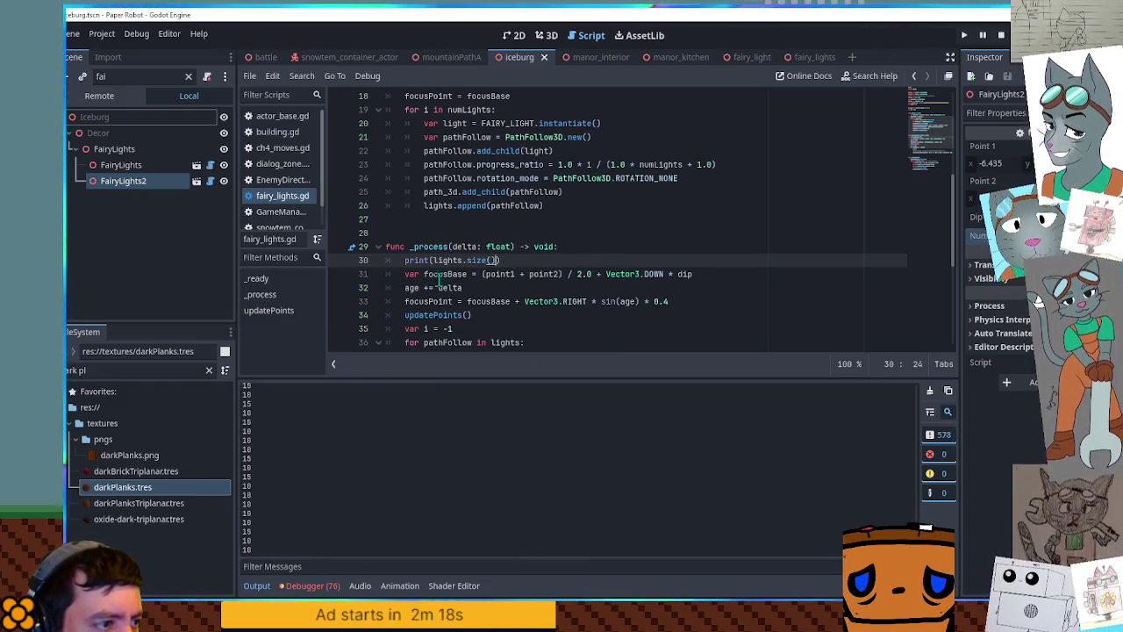
key(ctrl+shift+k)
click(422, 261)
key(ctrl+s)
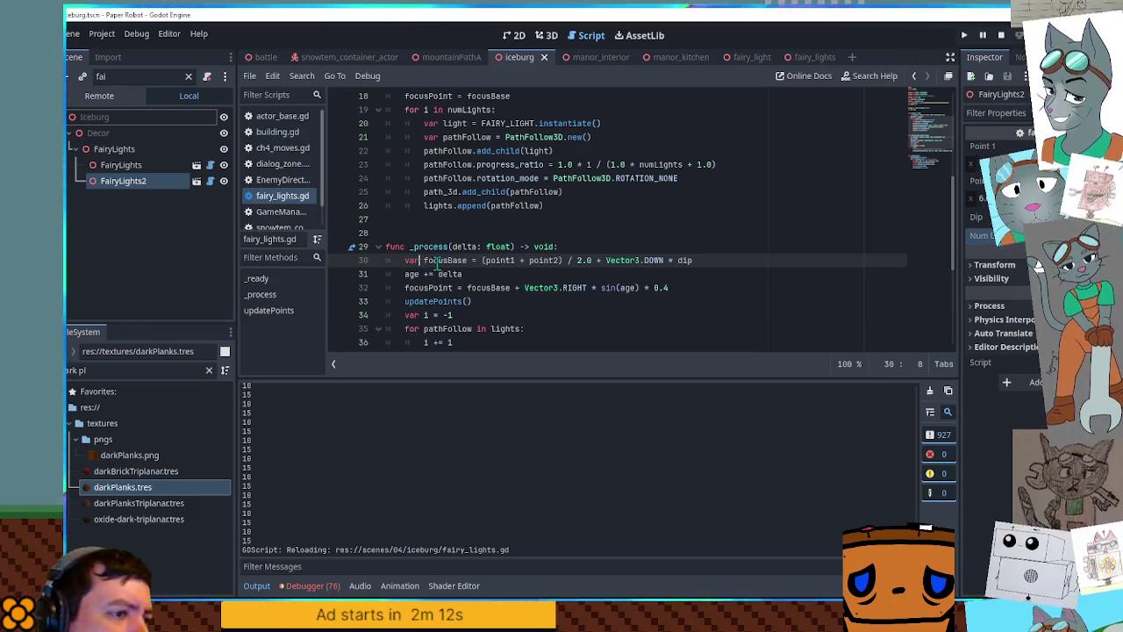
Briefly add a path_3d print line in _process, then remove it again
scroll(465, 259, up, 3)
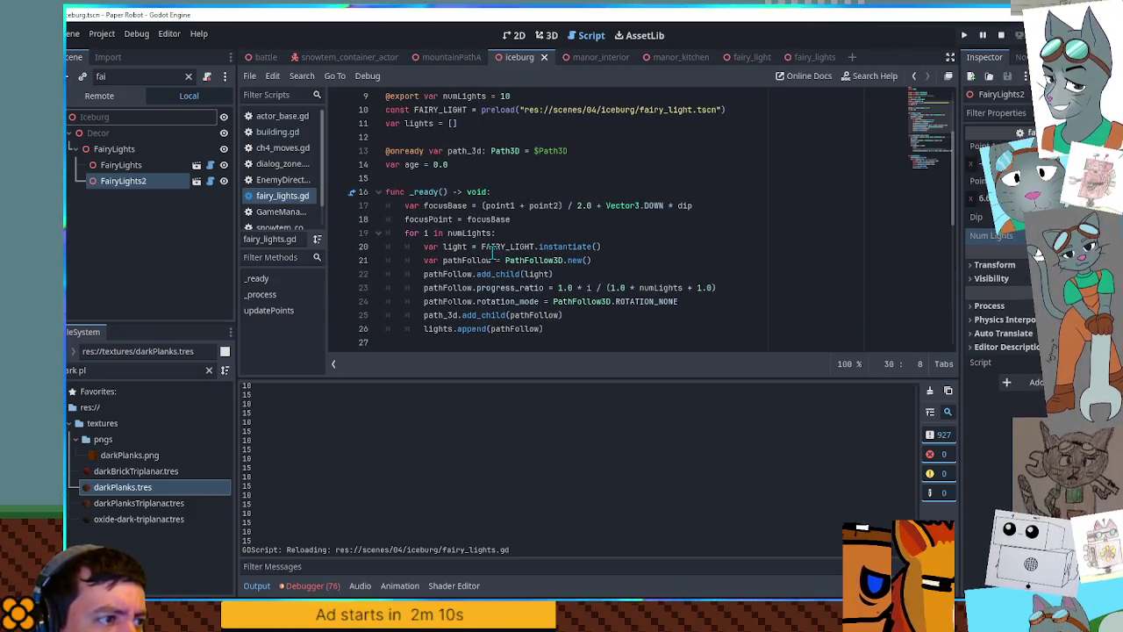
click(475, 151)
scroll(488, 169, down, 4)
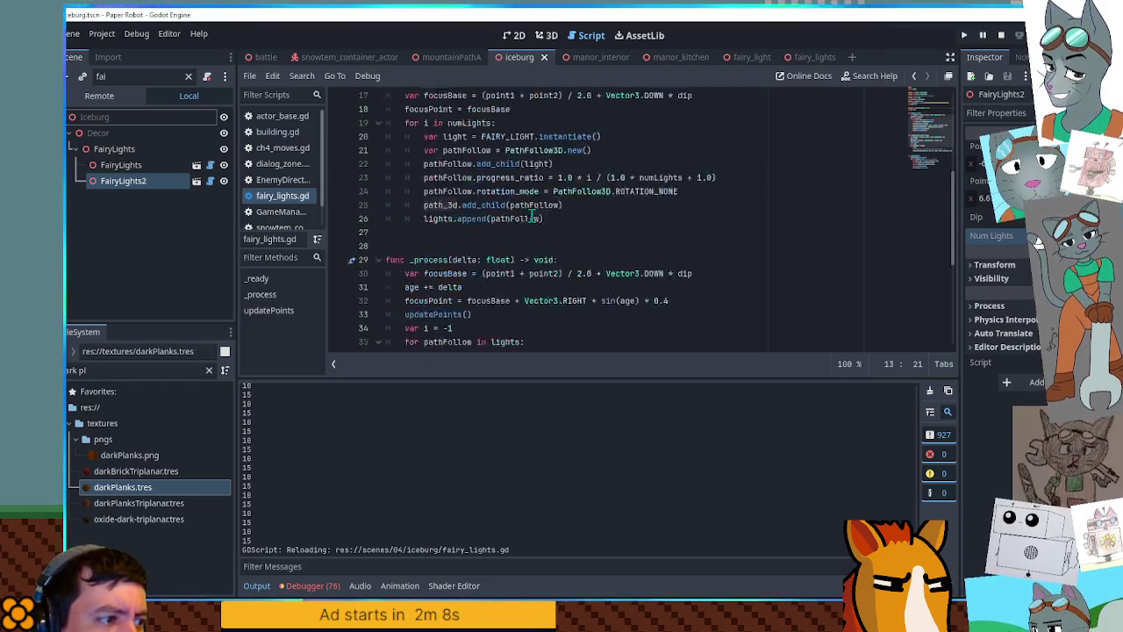
click(594, 205)
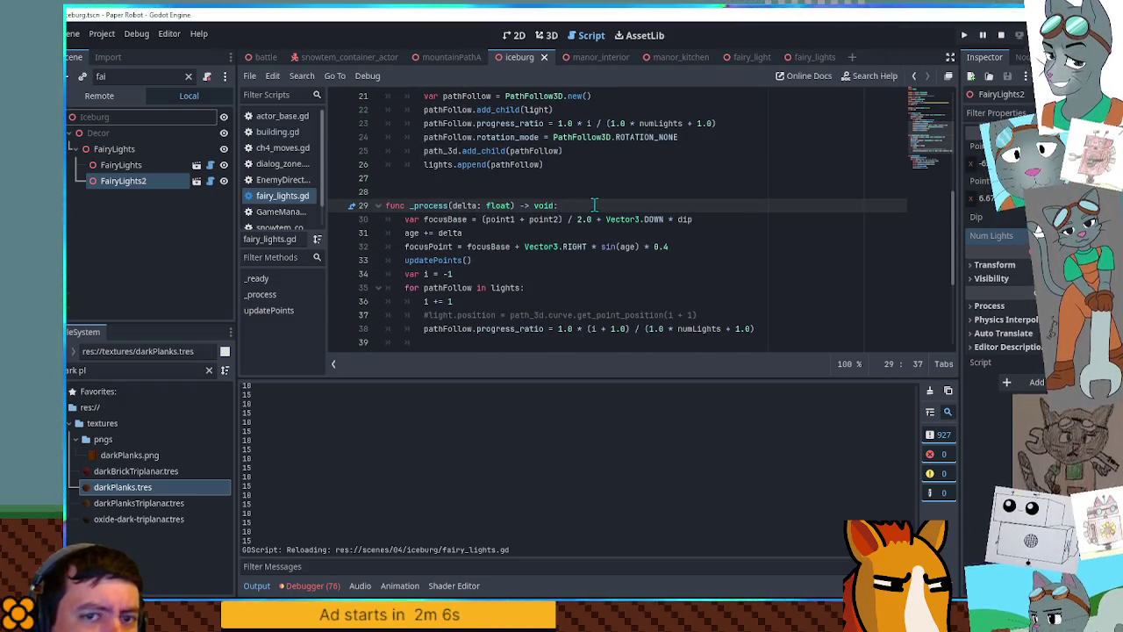
key(Return)
text(path_3d)
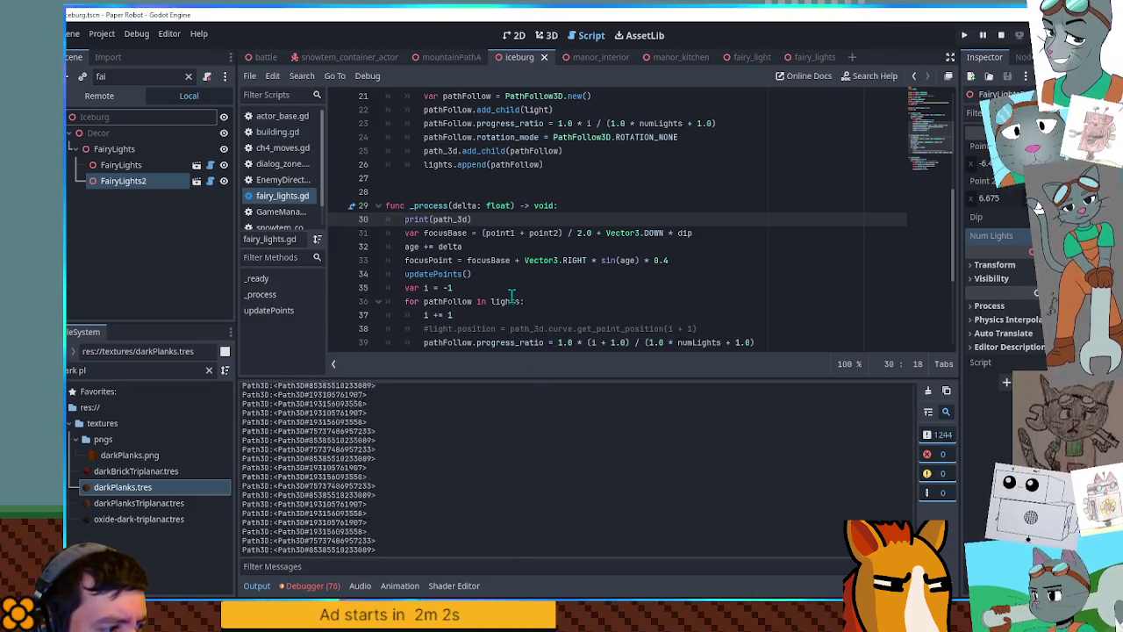
key(ctrl+shift+k)
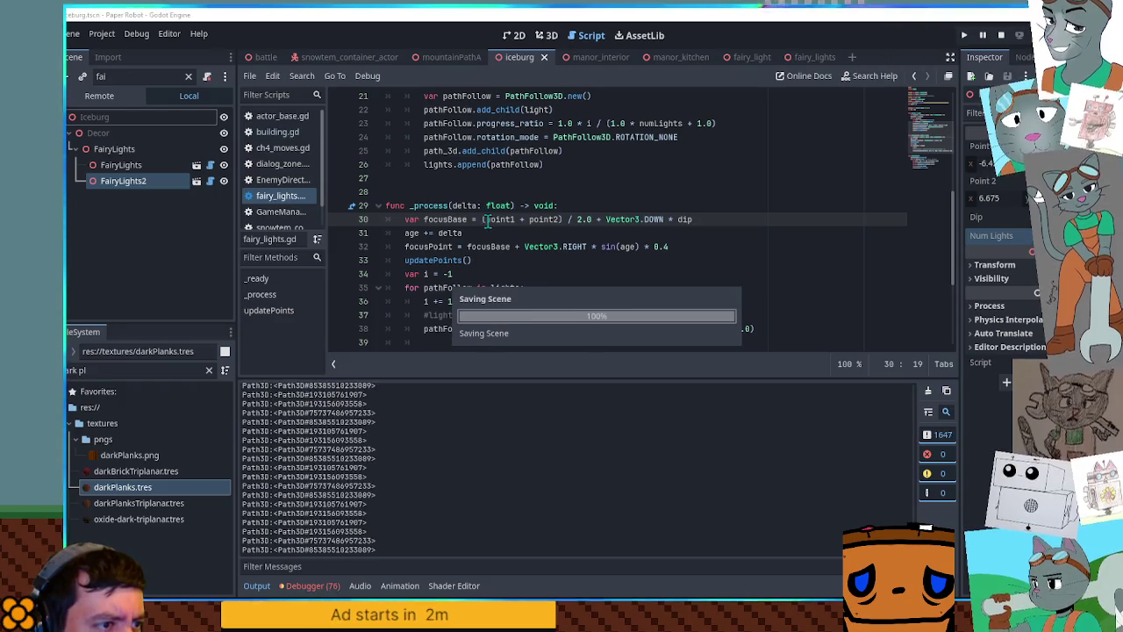
Save the script, highlight path_3d uses in _ready, select FairyLights2, and put the cursor after line 18
key(ctrl+s)
scroll(568, 201, up, 3)
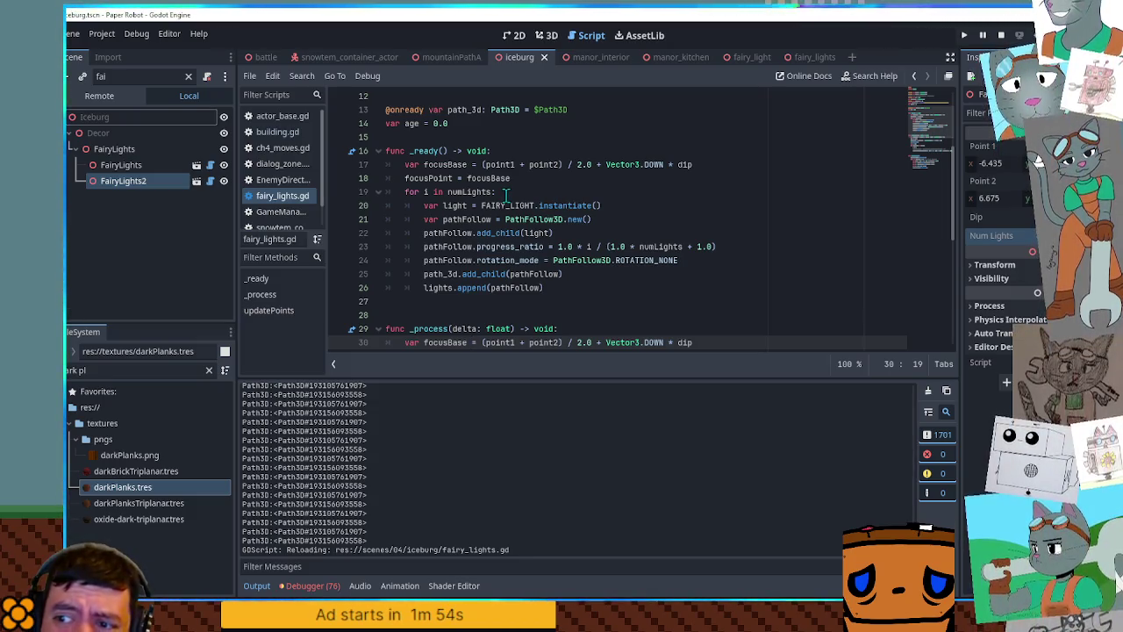
scroll(506, 193, up, 3)
scroll(509, 195, down, 2)
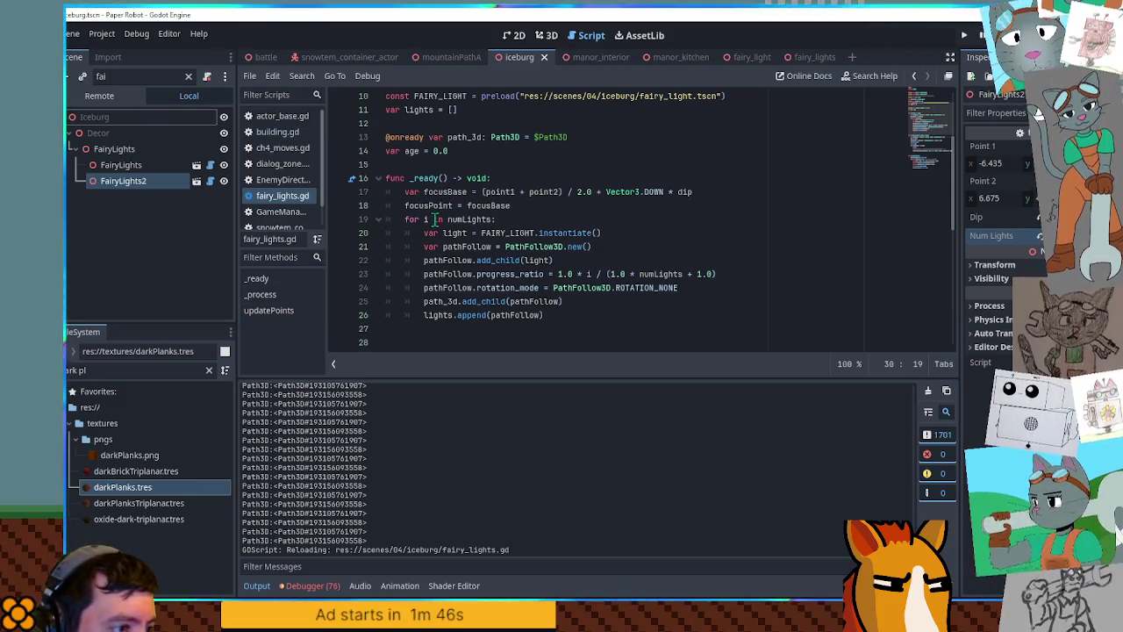
double_click(449, 301)
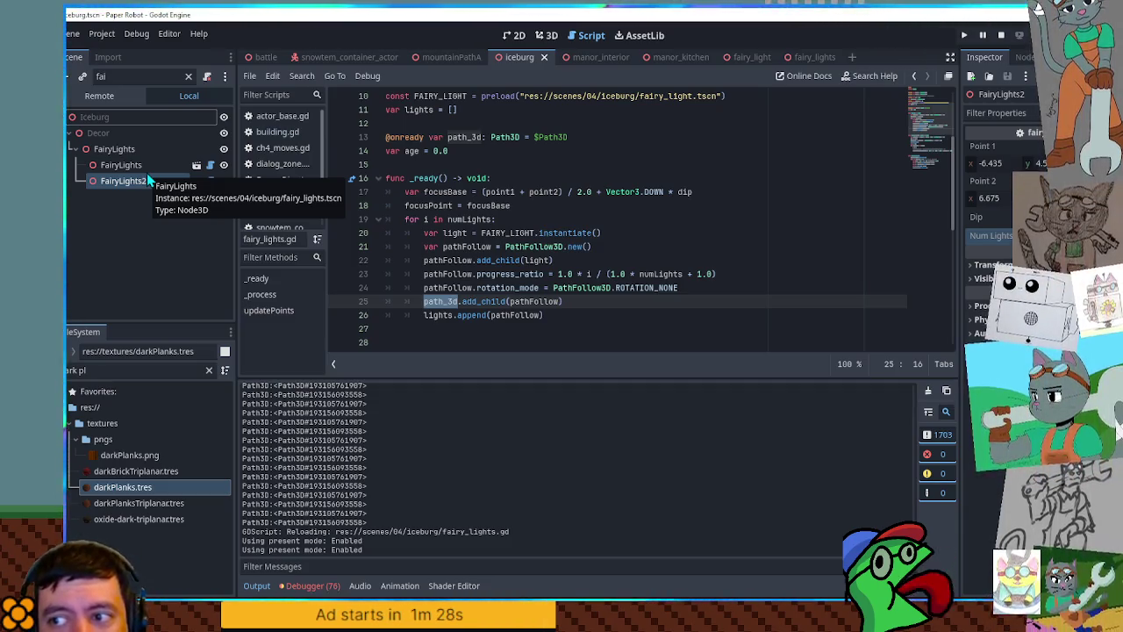
click(146, 175)
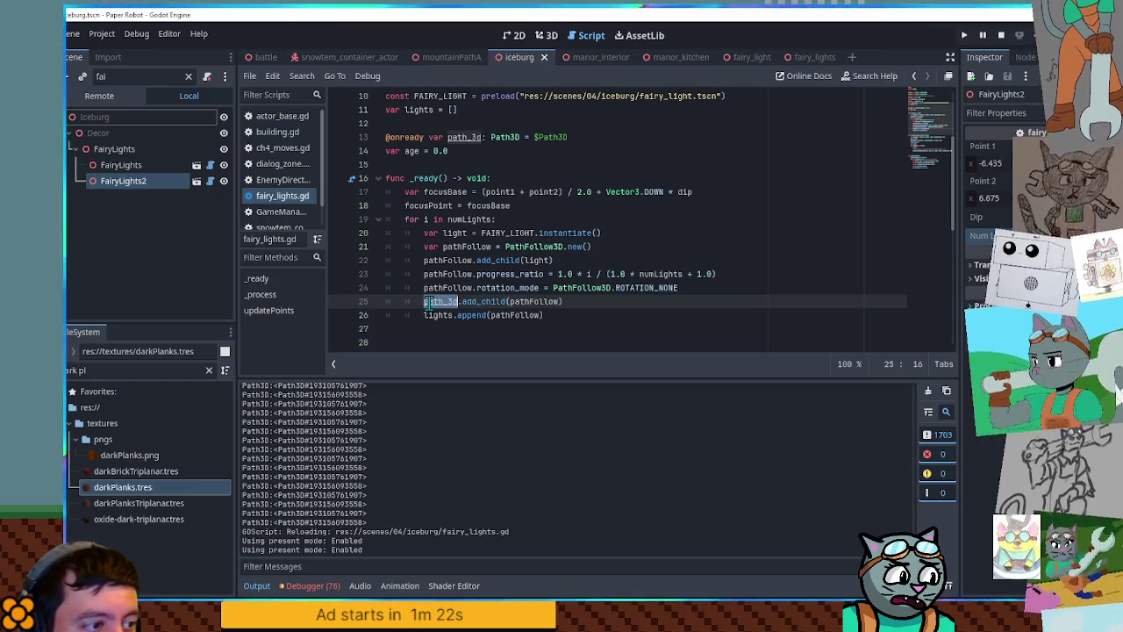
click(537, 204)
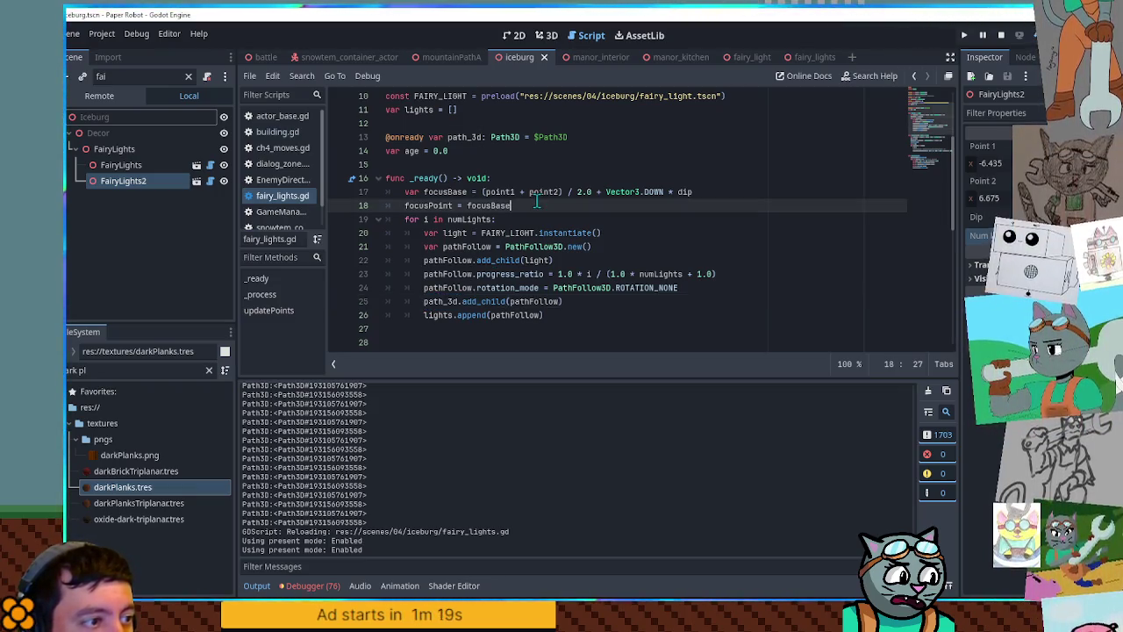
Add 'path_3d.curve = path_3d.curve.duplicate()' after line 18 and save fairy_lights.gd
key(Return)
text(path_3d.cur)
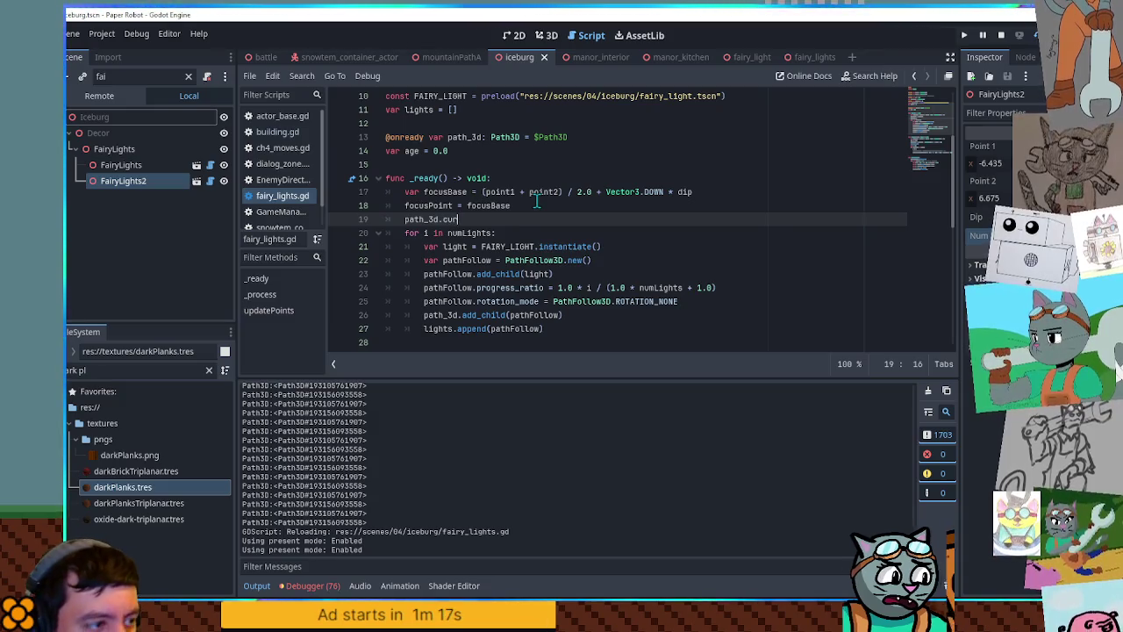
text(ve =)
drag(404, 219, 468, 219)
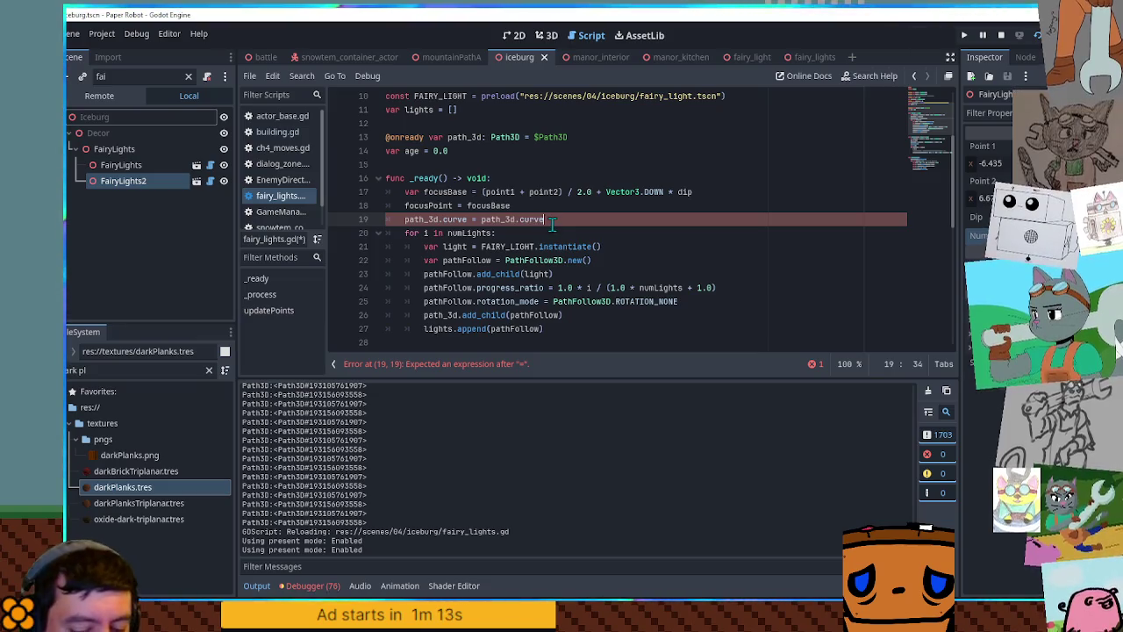
text(.)
text(dup)
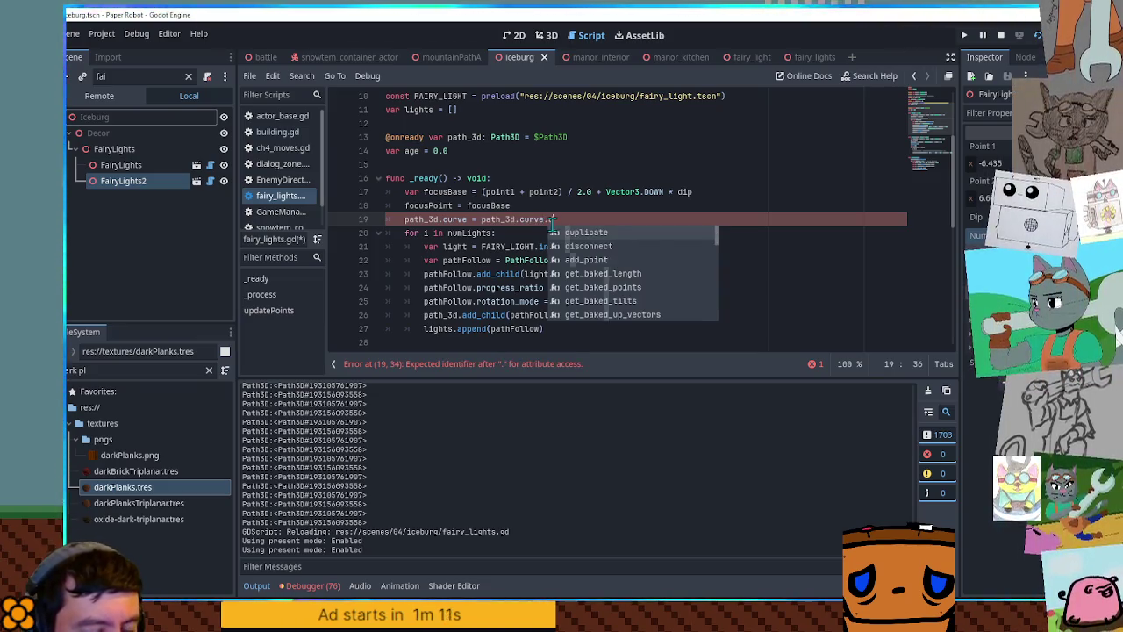
key(Return)
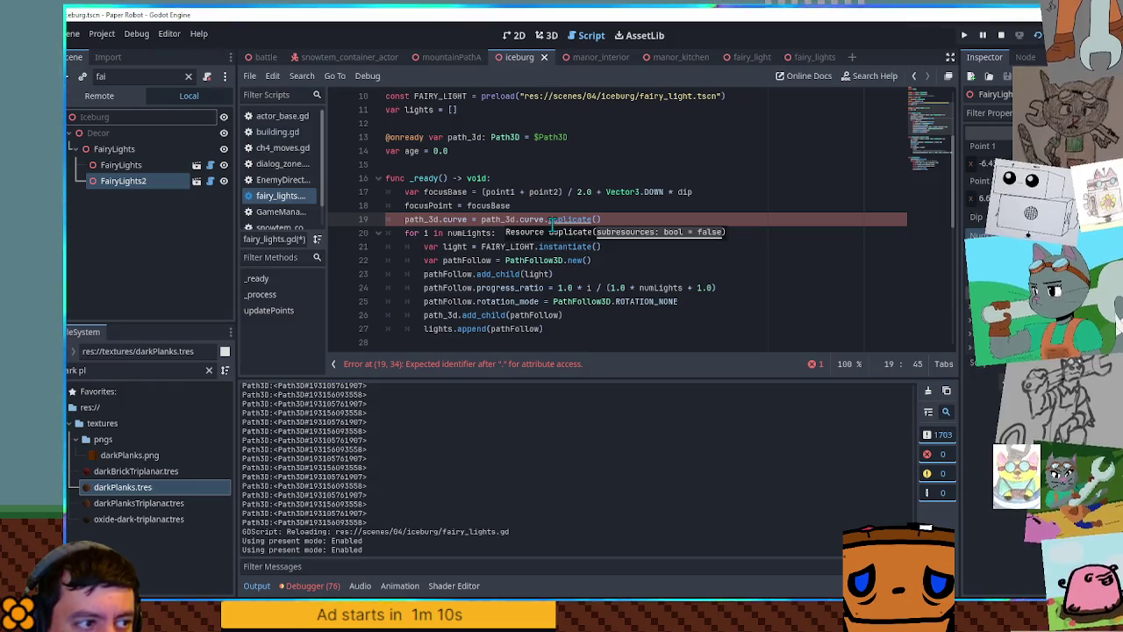
key(ctrl+s)
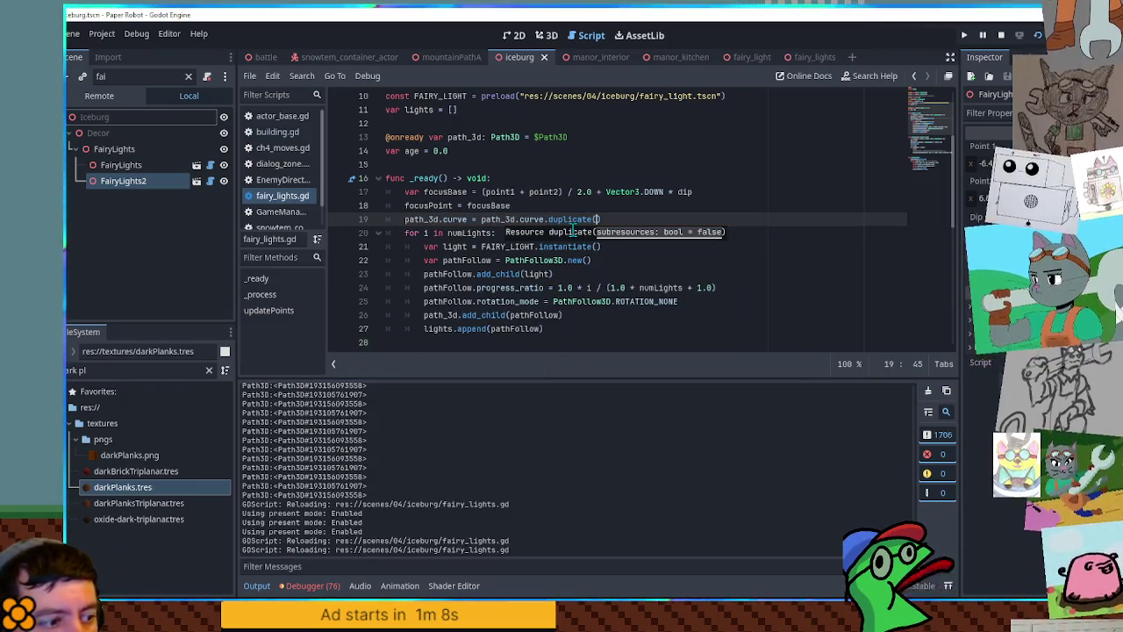
Run the game and walk the robot around the igloos and stage to check the lights
click(547, 35)
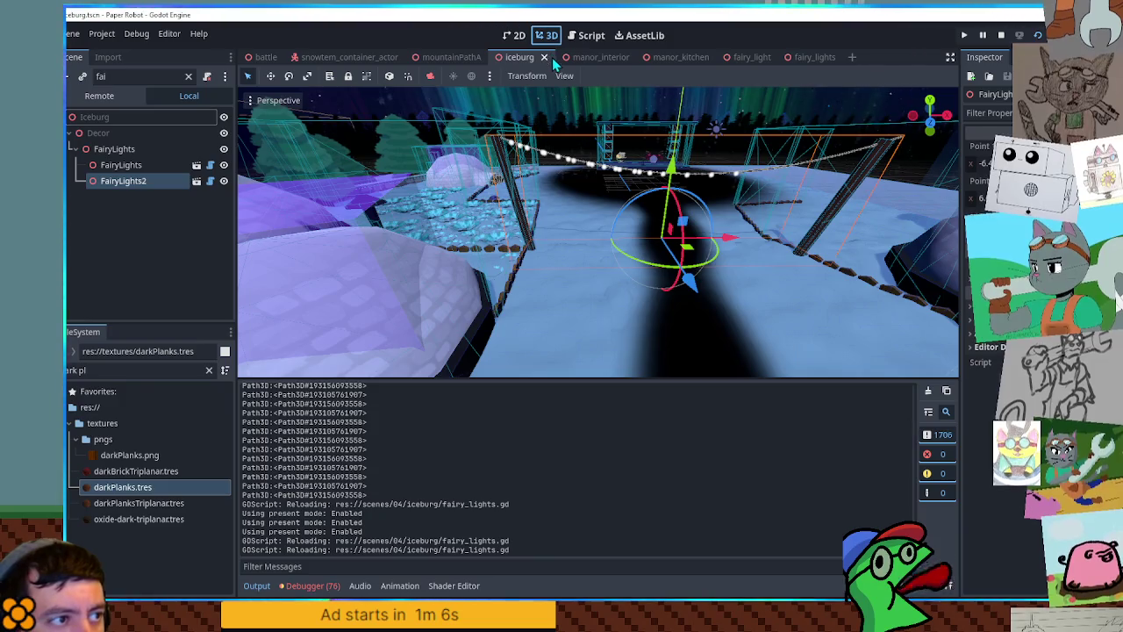
key(F5)
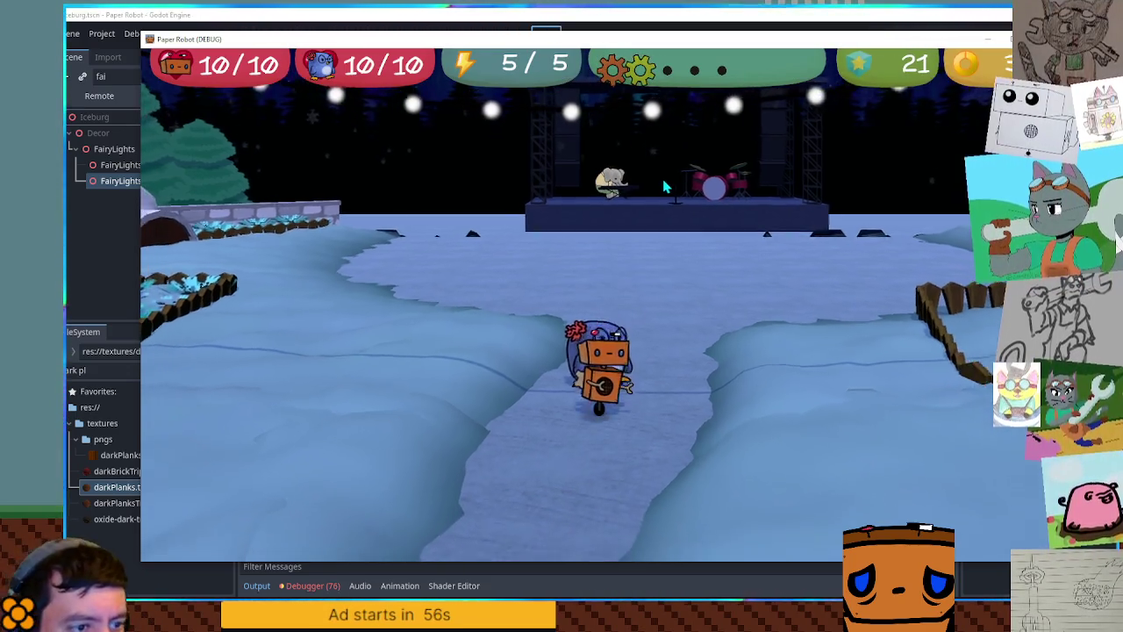
key(a)
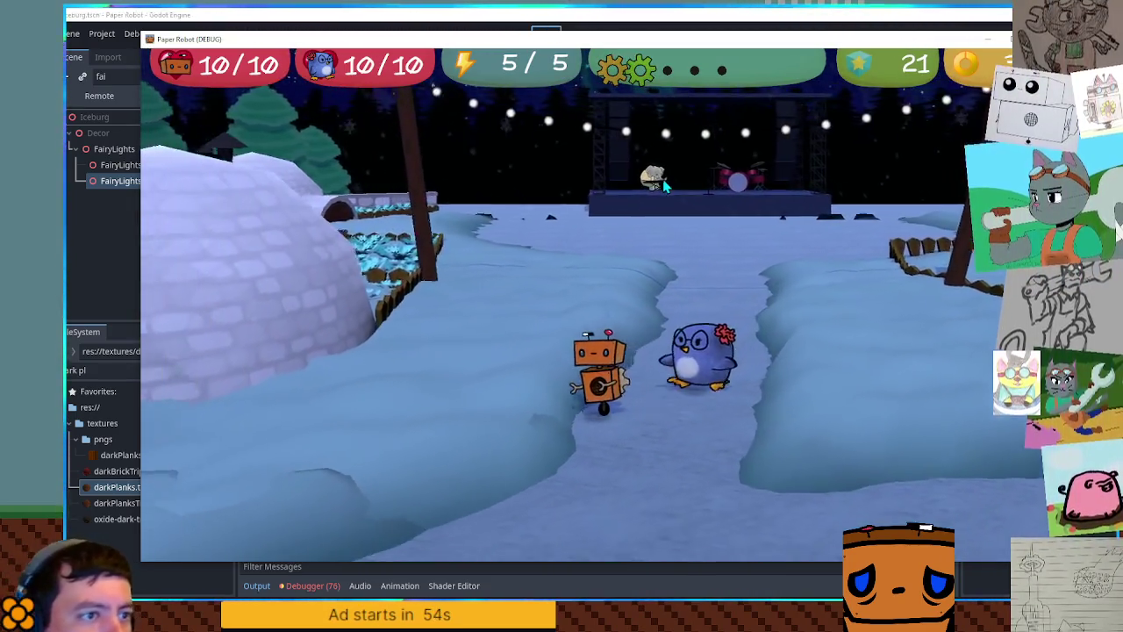
key(a)
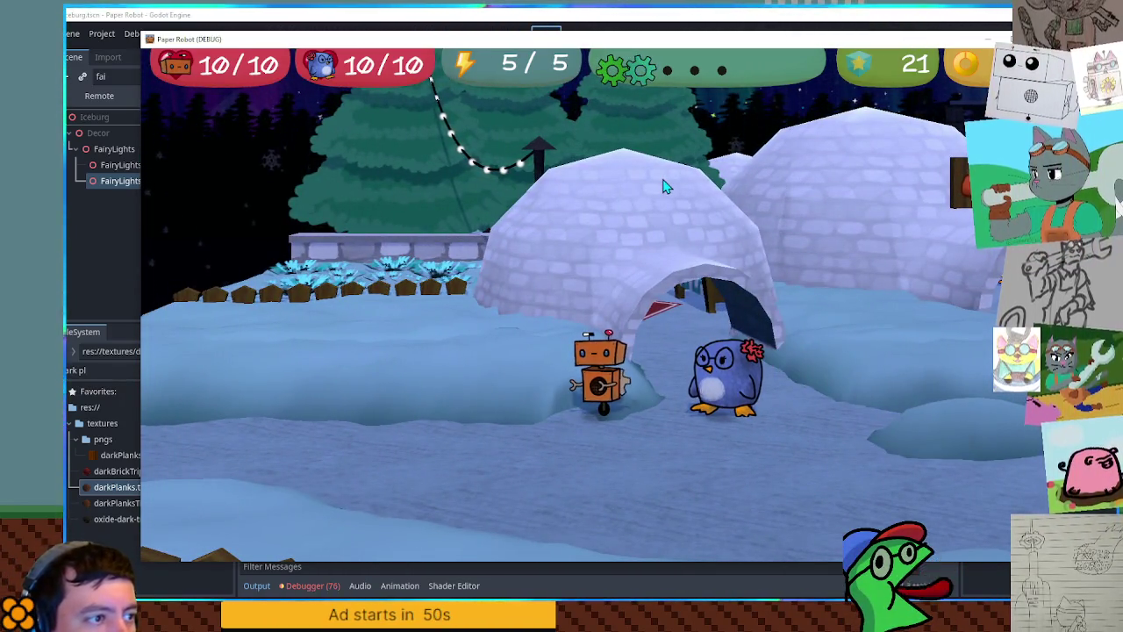
key(d)
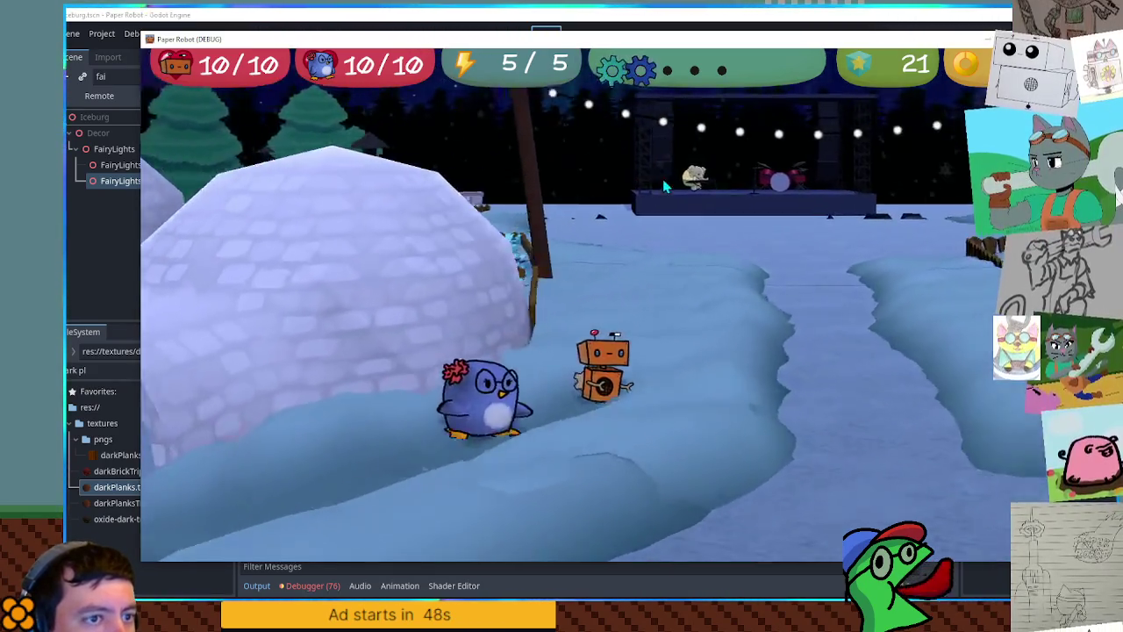
key(w)
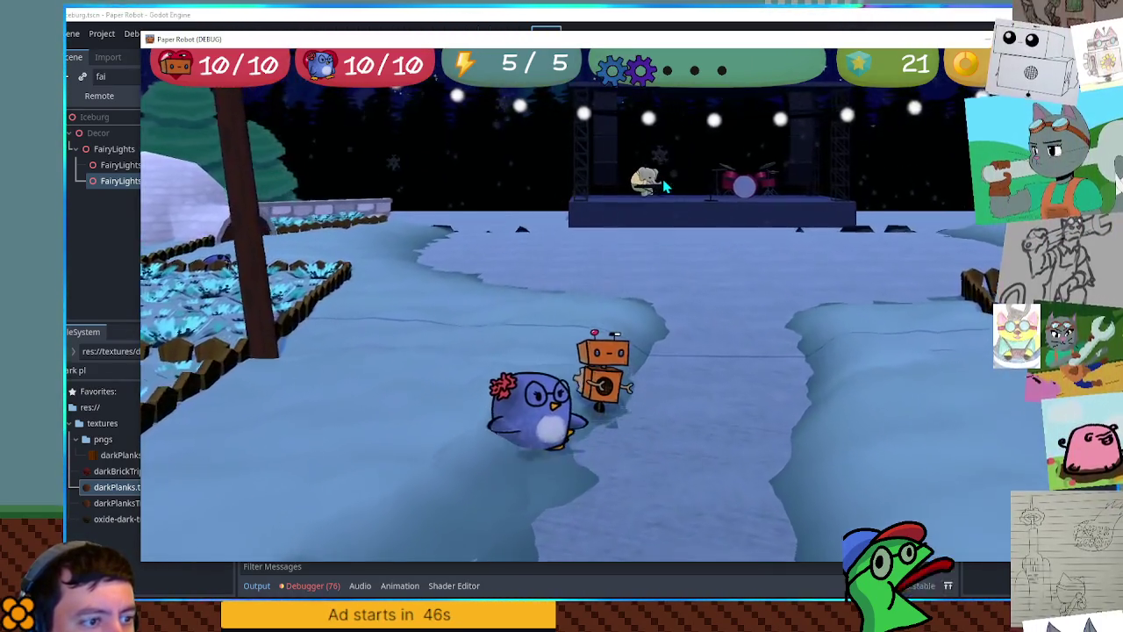
key(w)
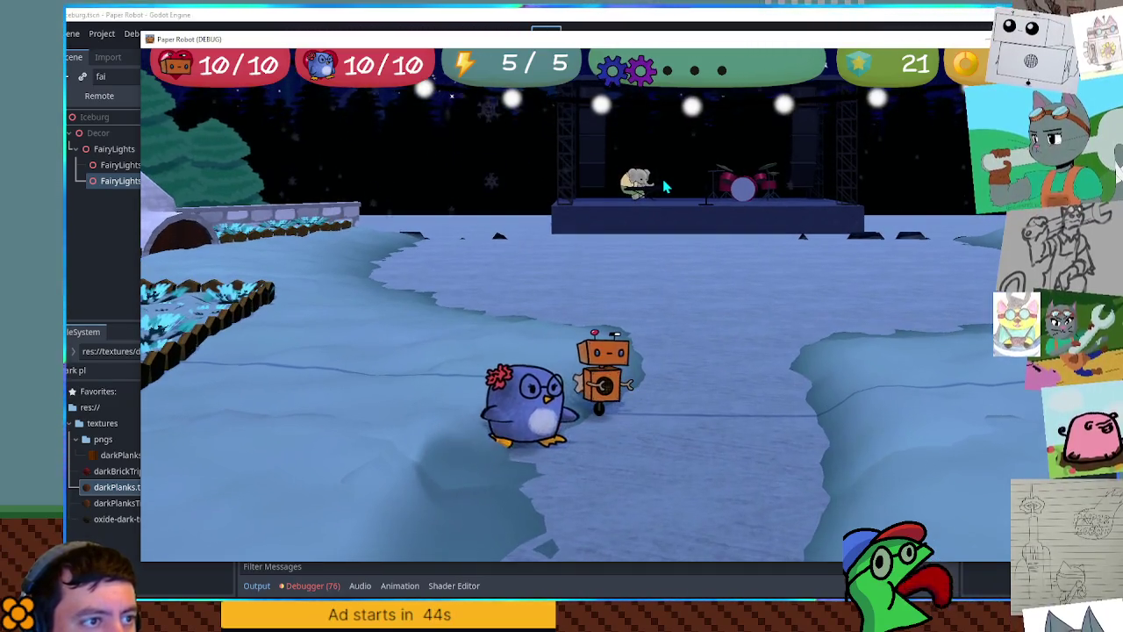
key(s)
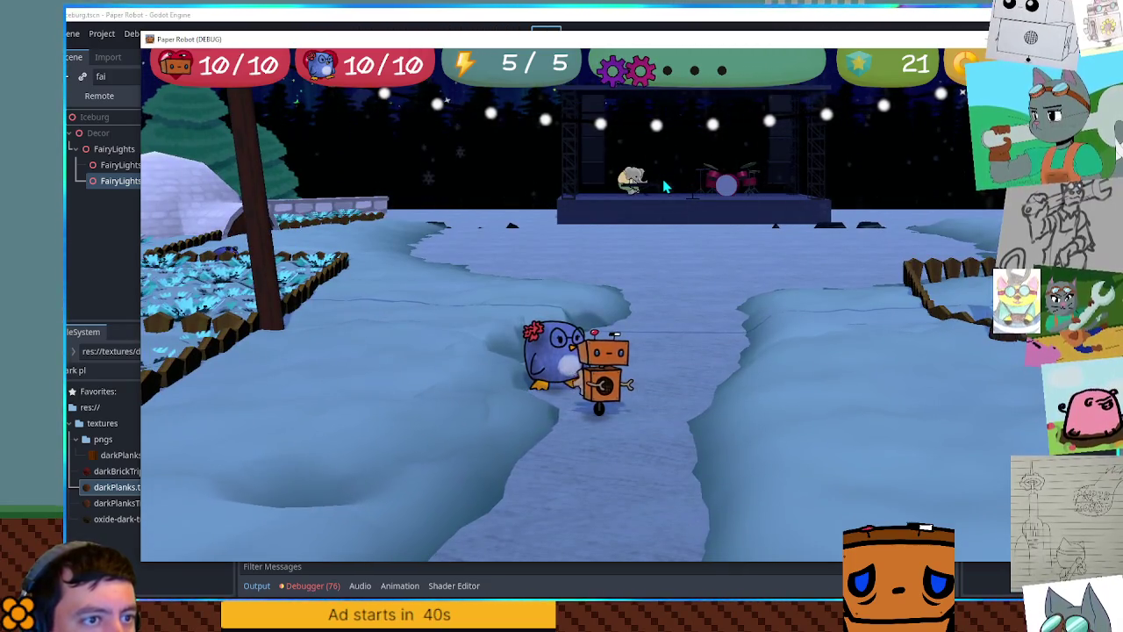
key(s)
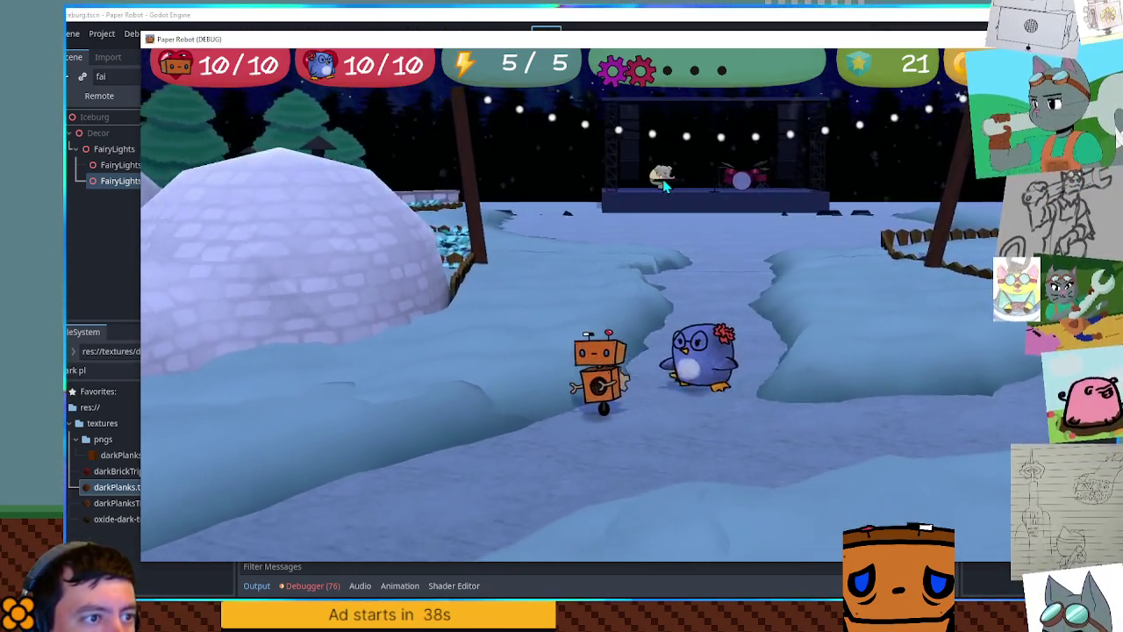
key(s)
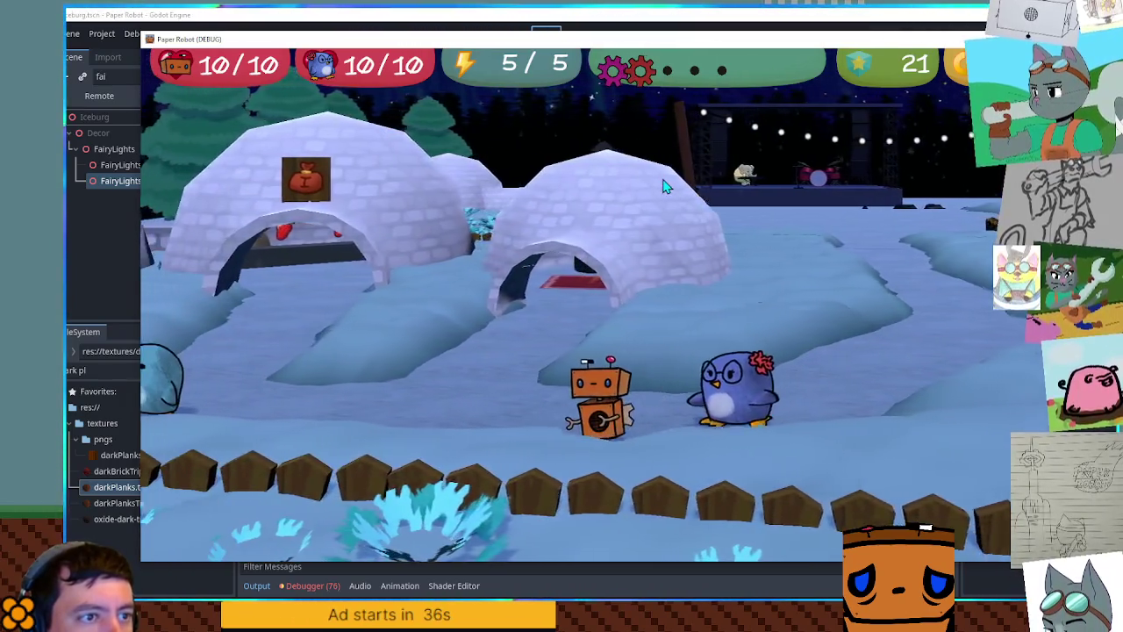
key(a)
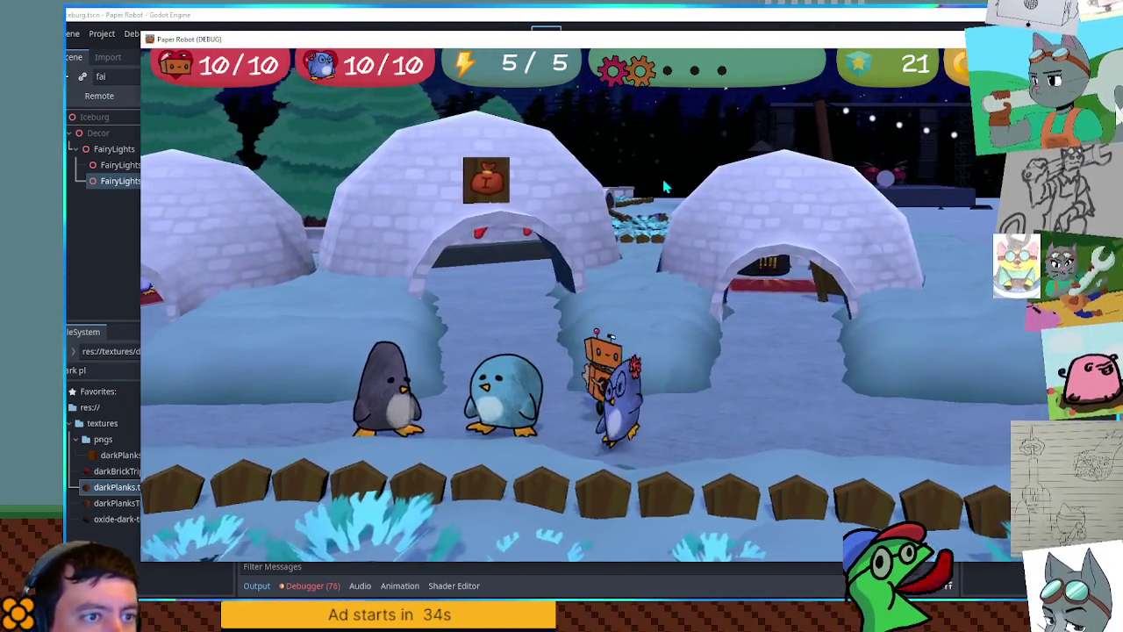
key(w)
key(a)
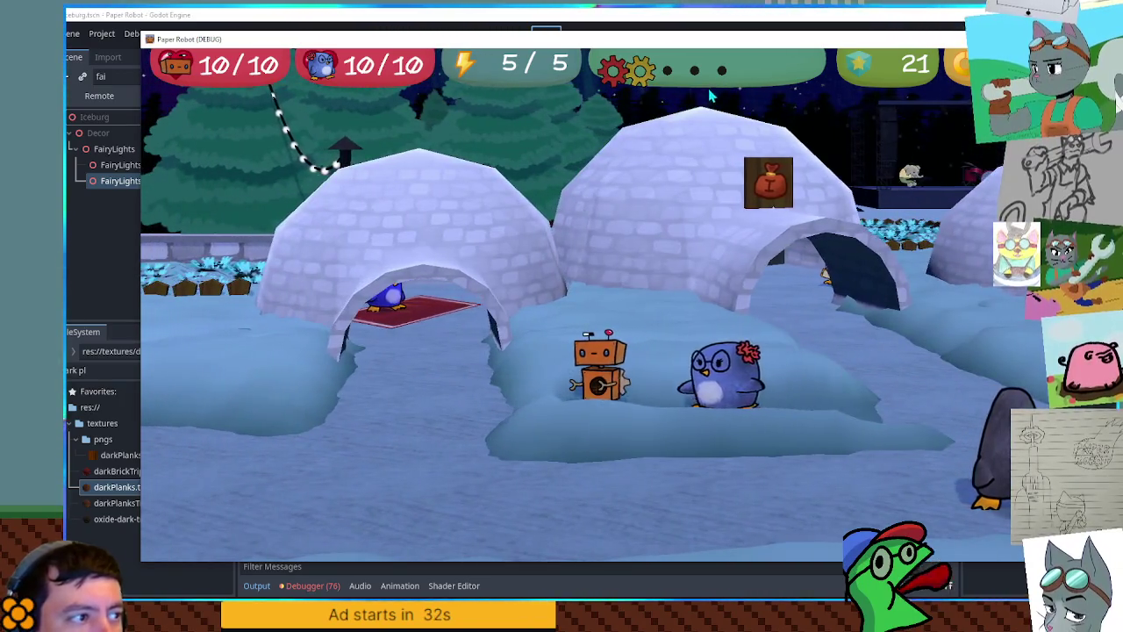
key(d)
key(a)
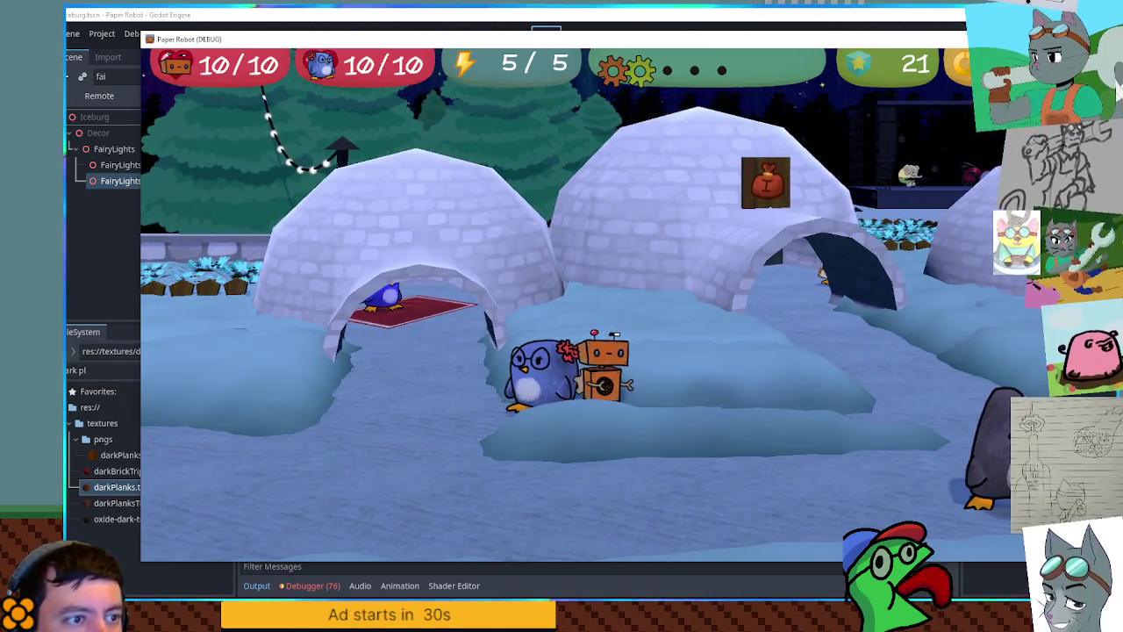
key(F8)
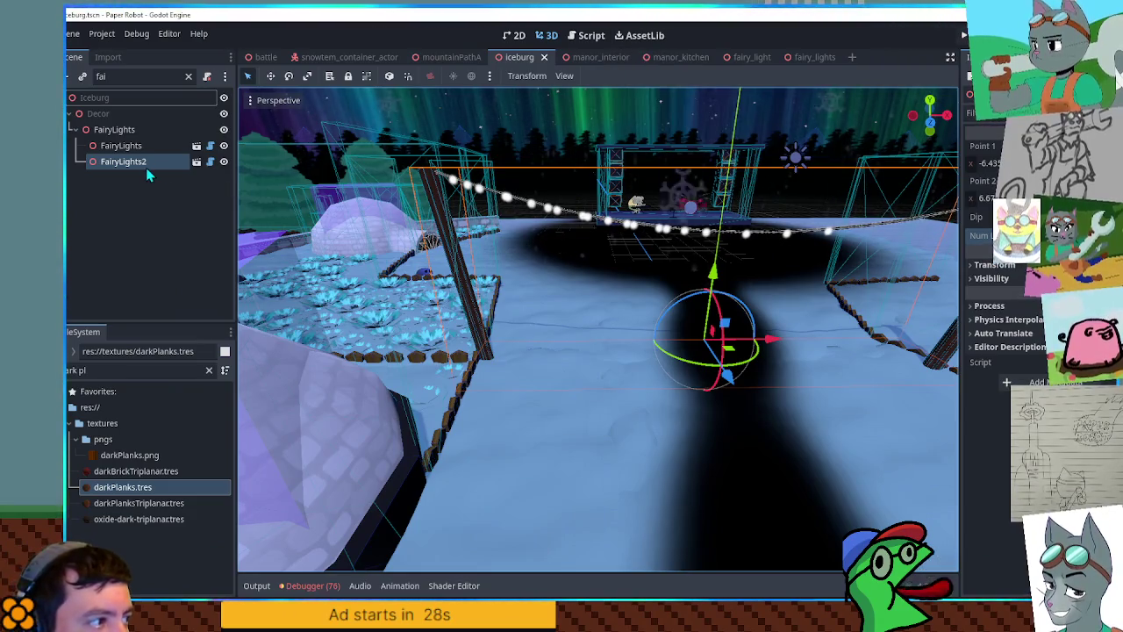
Duplicate the cylinder post into place between the igloos, then duplicate FairyLights2 as FairyLights3
click(187, 77)
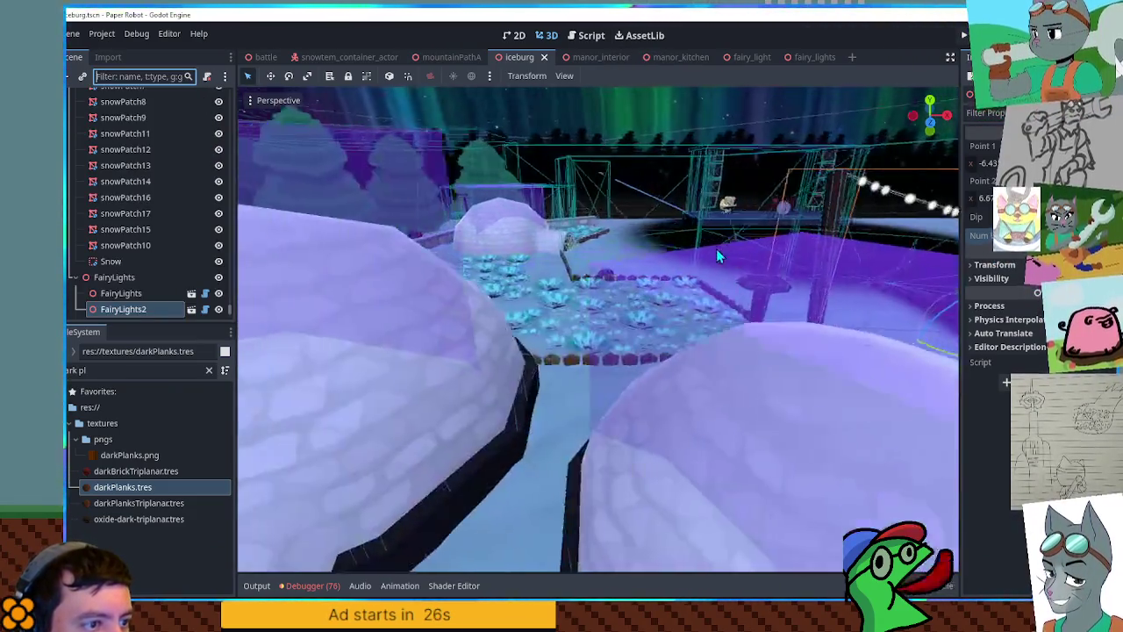
click(745, 273)
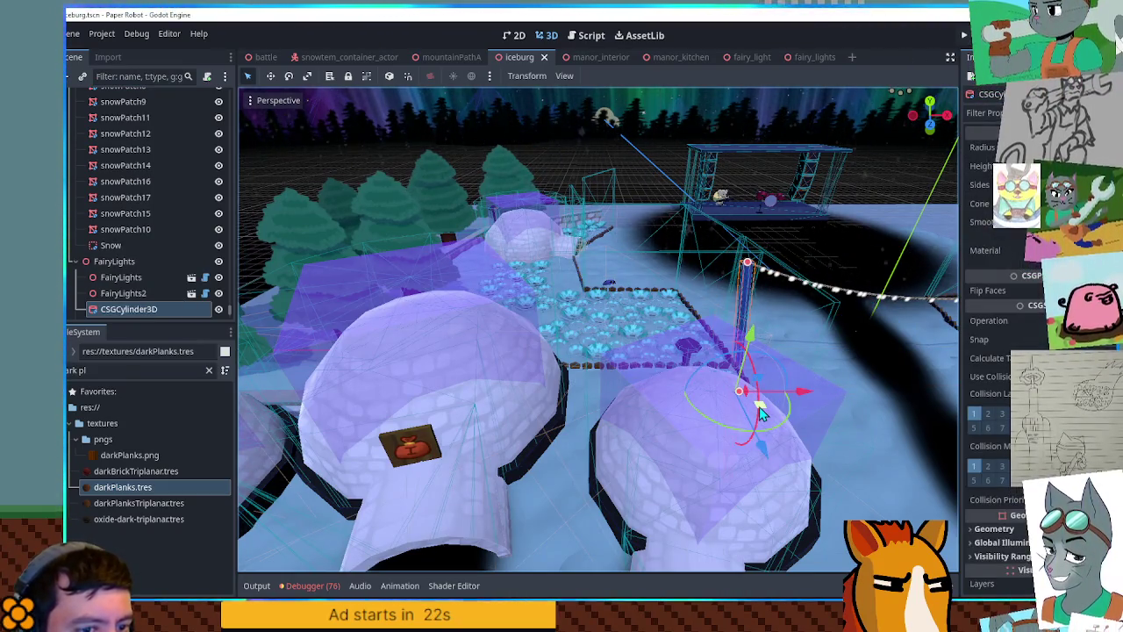
key(ctrl+d)
mouse_move(760, 414)
mouse_down()
mouse_move(615, 427)
mouse_move(654, 413)
mouse_move(628, 403)
mouse_move(607, 418)
mouse_move(631, 397)
mouse_move(754, 394)
mouse_move(640, 417)
mouse_move(677, 427)
mouse_up()
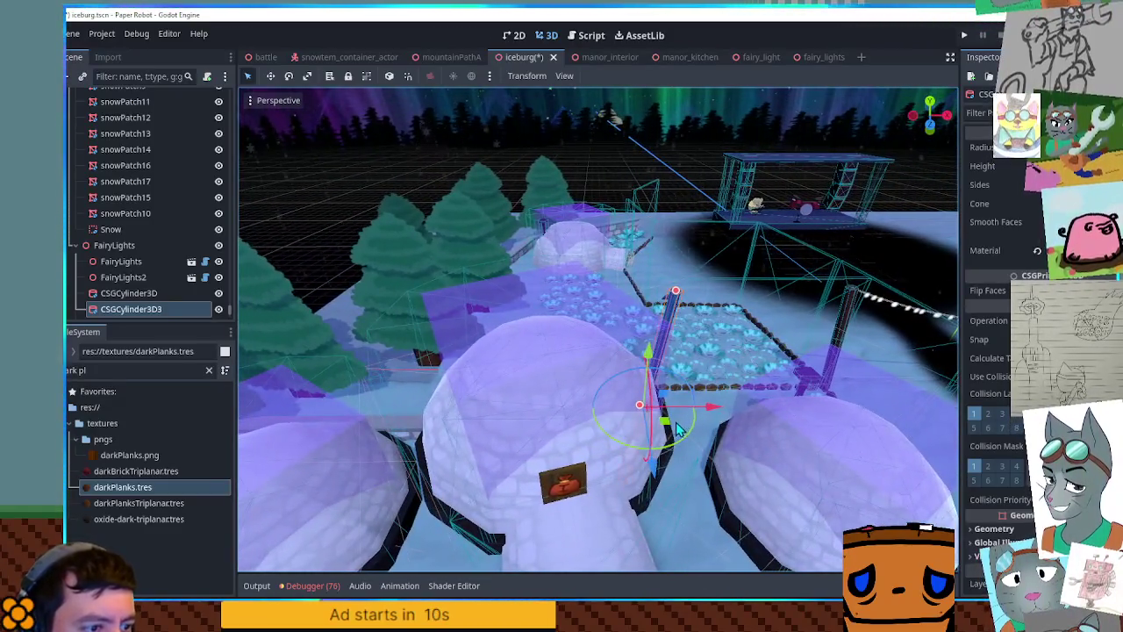
mouse_move(685, 362)
mouse_down()
mouse_move(625, 449)
mouse_move(620, 430)
mouse_move(567, 401)
mouse_move(631, 383)
mouse_move(621, 357)
mouse_up()
click(123, 277)
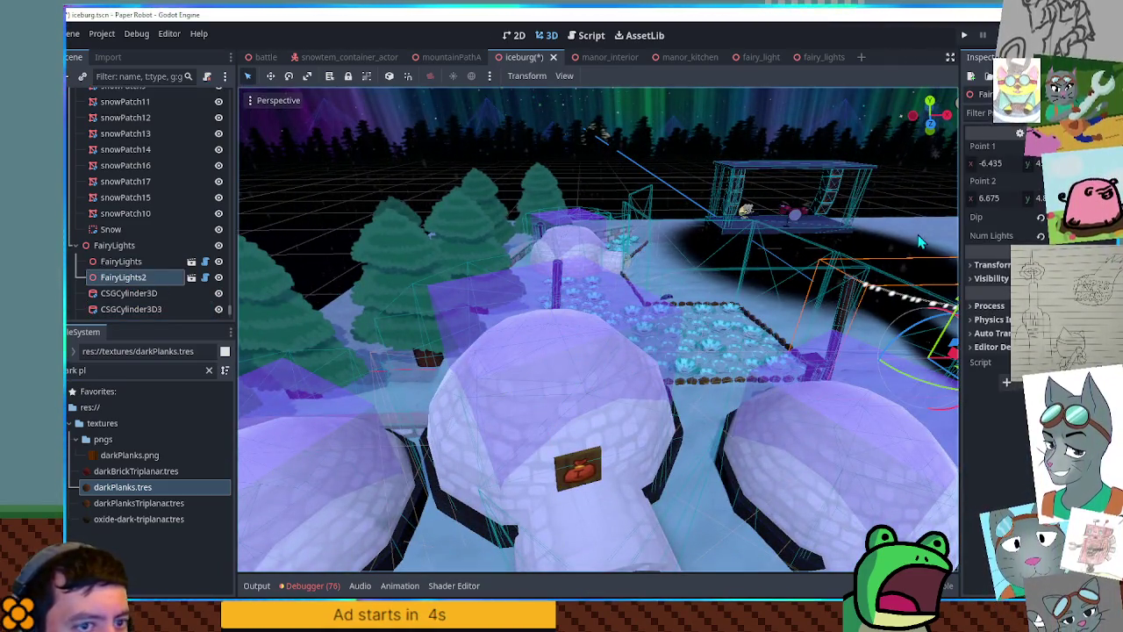
key(ctrl+d)
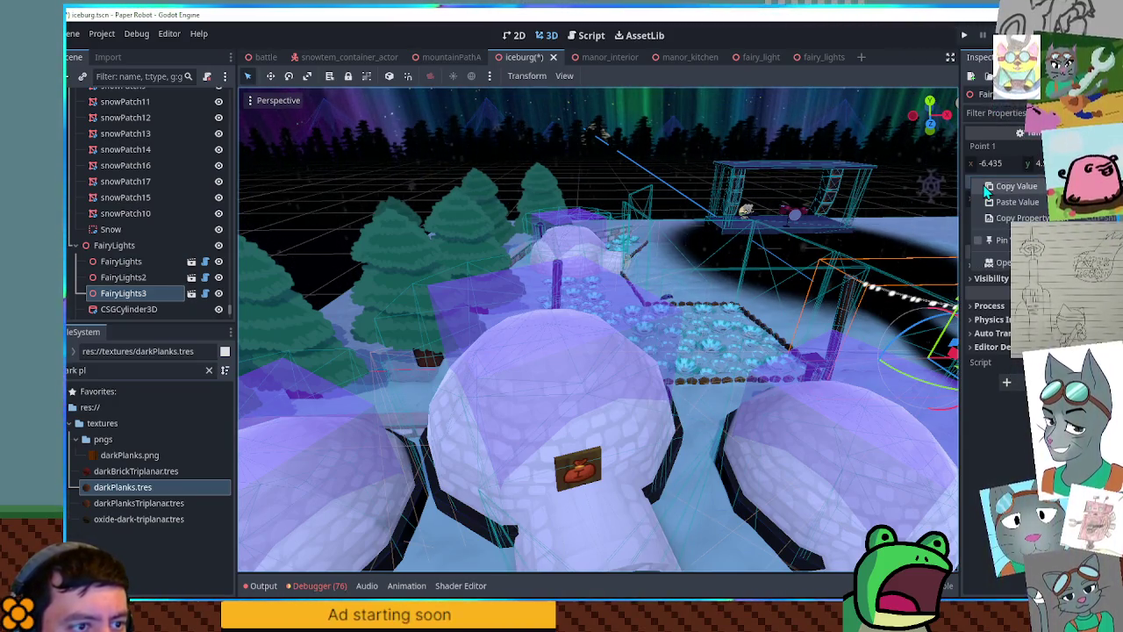
Copy FairyLights3's Point 2 into Point 1, try a new Point 2 x value, then undo it
click(987, 187)
right_click(987, 148)
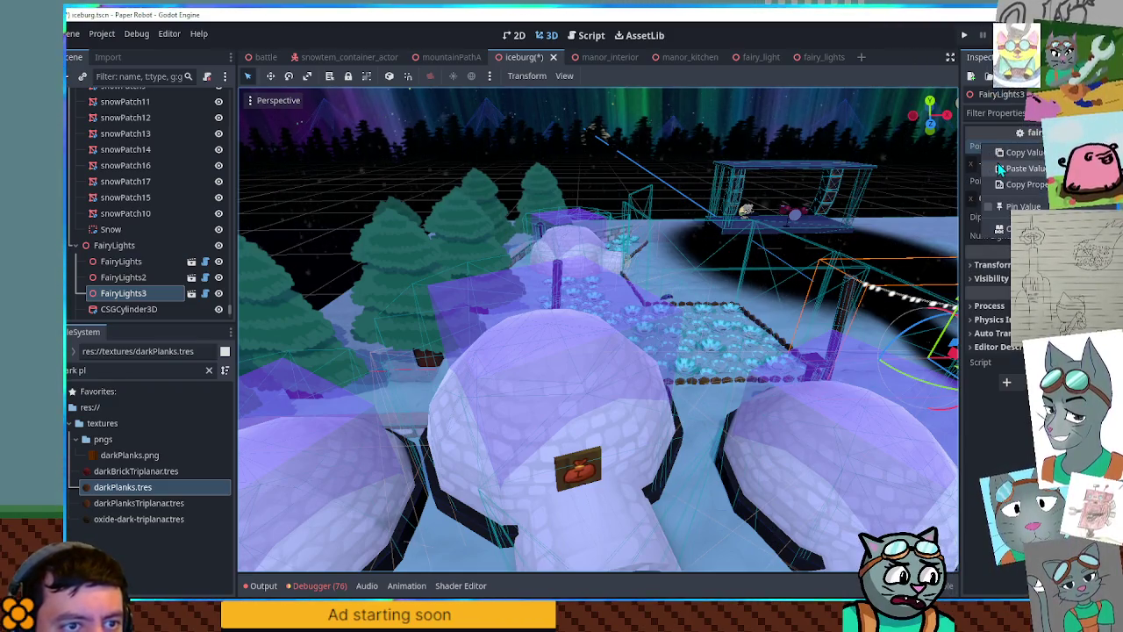
click(1000, 168)
click(971, 202)
text(5.3)
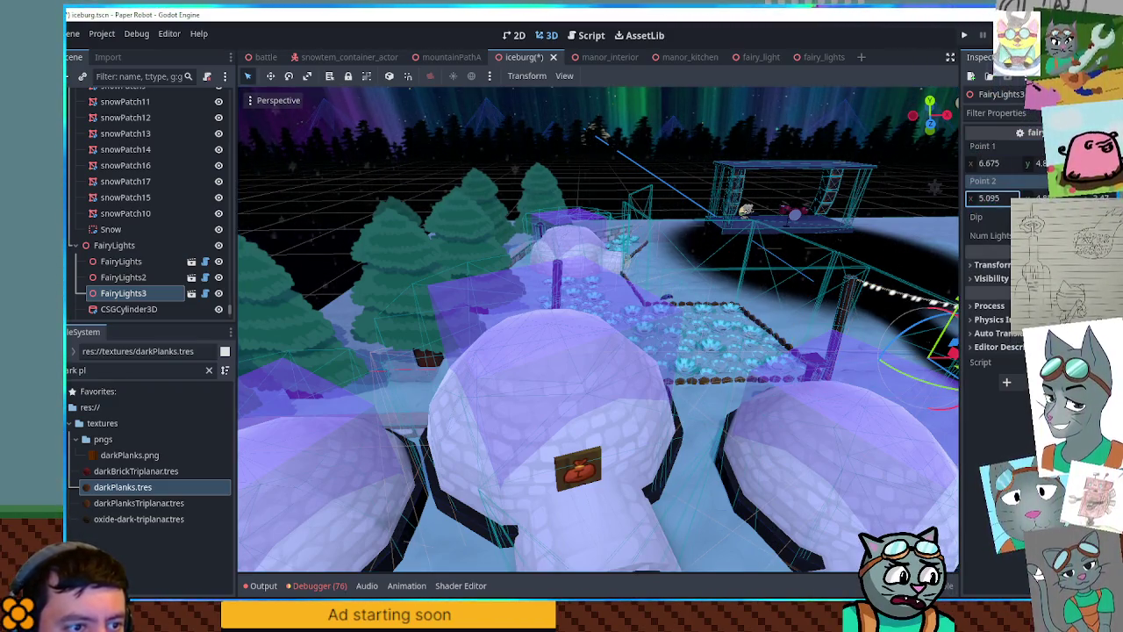
text(-3.975)
key(Return)
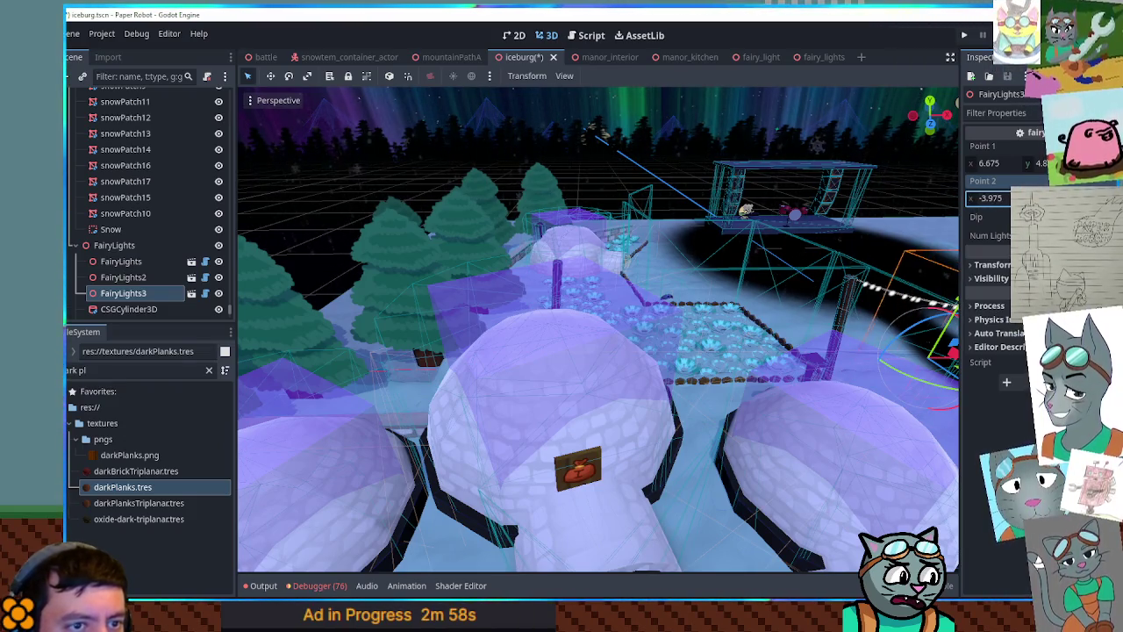
key(ctrl+z)
key(ctrl+z)
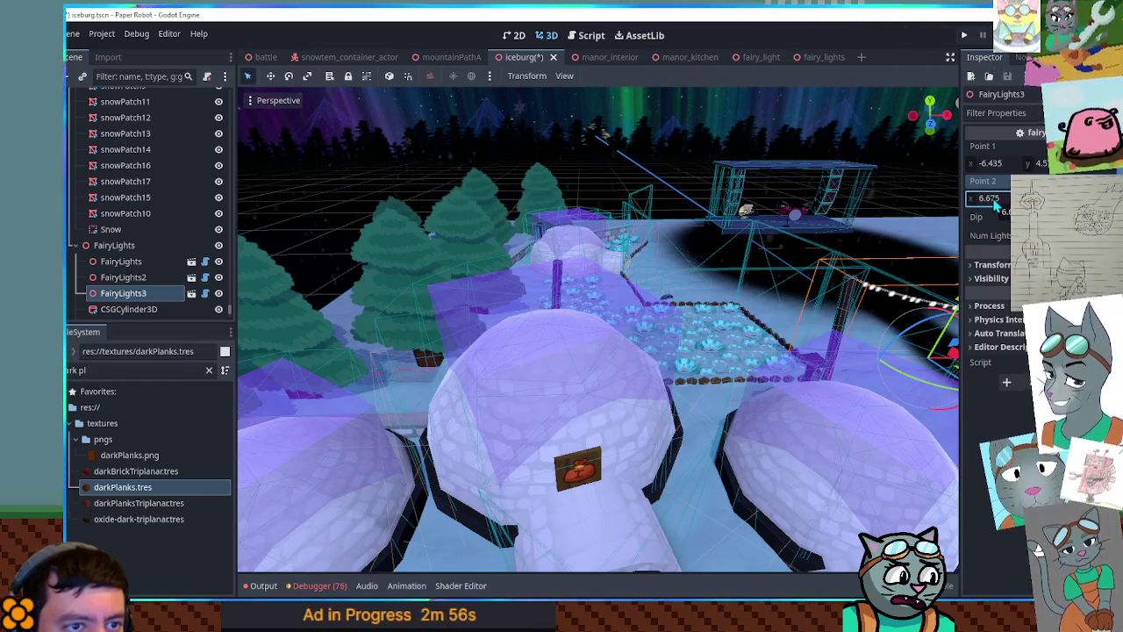
Drag FairyLights3's Point 2 x to -16.825, orbit to check the sag, and duplicate the string
drag(930, 202, 867, 200)
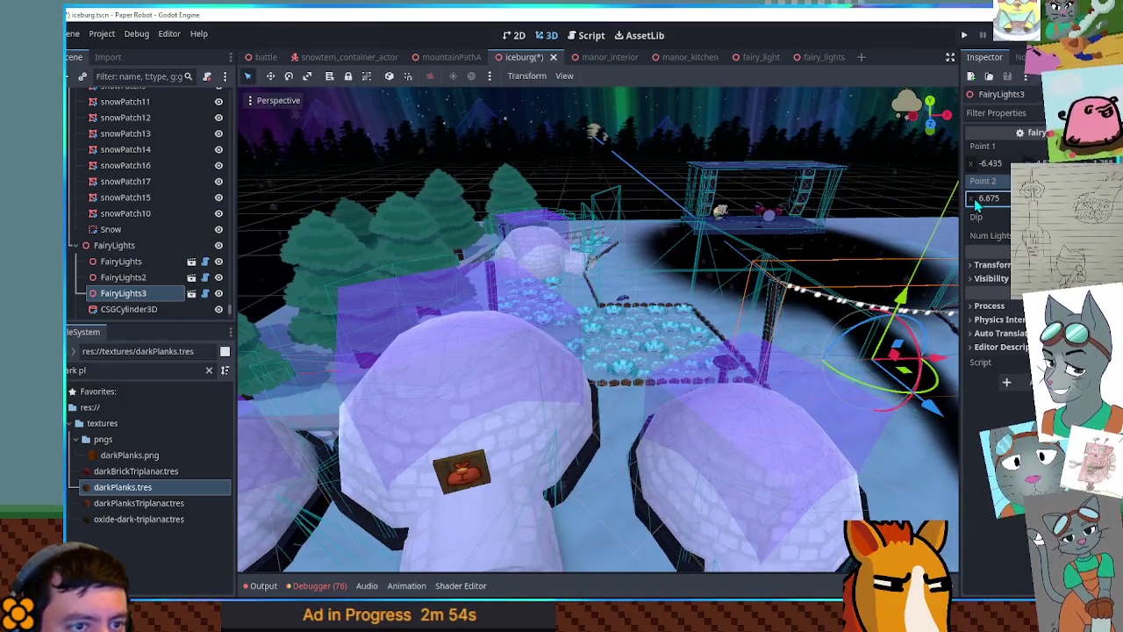
drag(989, 197, 937, 198)
scroll(815, 325, up, 5)
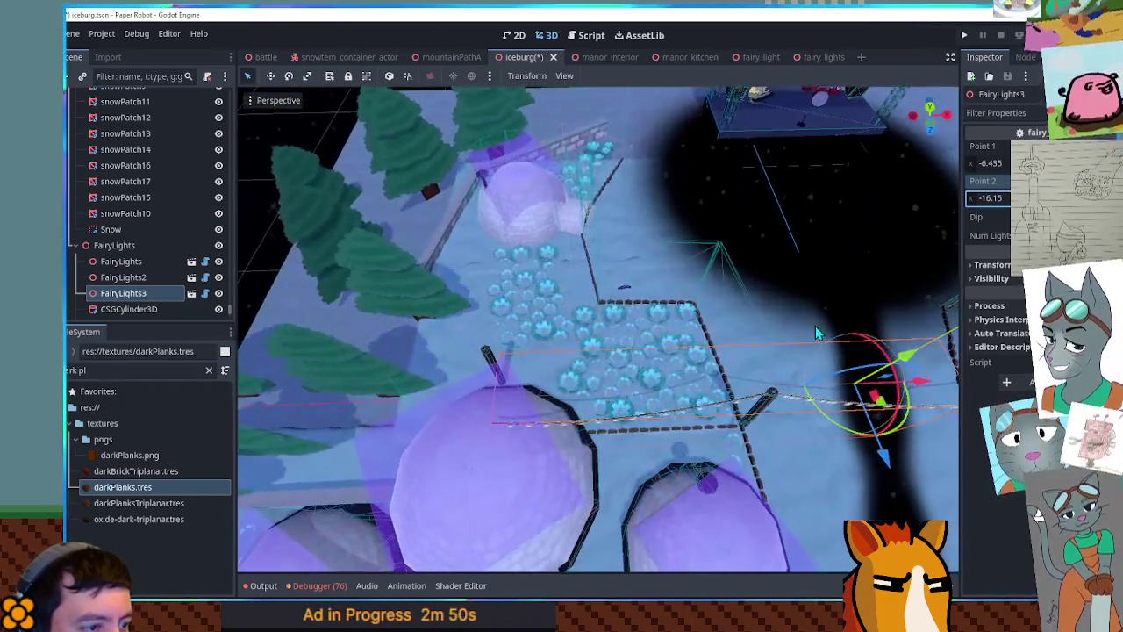
drag(641, 384, 877, 298)
text(-16.825)
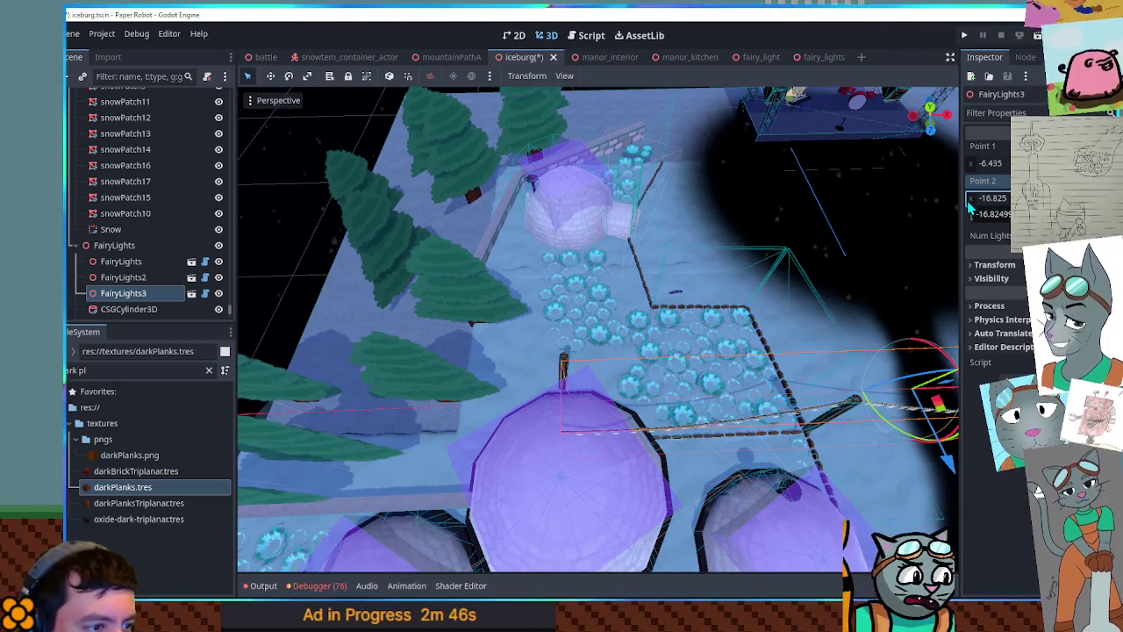
key(Return)
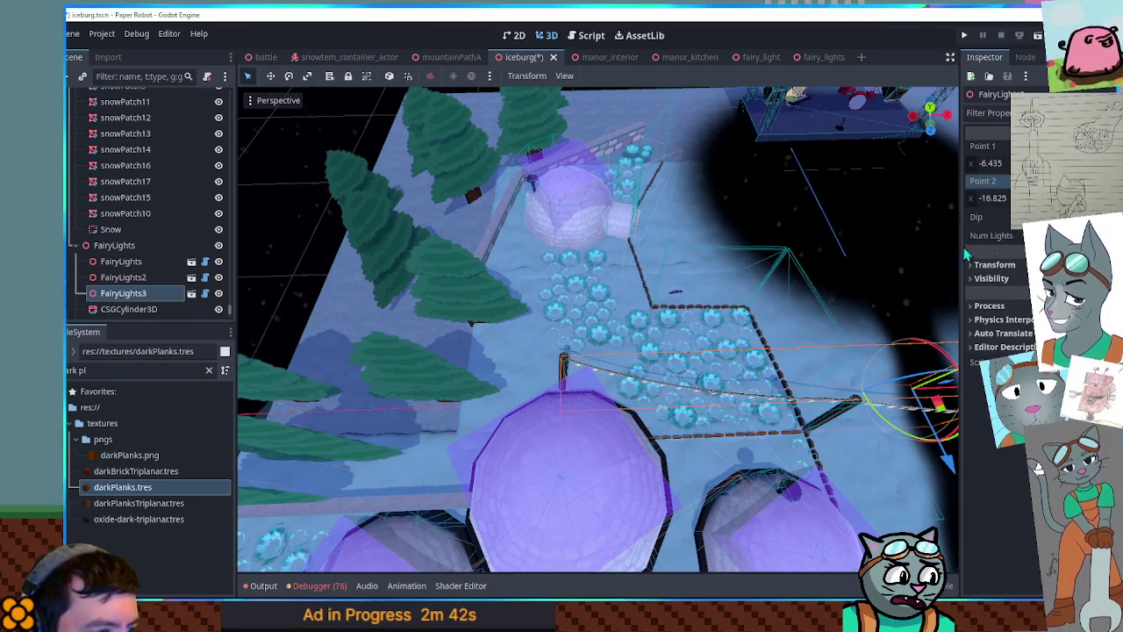
scroll(520, 324, up, 3)
scroll(640, 280, up, 3)
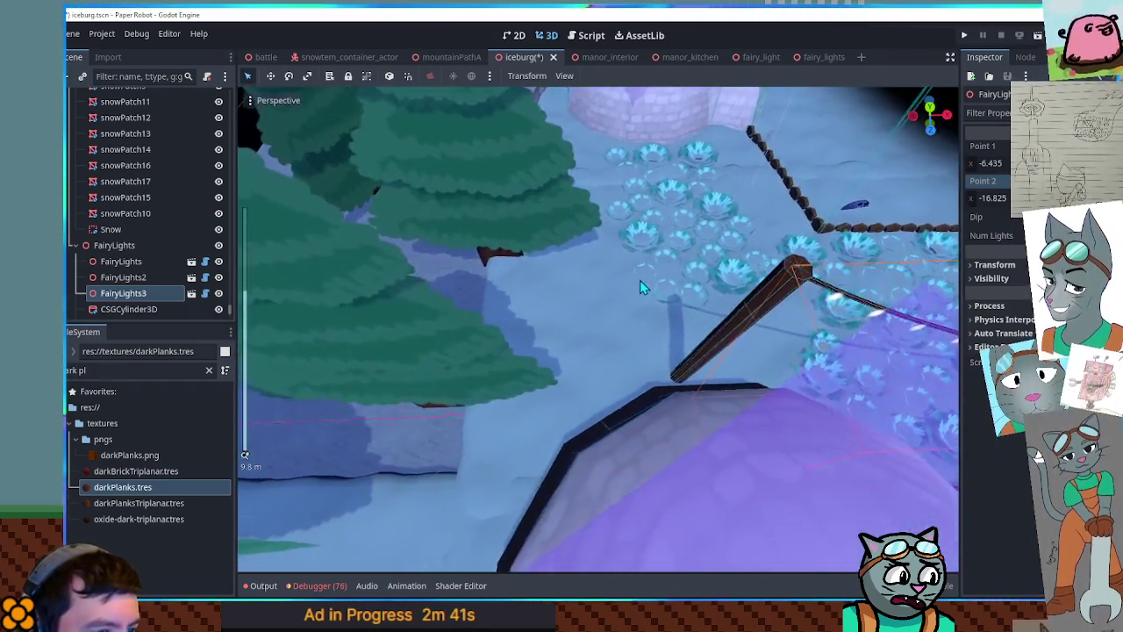
drag(639, 280, 597, 255)
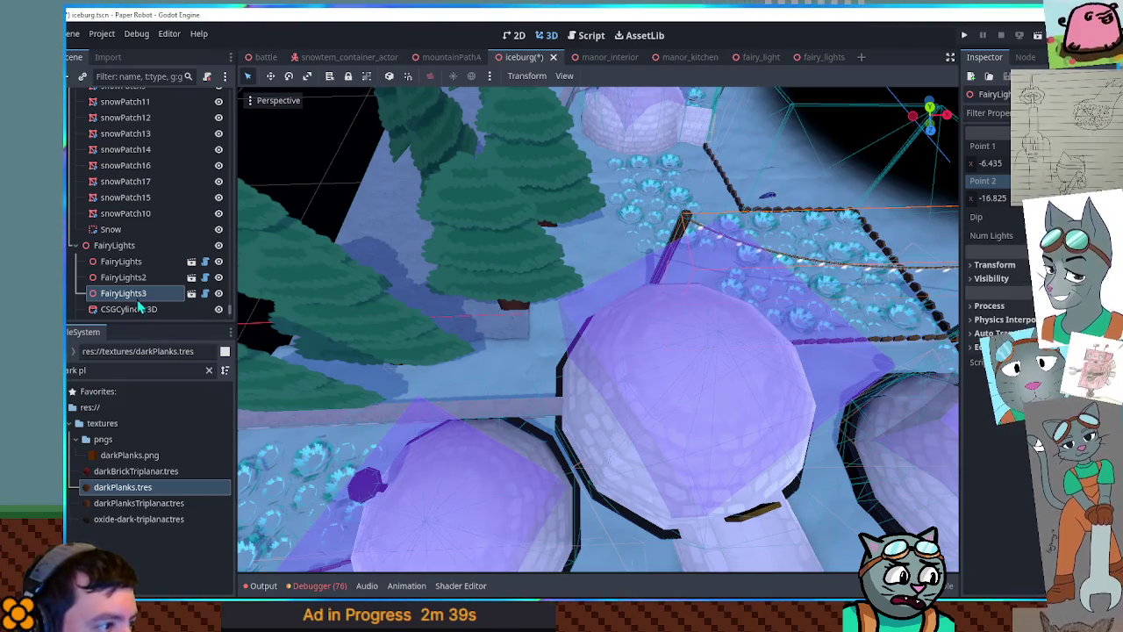
key(ctrl+d)
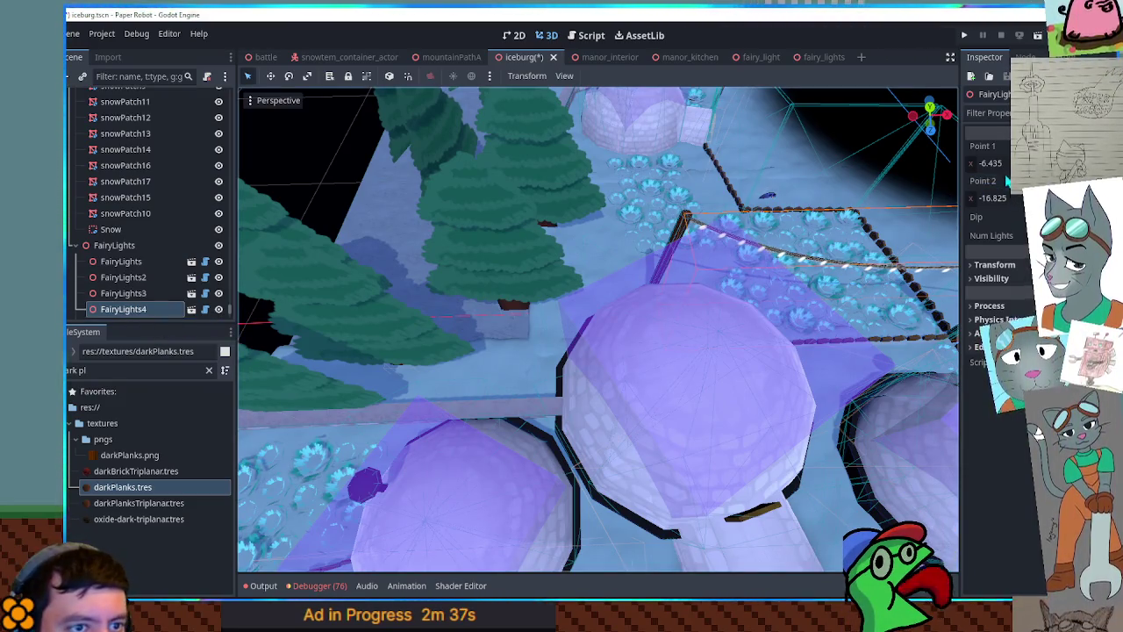
Set FairyLights4's Point 1 x to -23.365 and Point 2 x to -15.725, checking from several angles
drag(974, 172, 934, 171)
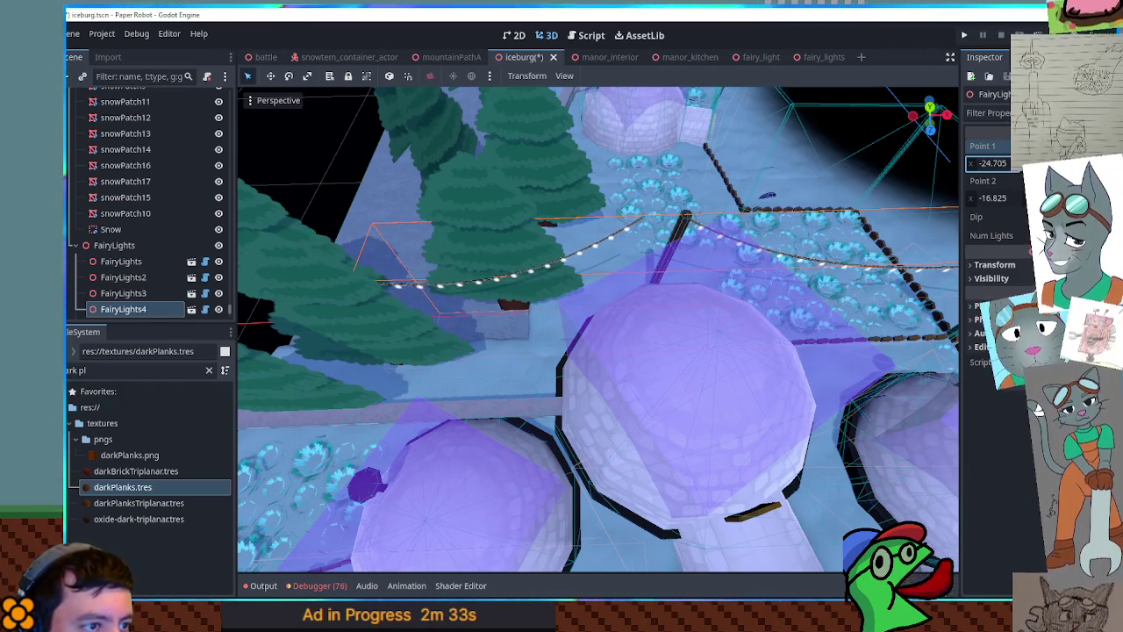
drag(976, 203, 984, 203)
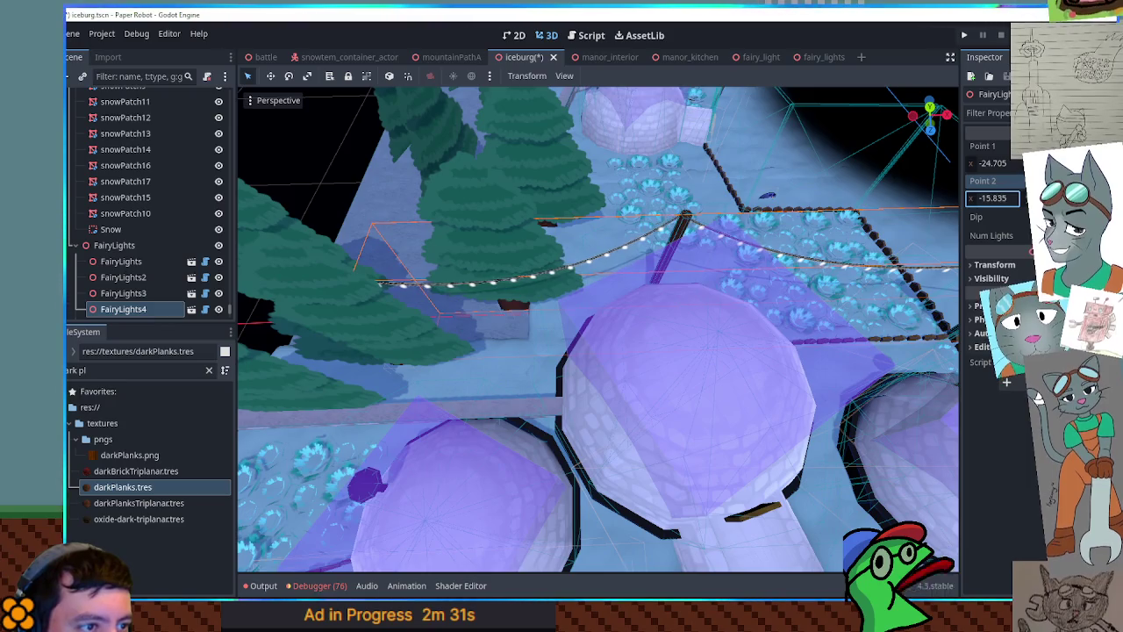
mouse_move(745, 237)
mouse_down()
mouse_move(677, 239)
mouse_move(616, 263)
mouse_move(614, 199)
mouse_move(498, 183)
mouse_move(523, 237)
mouse_up()
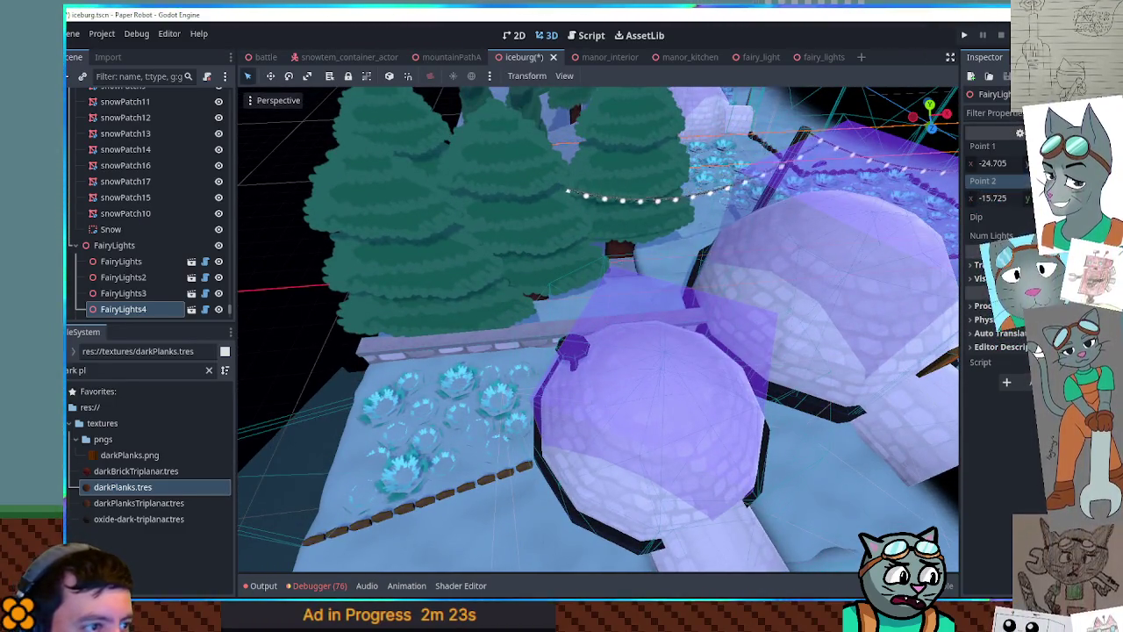
drag(1038, 344, 1038, 322)
drag(878, 298, 842, 264)
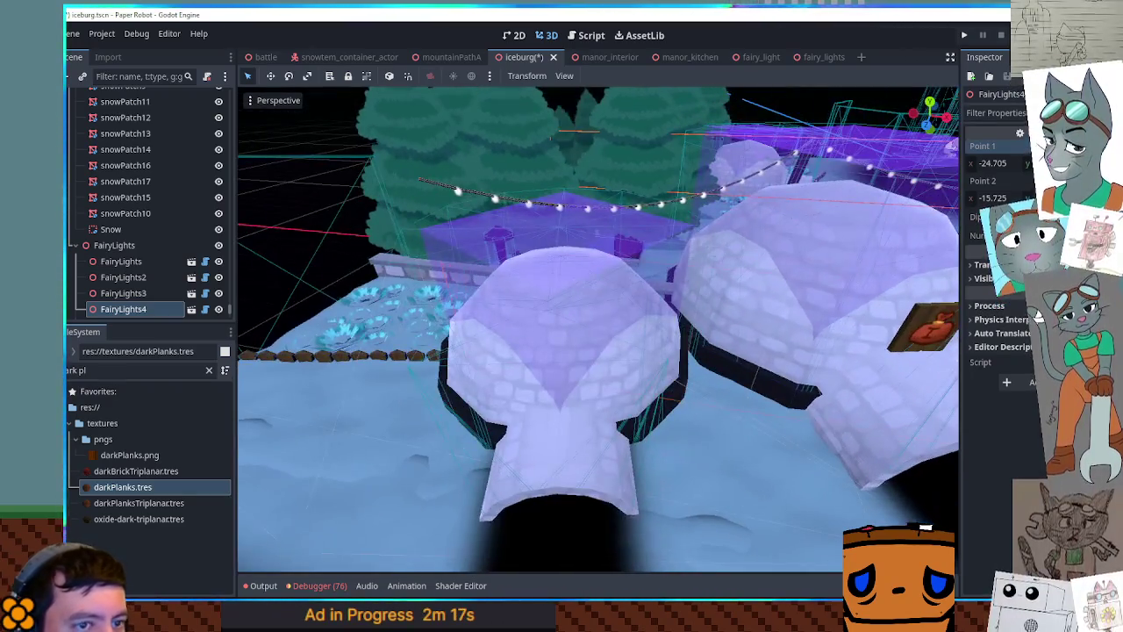
drag(995, 169, 1043, 163)
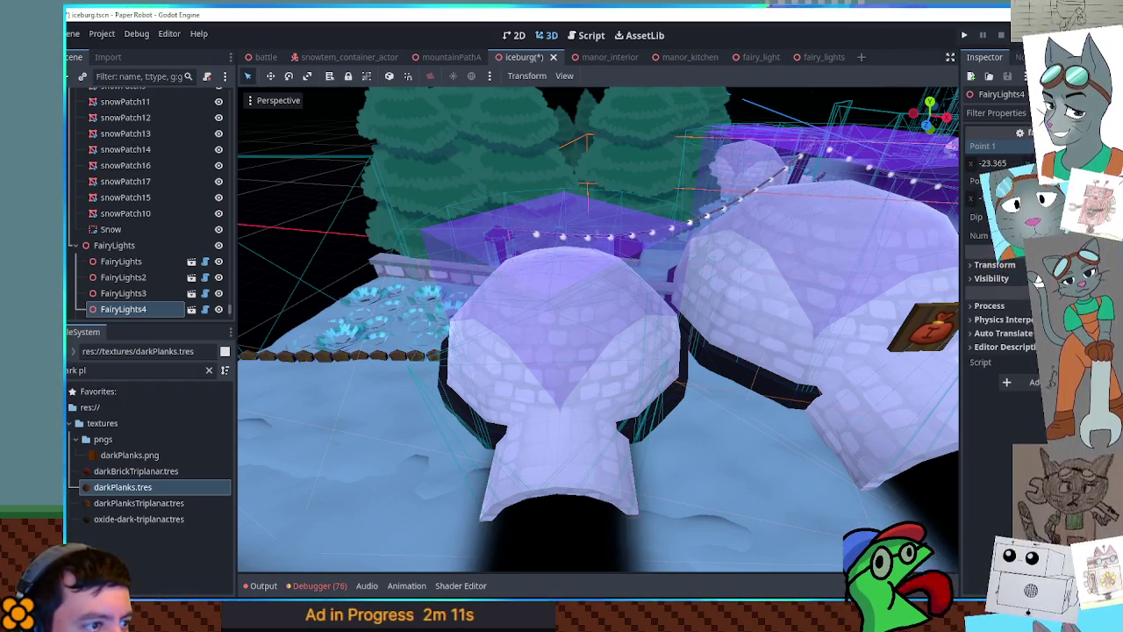
drag(632, 237, 704, 216)
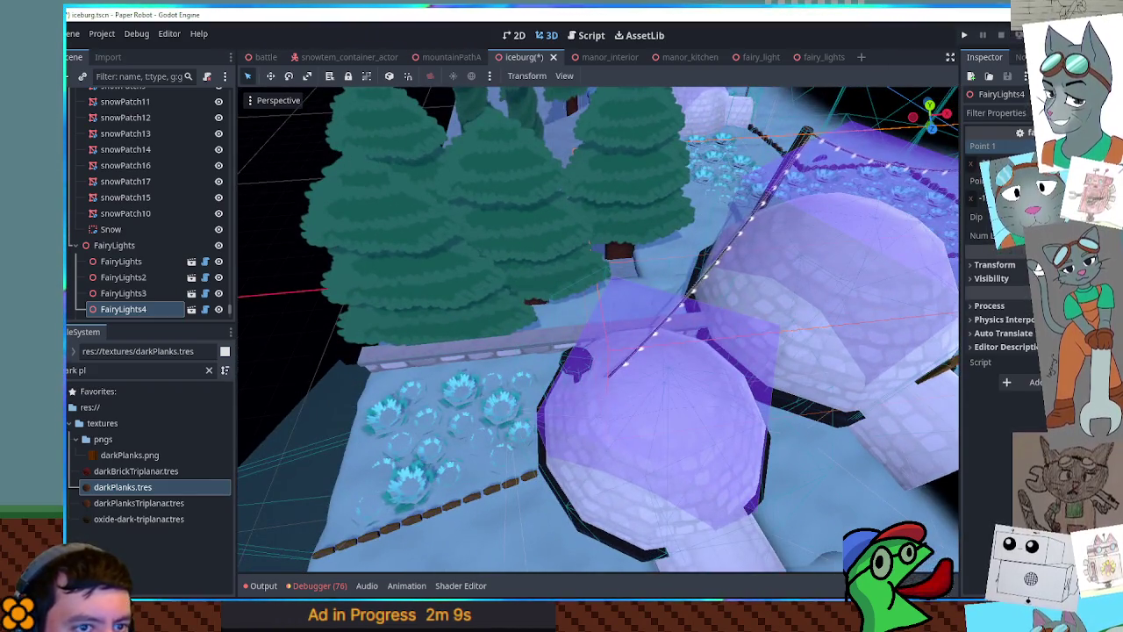
drag(972, 168, 976, 165)
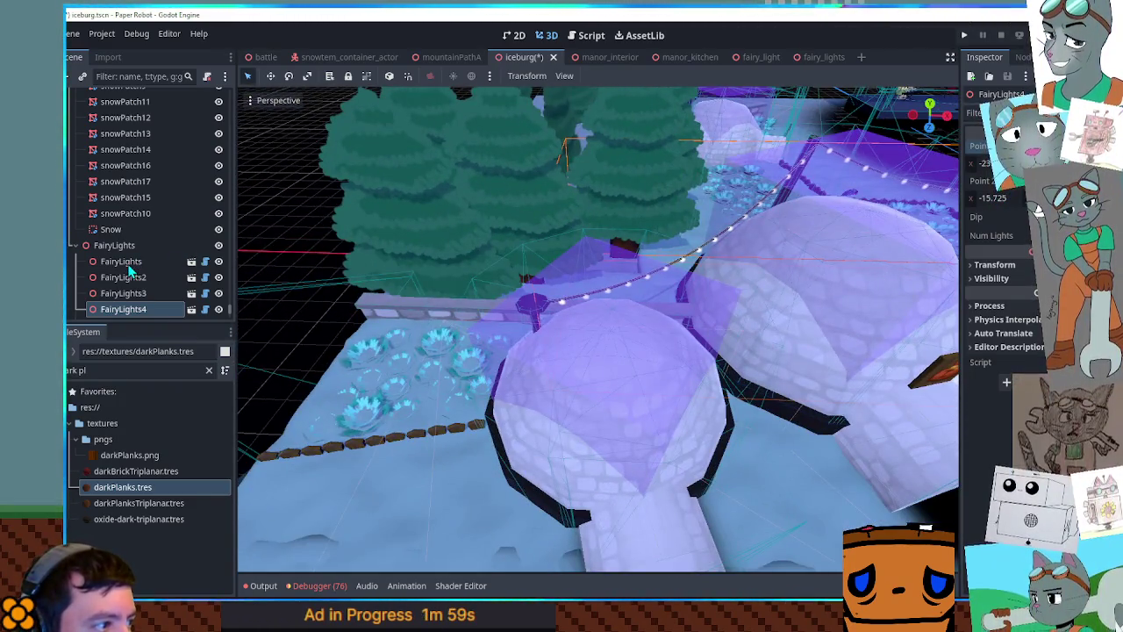
Extend the original FairyLights string's Point 1 x to -33.55
double_click(127, 263)
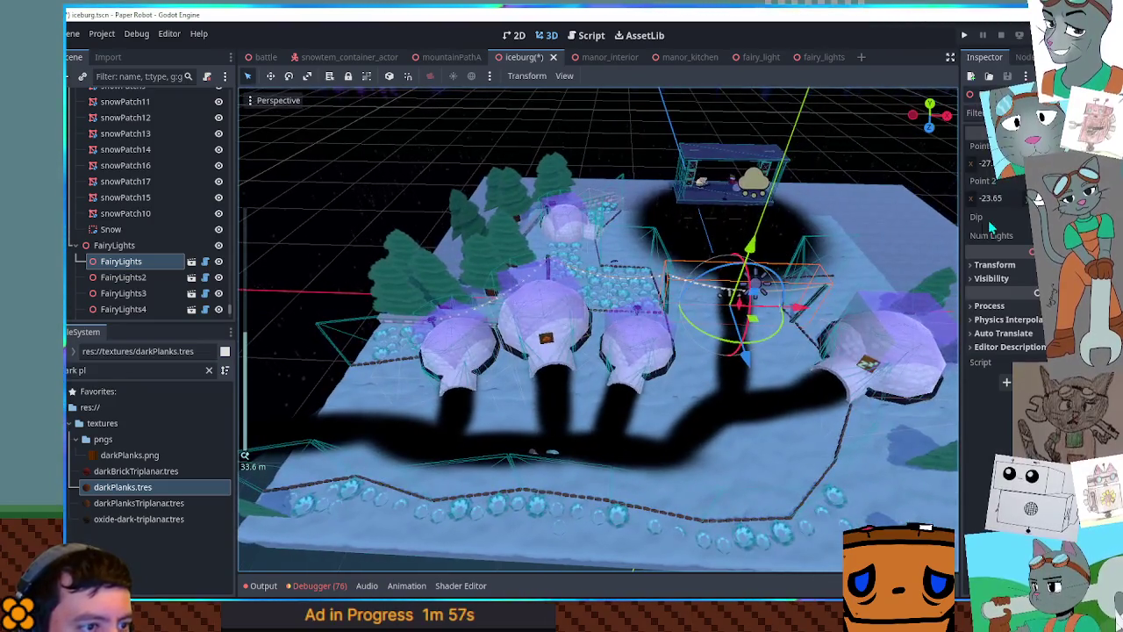
click(128, 278)
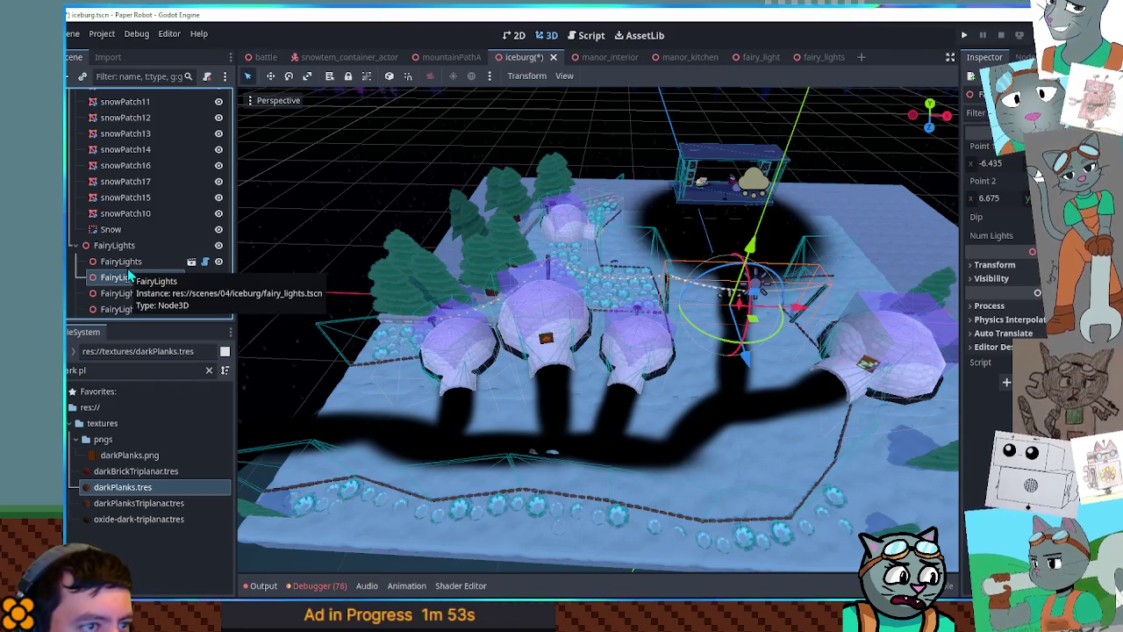
click(128, 265)
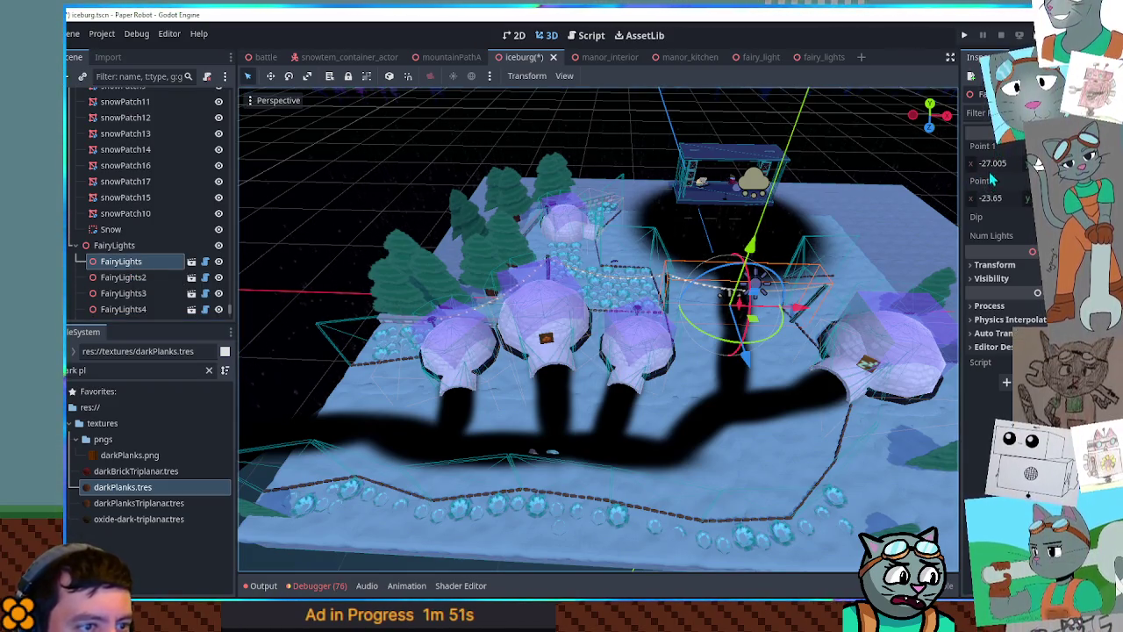
drag(971, 169, 960, 170)
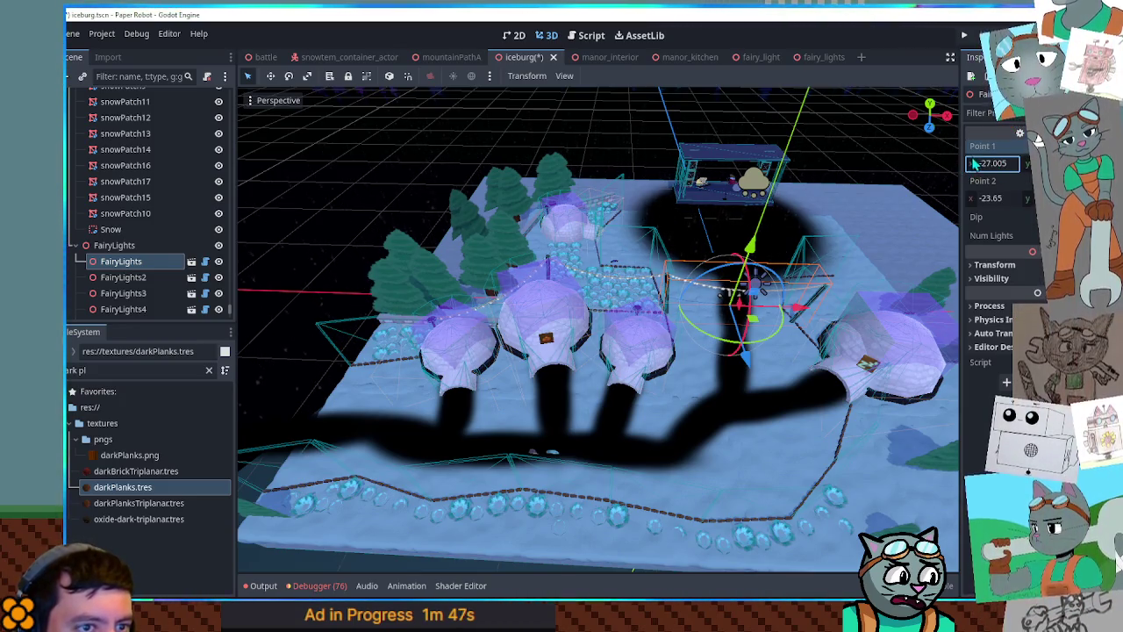
drag(977, 167, 966, 167)
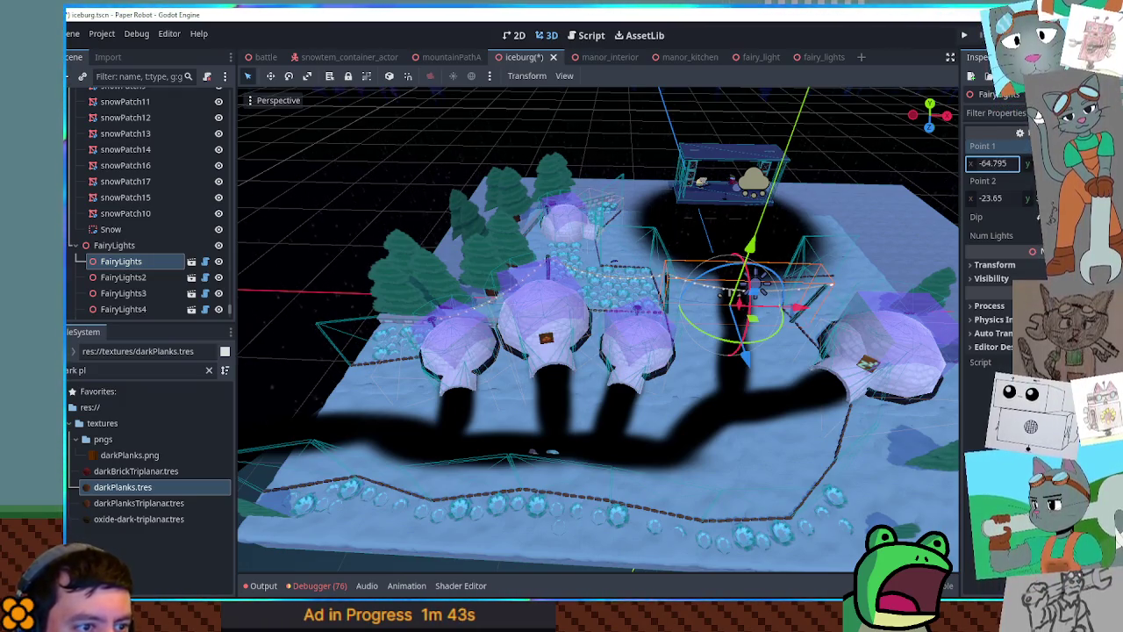
scroll(832, 298, up, 3)
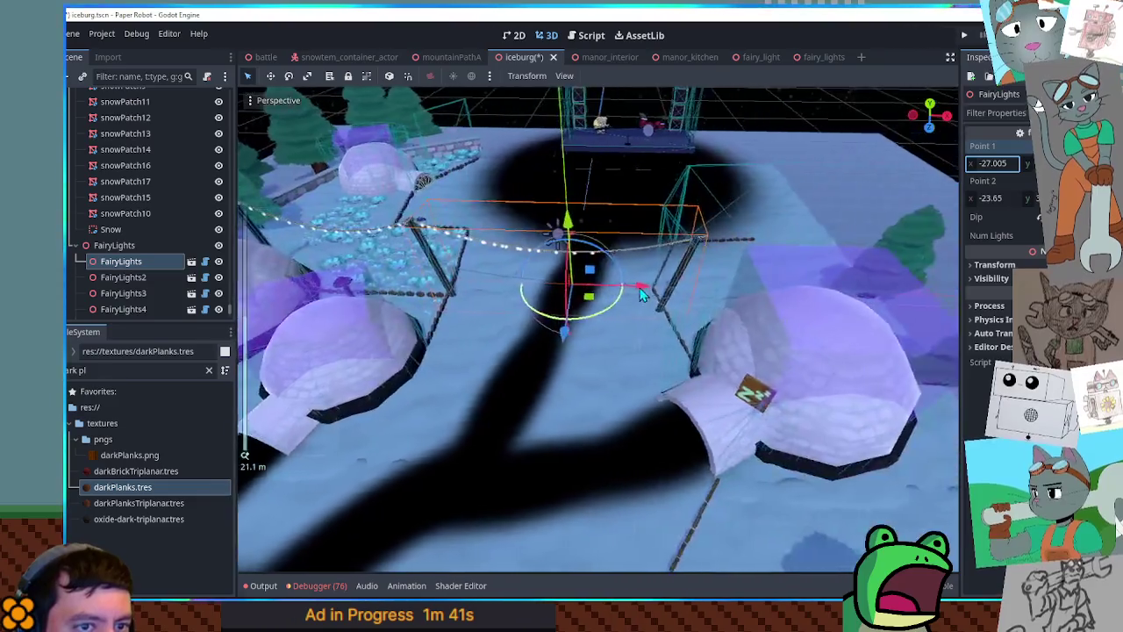
Save and close the iceburg scene, reopen iceburg.tscn from FileSystem, and run it with F6
key(ctrl+s)
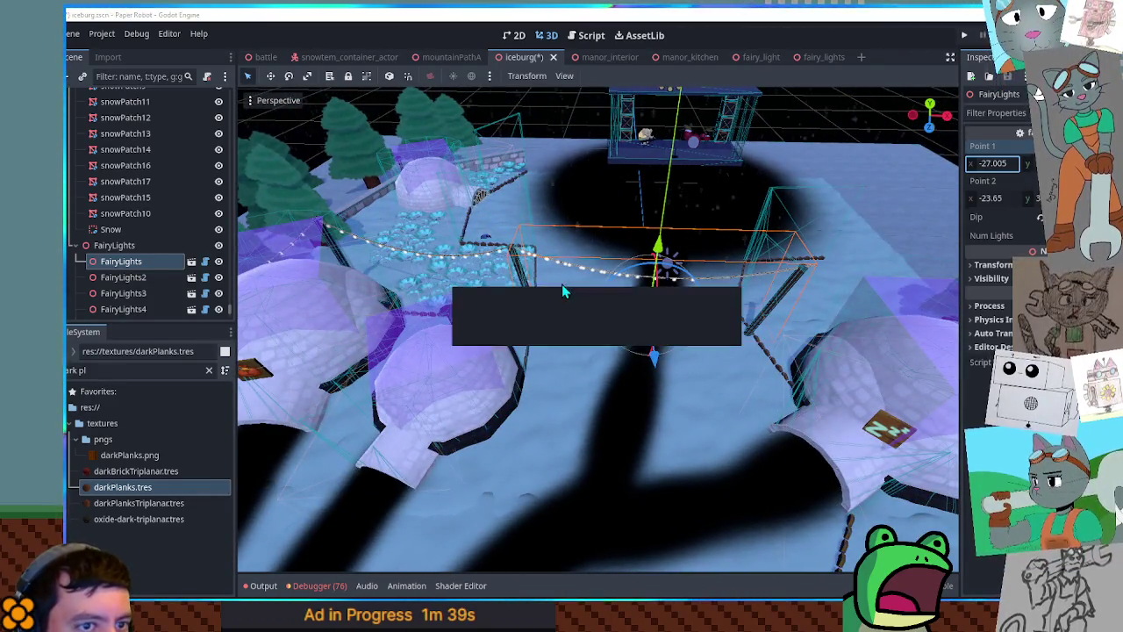
click(553, 57)
key(ctrl+a)
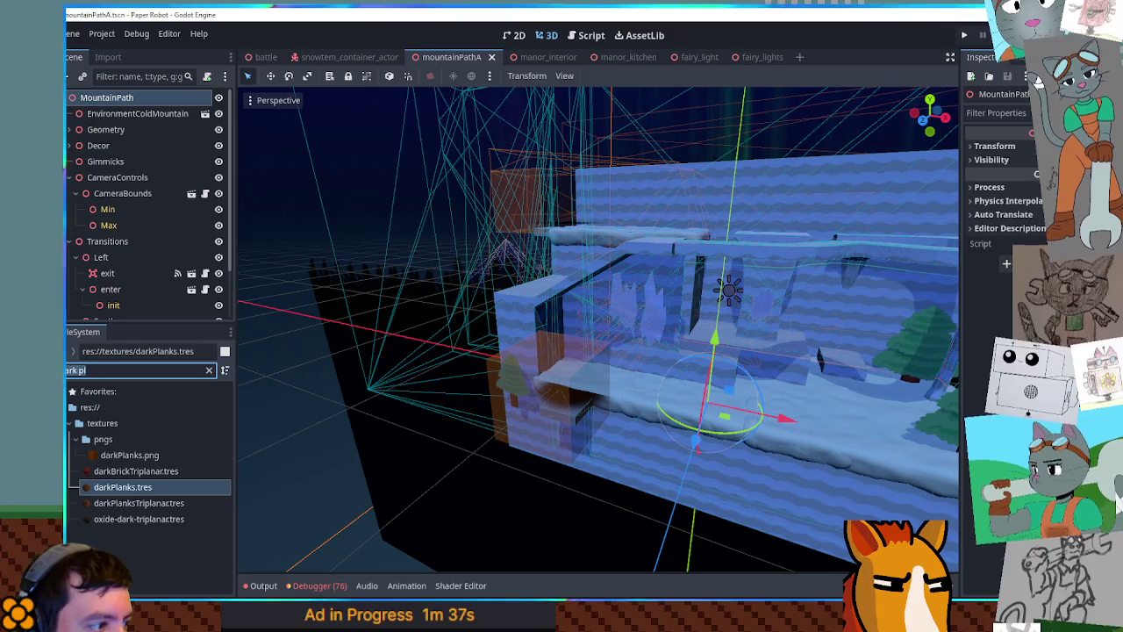
key(BackSpace)
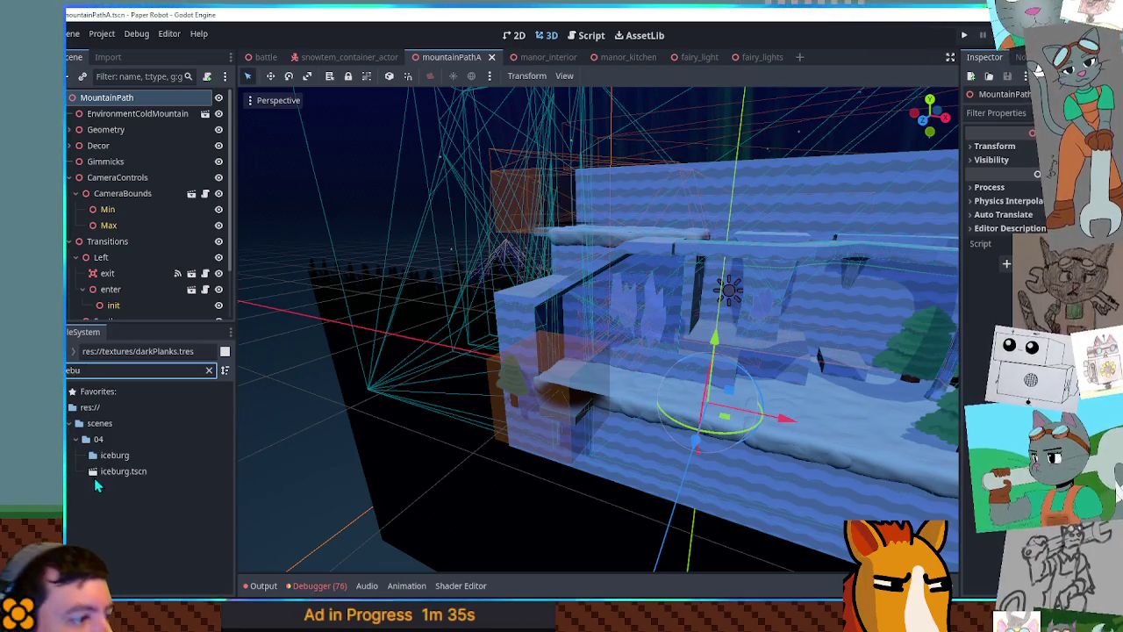
click(107, 474)
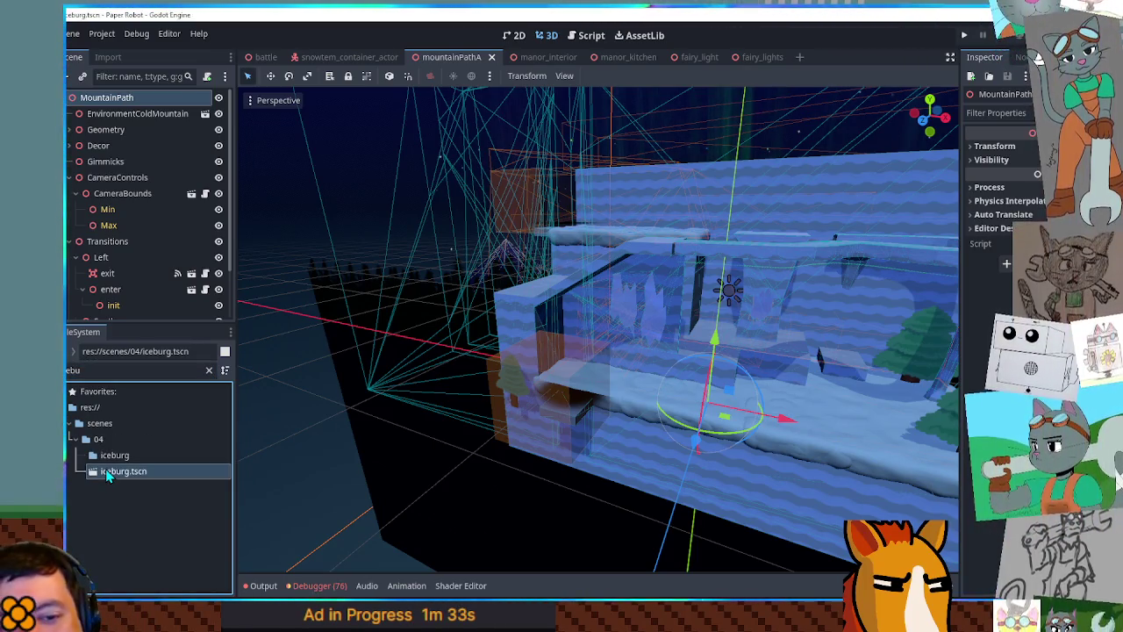
double_click(126, 469)
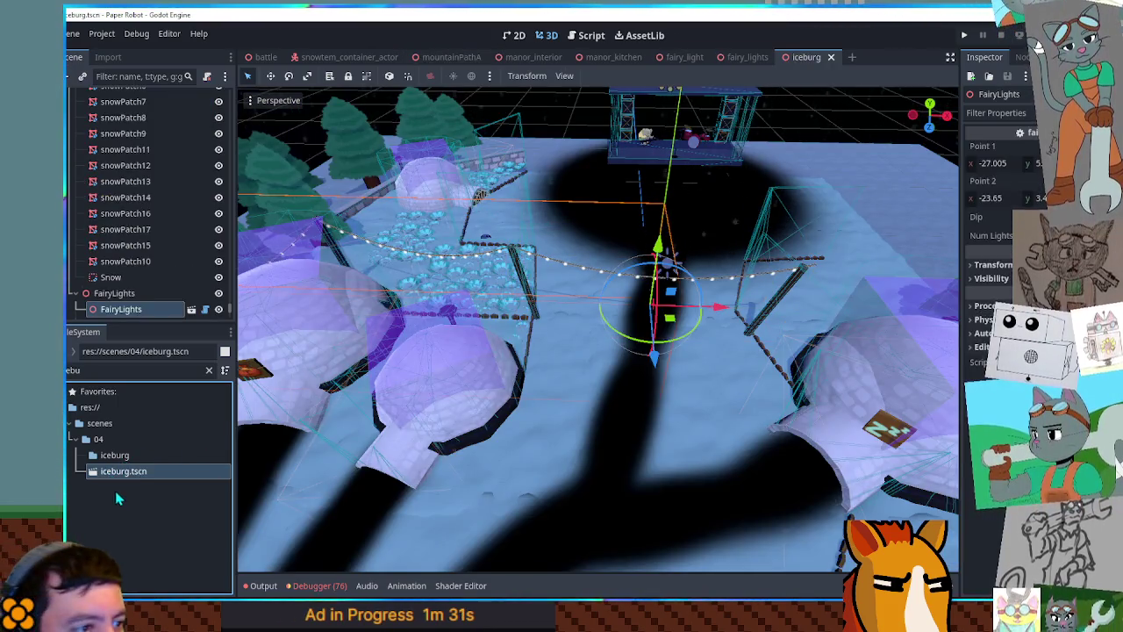
scroll(592, 358, up, 3)
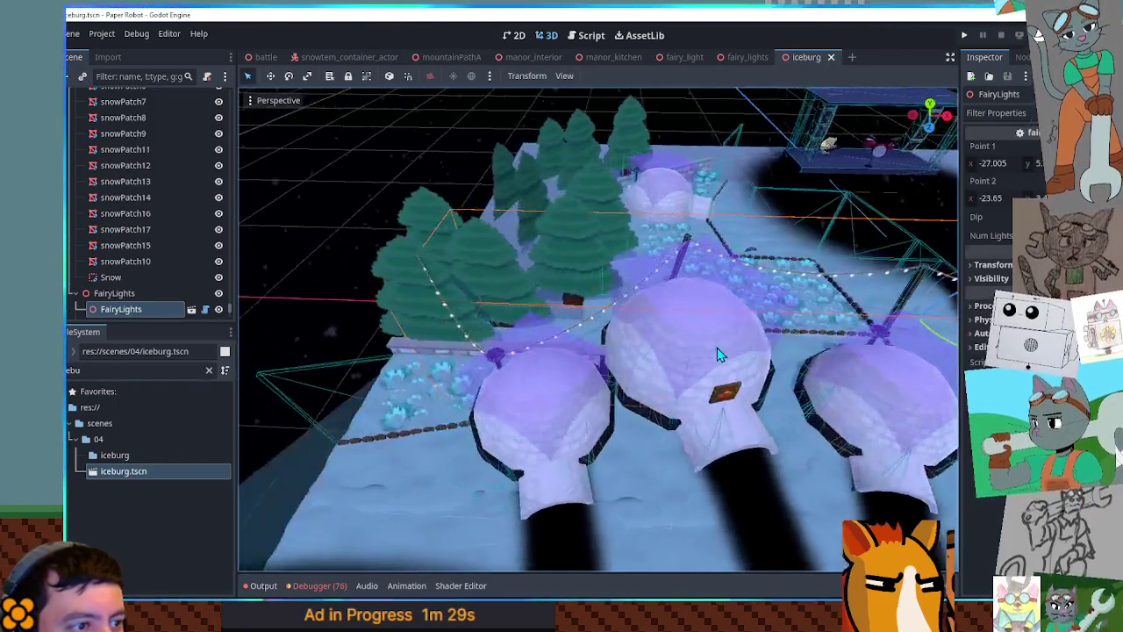
key(F6)
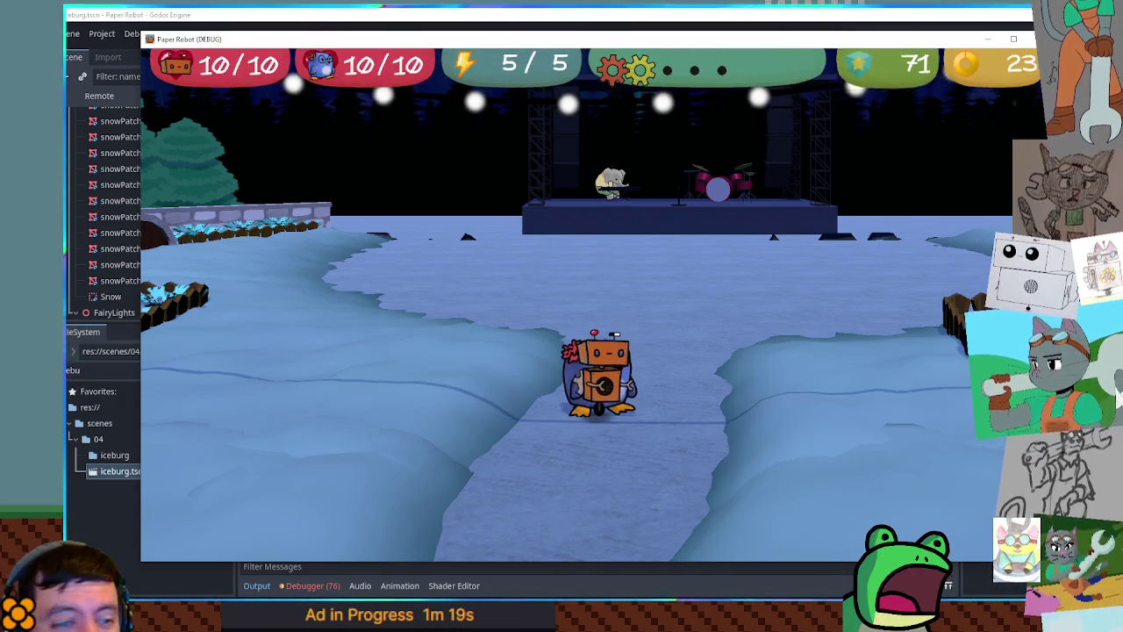
Walk the robot left past the igloos, then right and up toward the stage
key(a)
key(a)
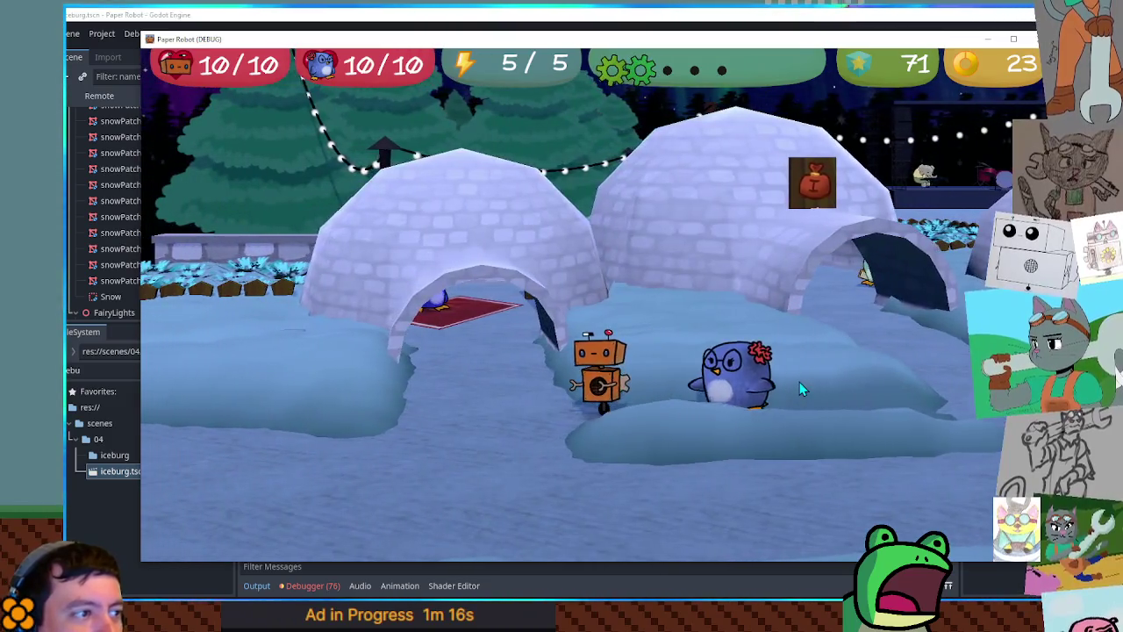
key(a)
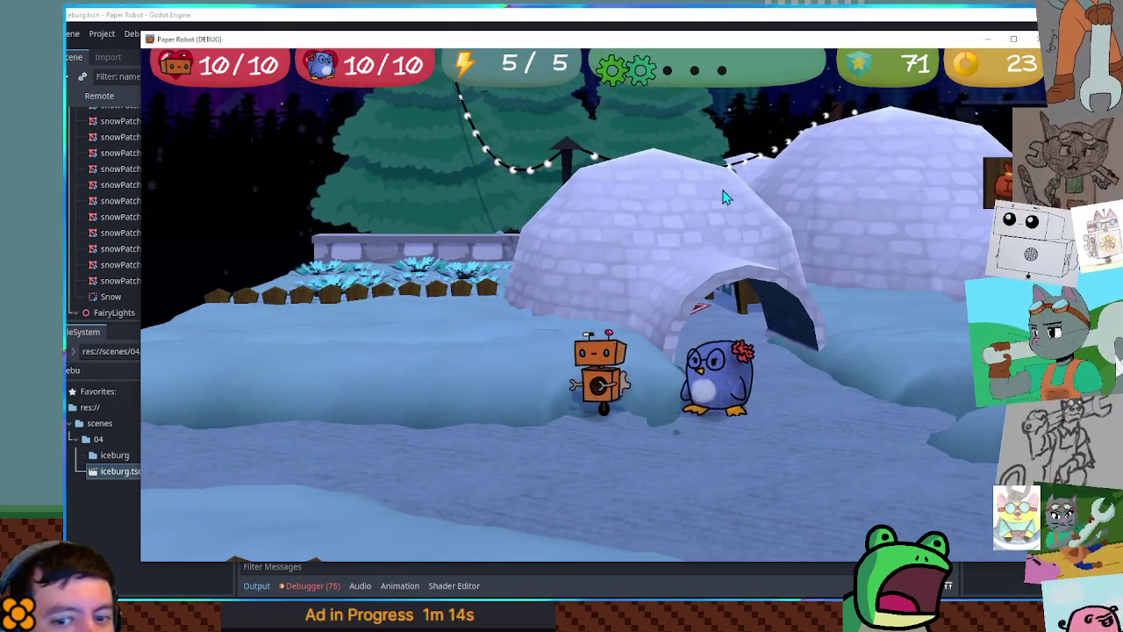
key(a)
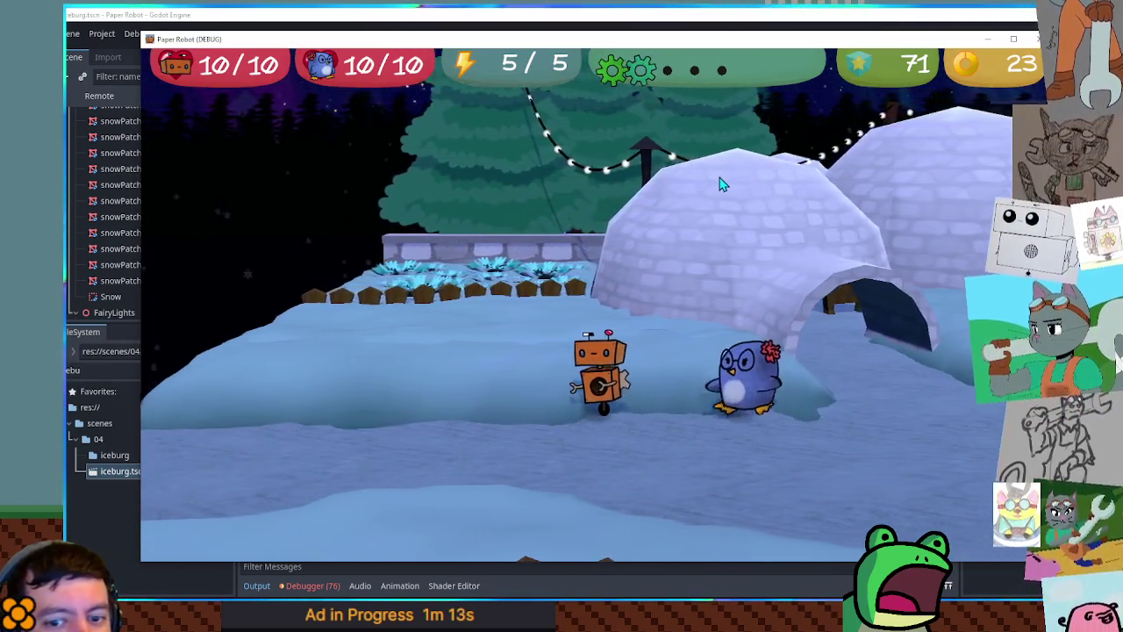
key(d)
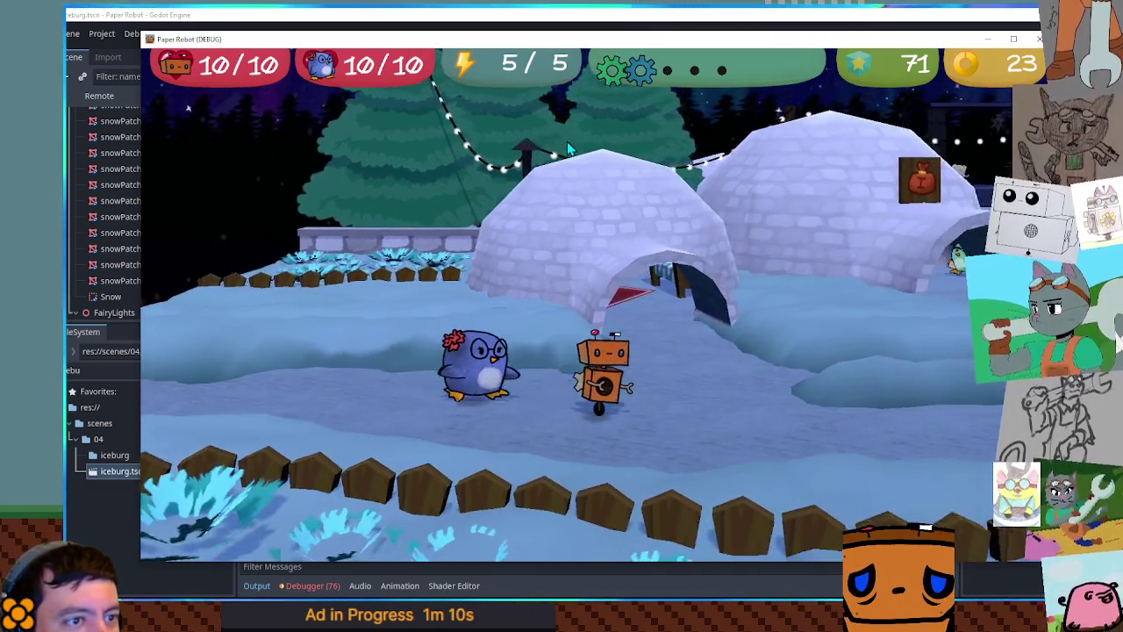
key(Right)
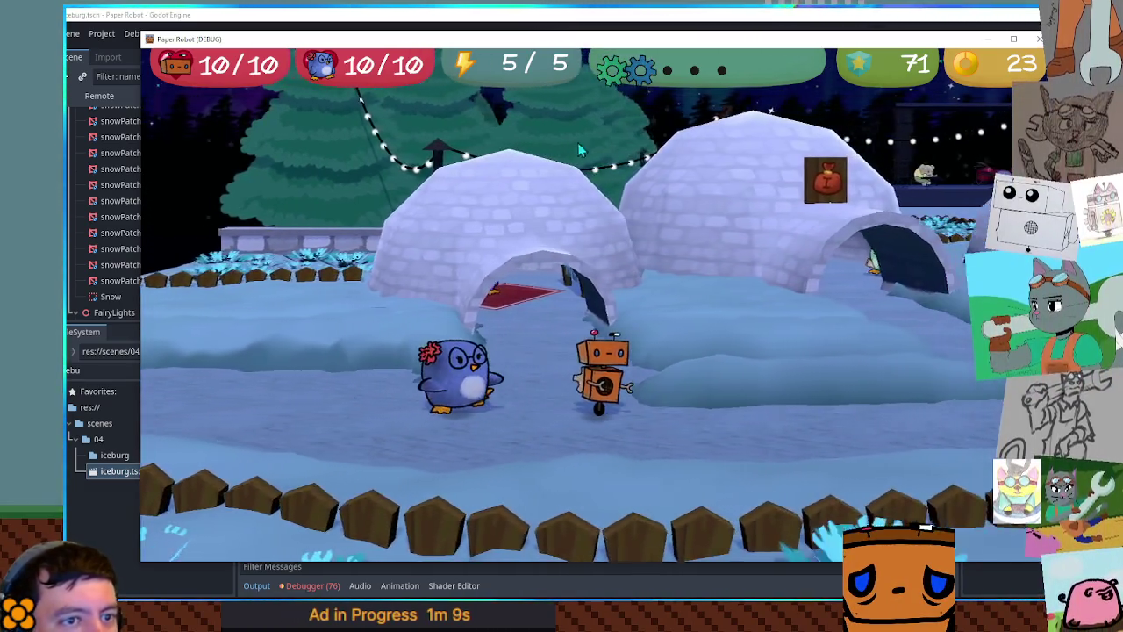
key(Right)
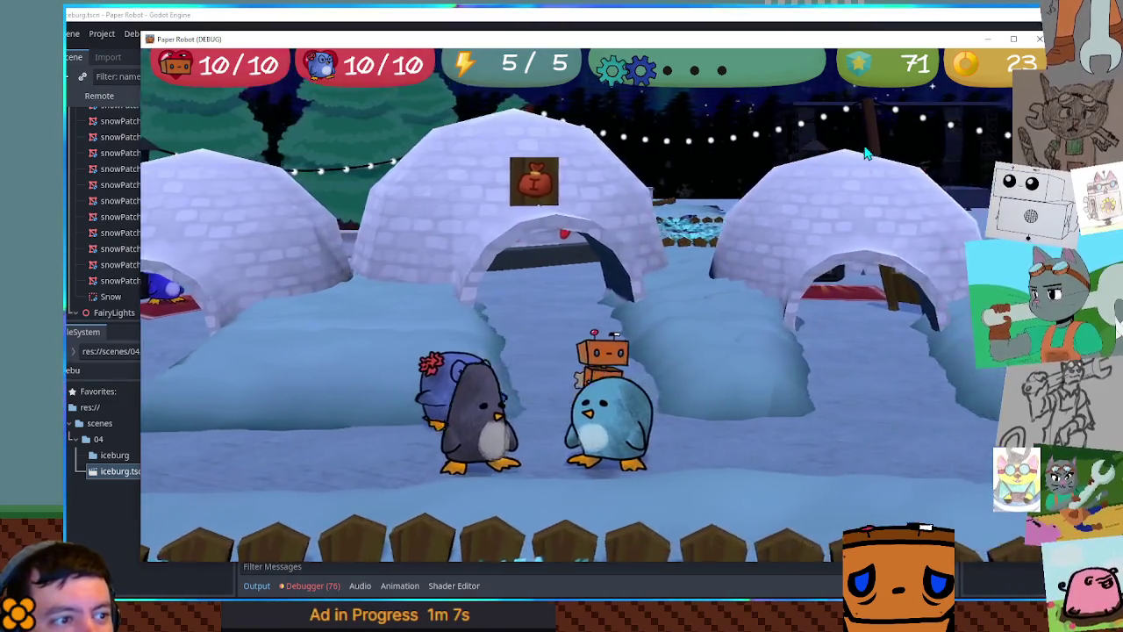
key(Right)
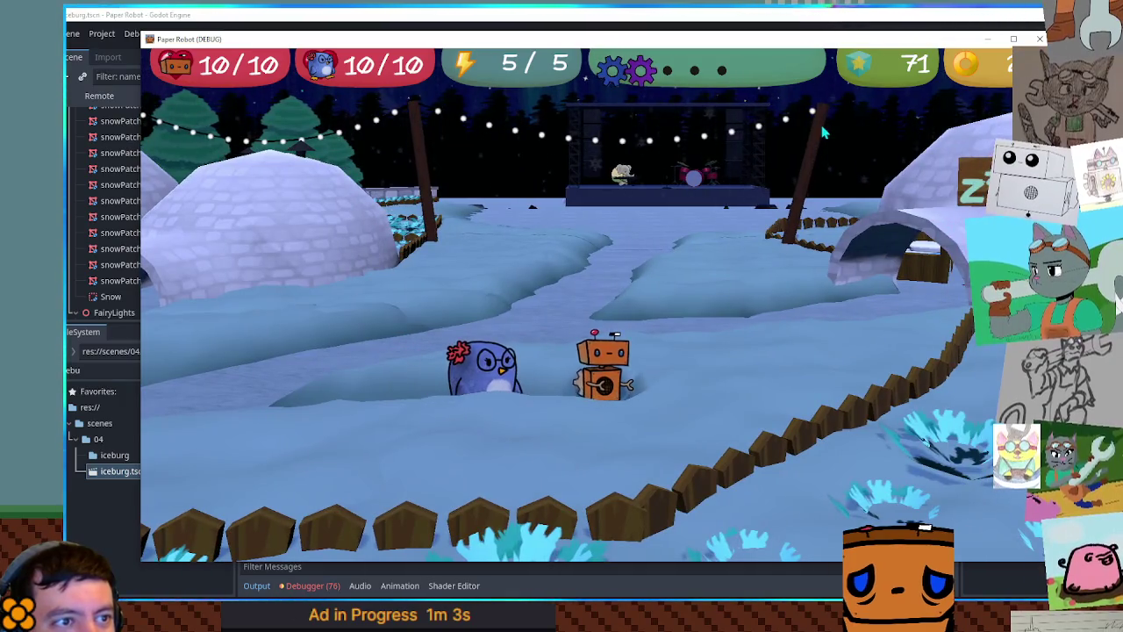
key(Up)
key(Left)
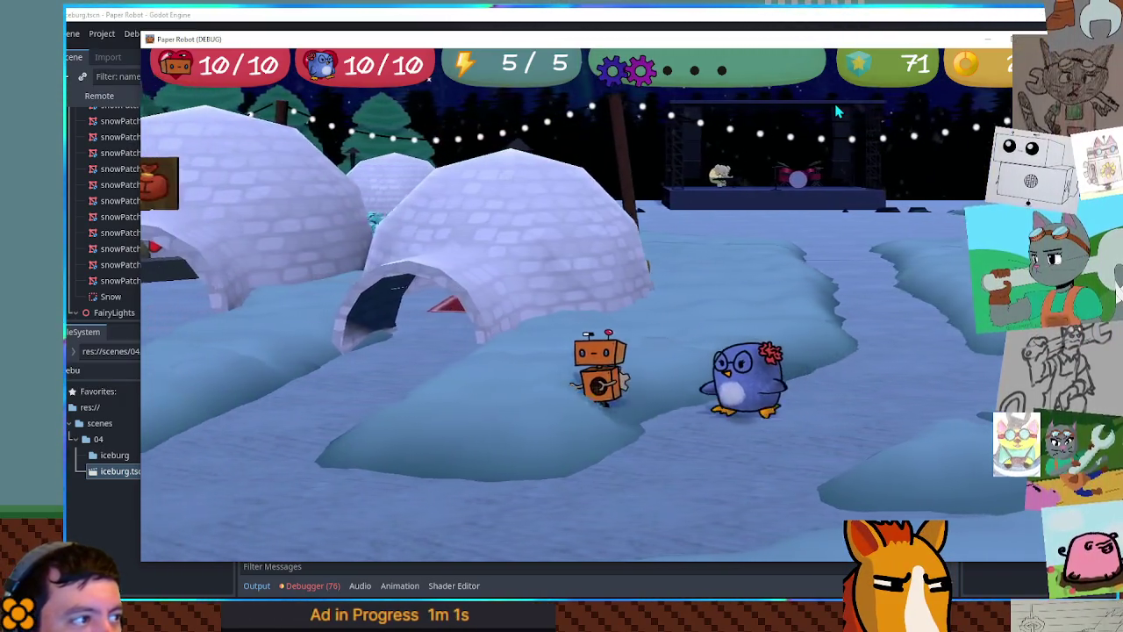
Walk along the snowy path a little more, then stop the game with F8
click(580, 22)
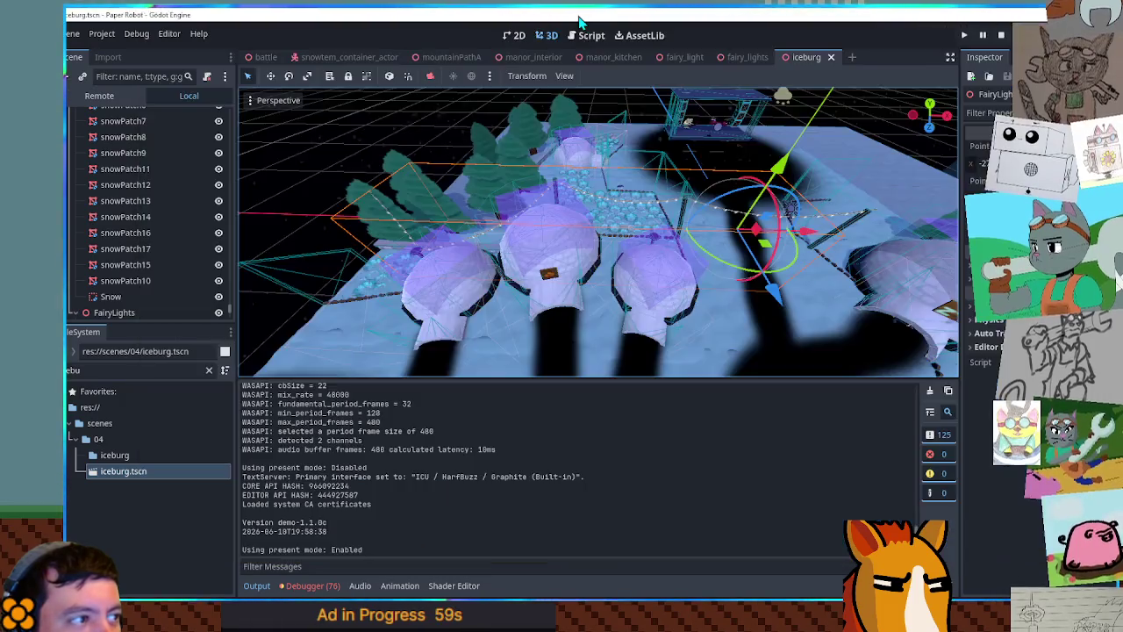
key(super+Down)
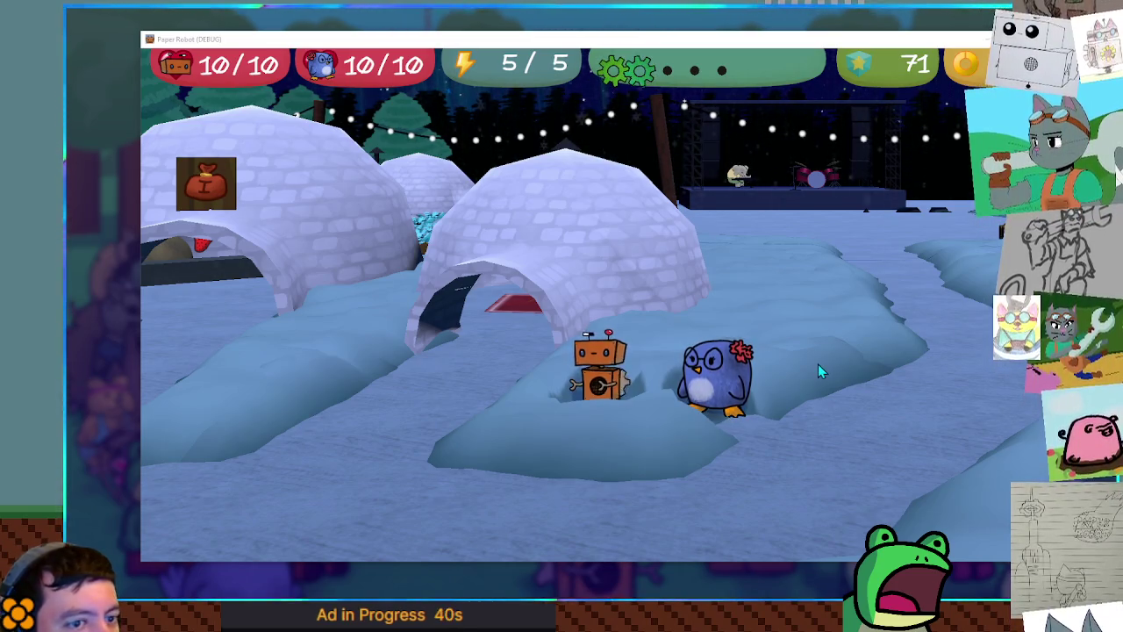
key(d)
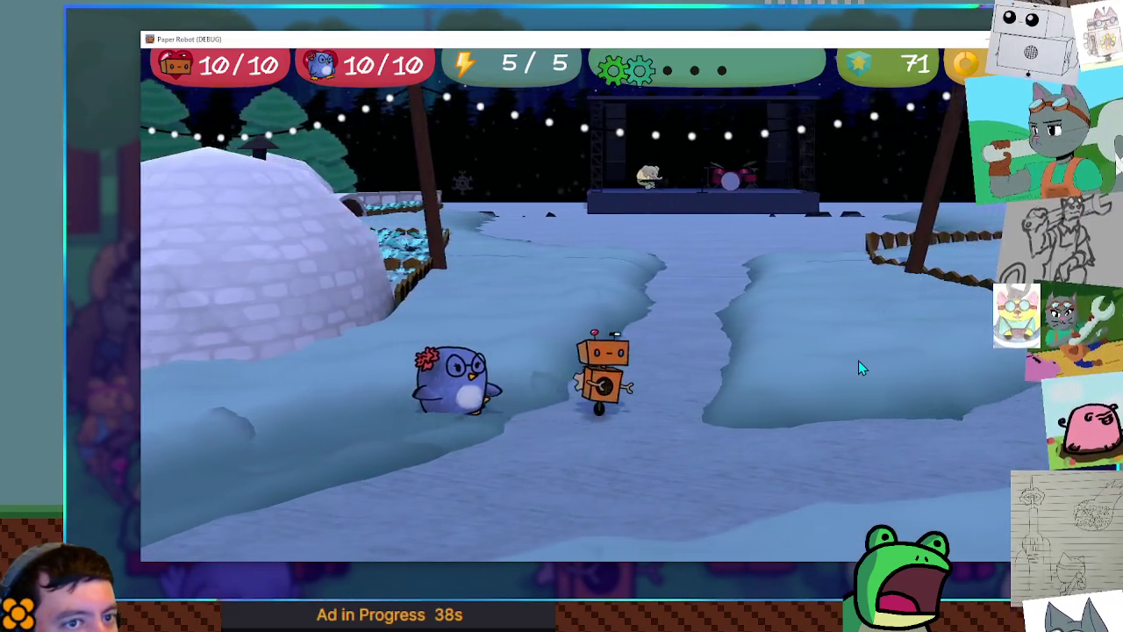
key(w)
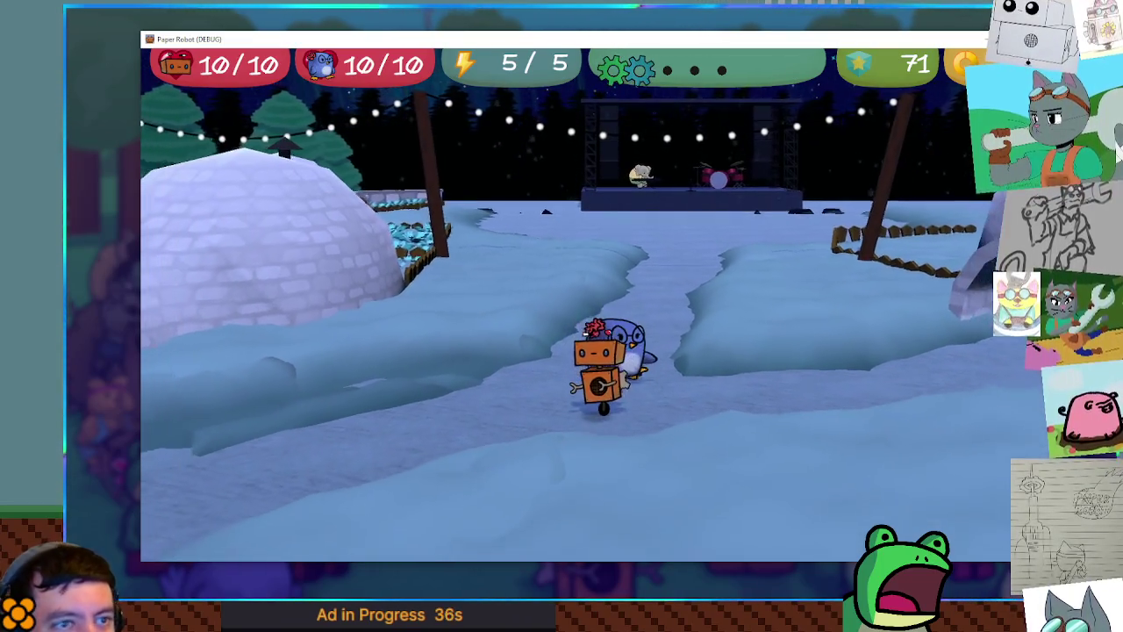
key(s)
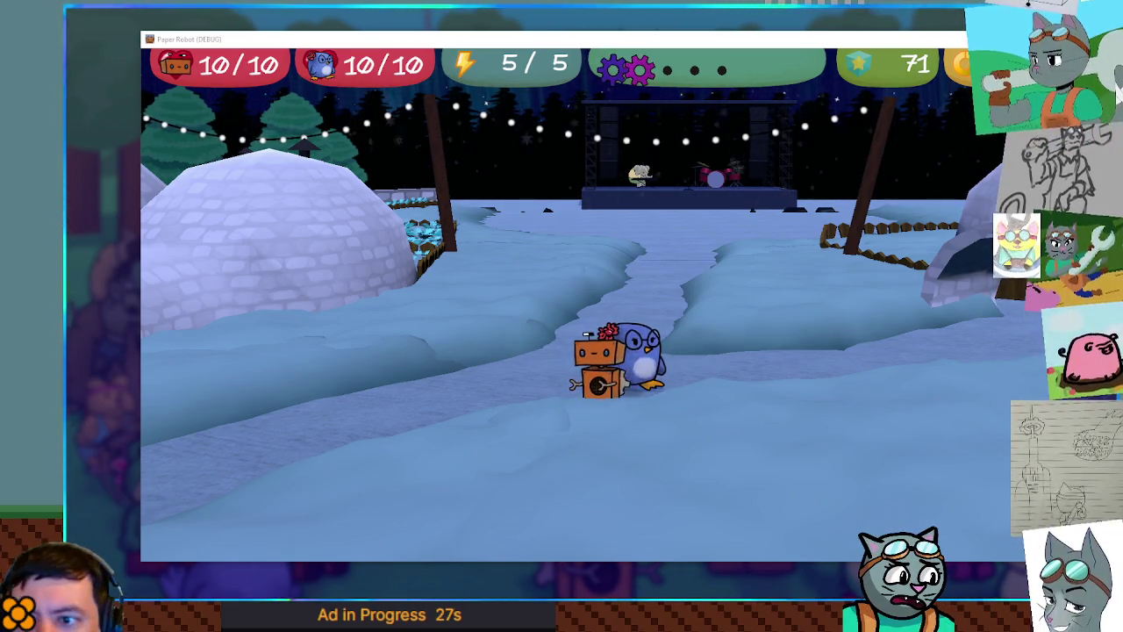
key(F8)
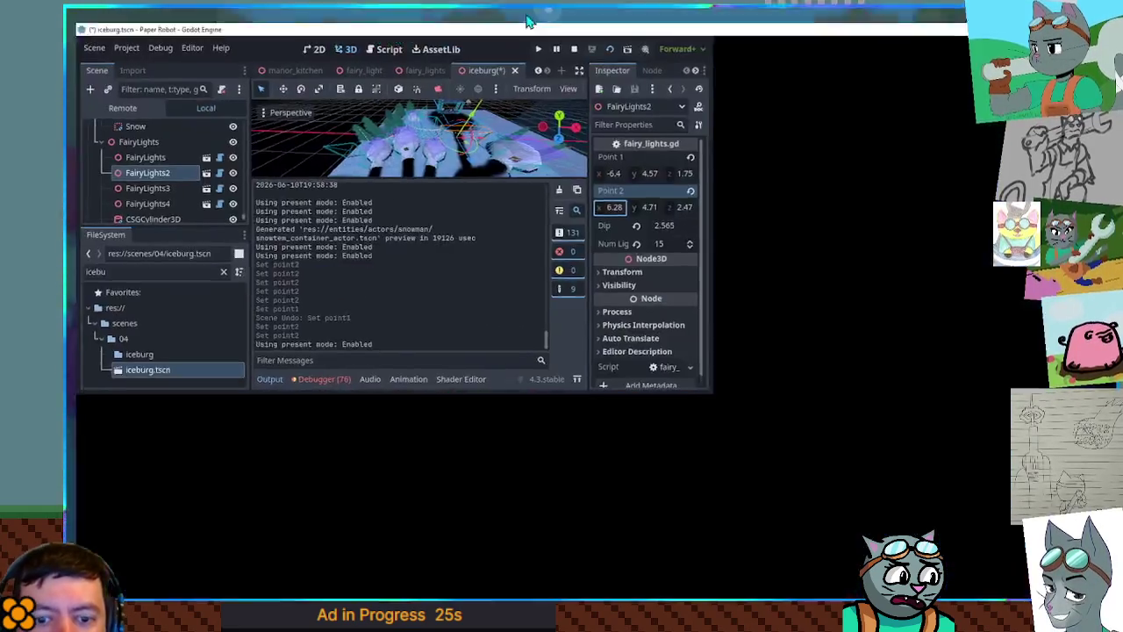
Run the iceburg scene with F6 and walk the robot to the stage and back among the igloos
key(F6)
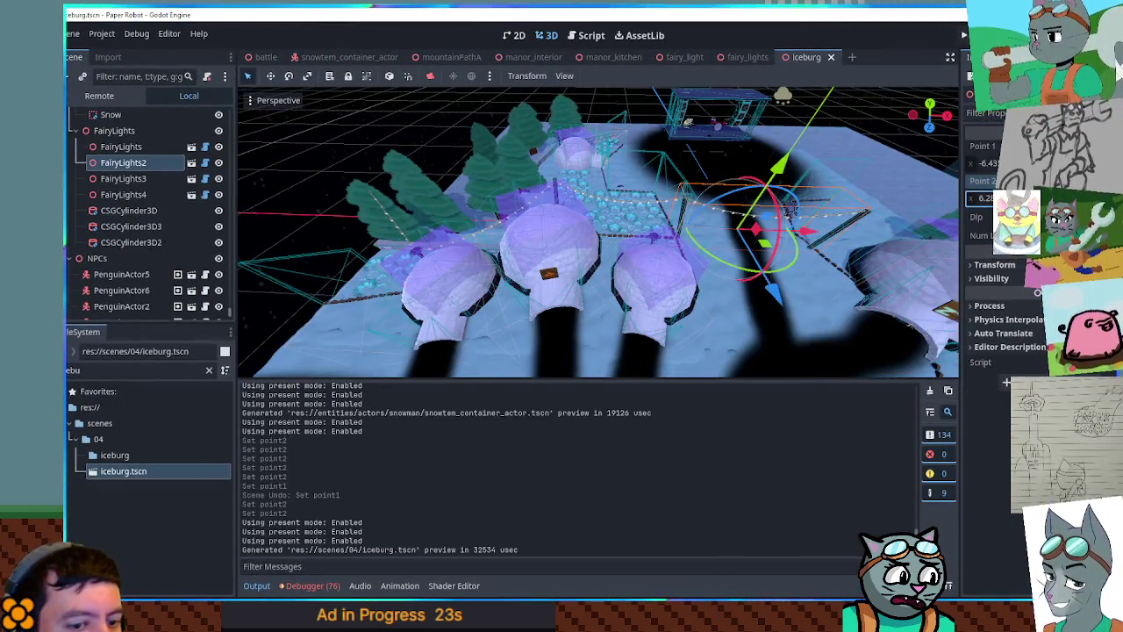
key(w)
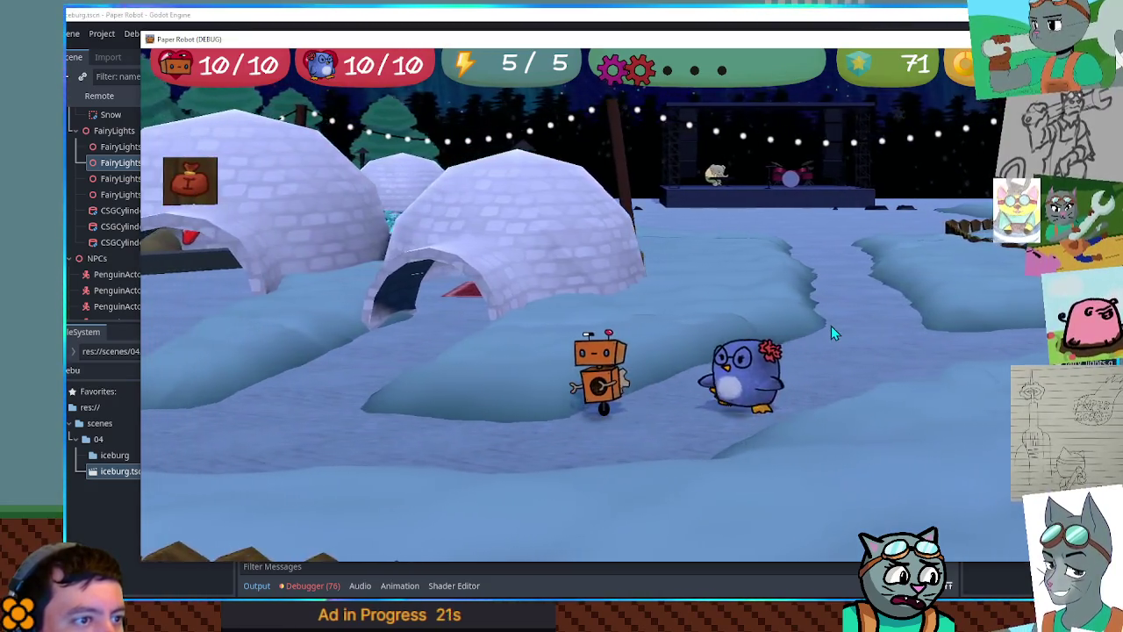
key(w)
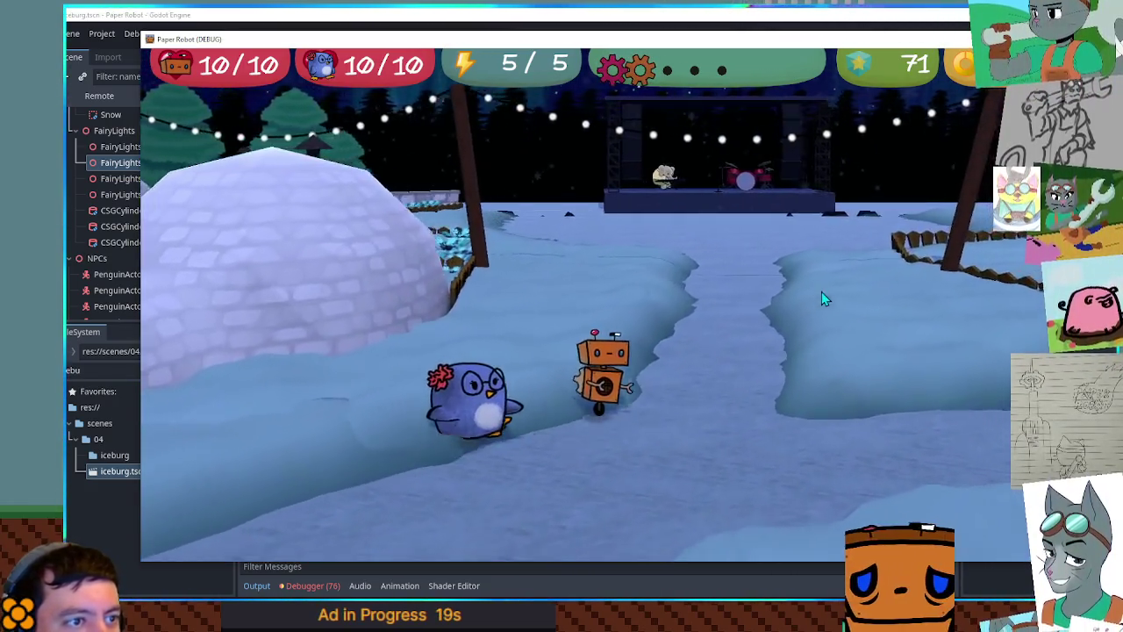
key(w)
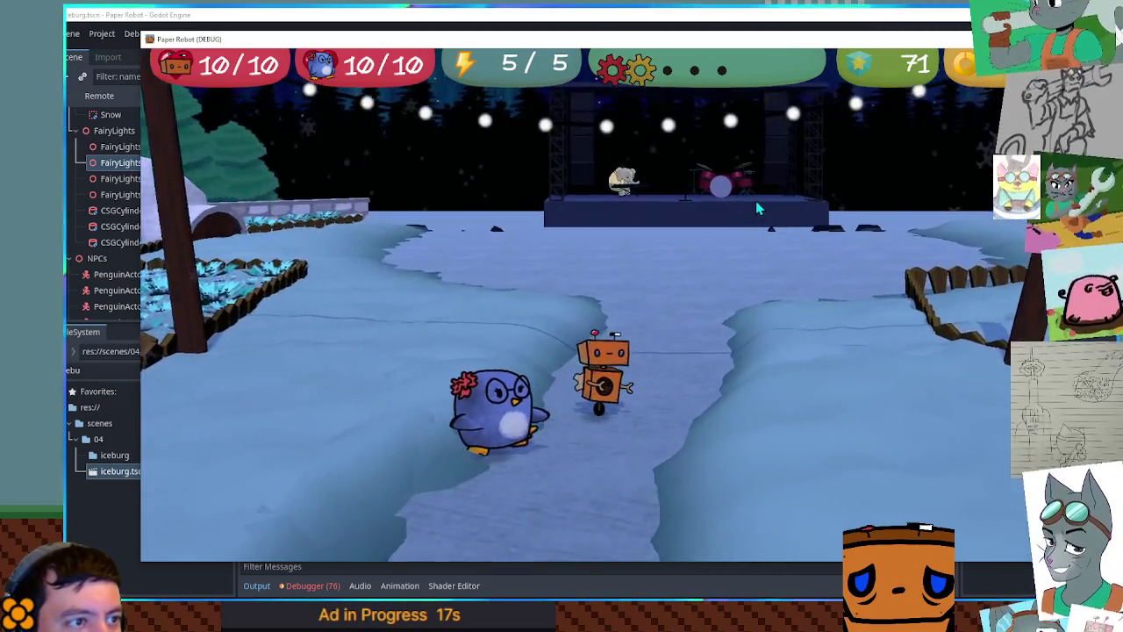
key(w)
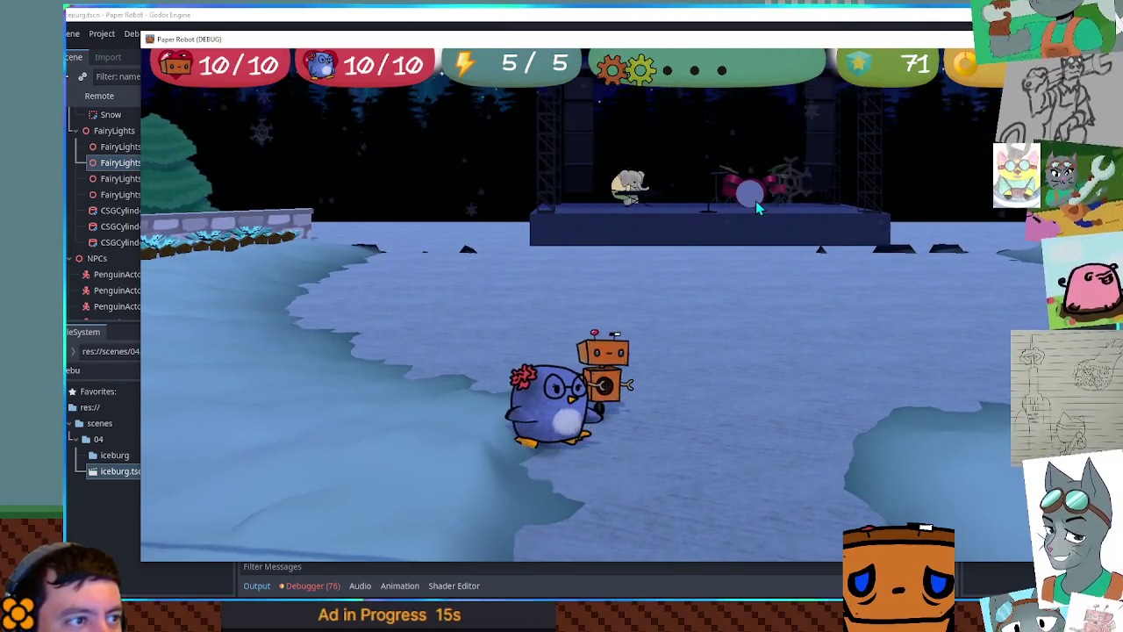
key(d)
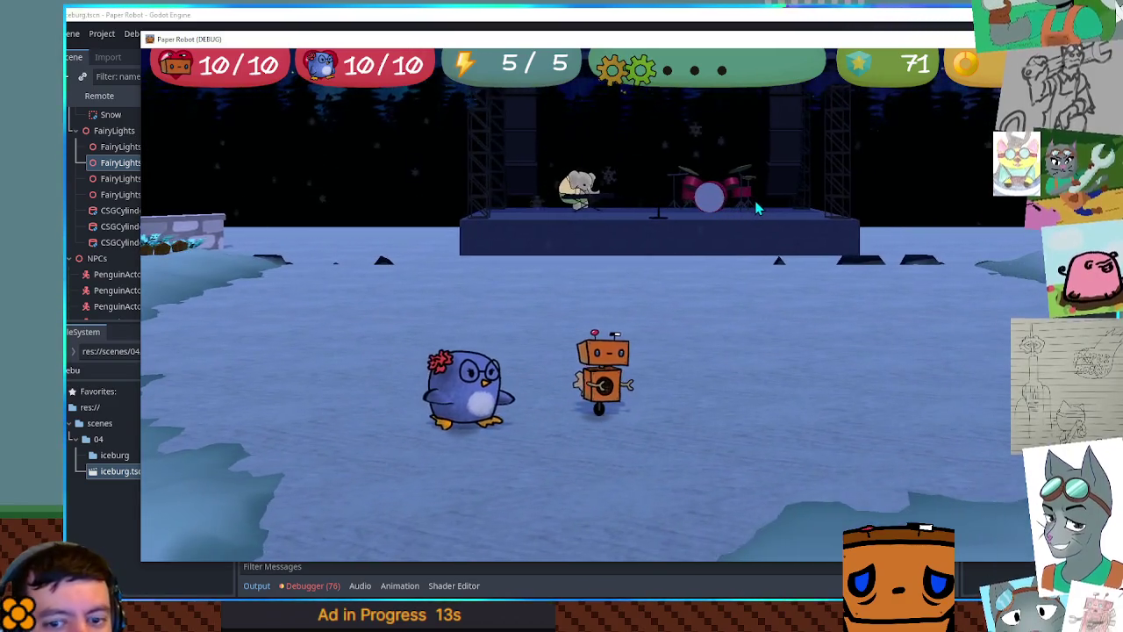
key(s)
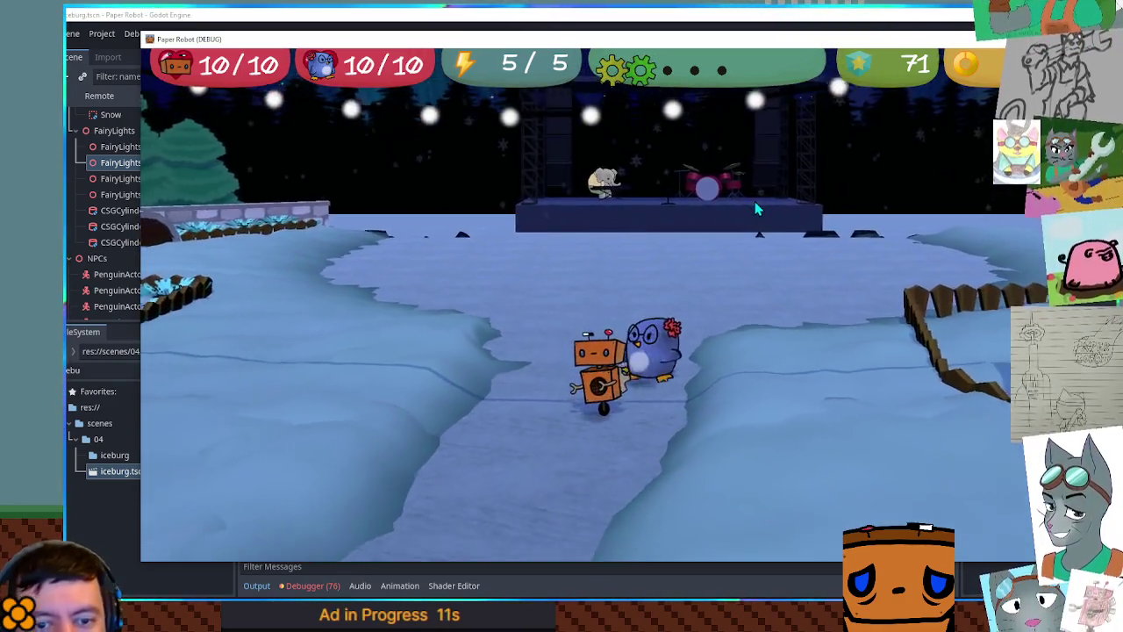
key(a)
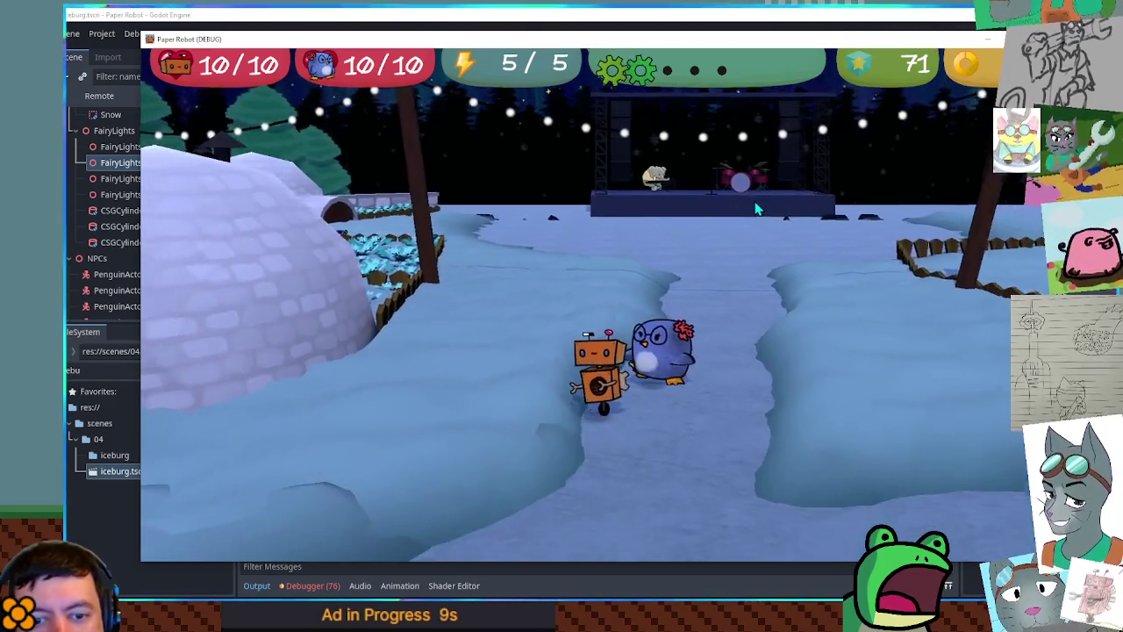
key(s)
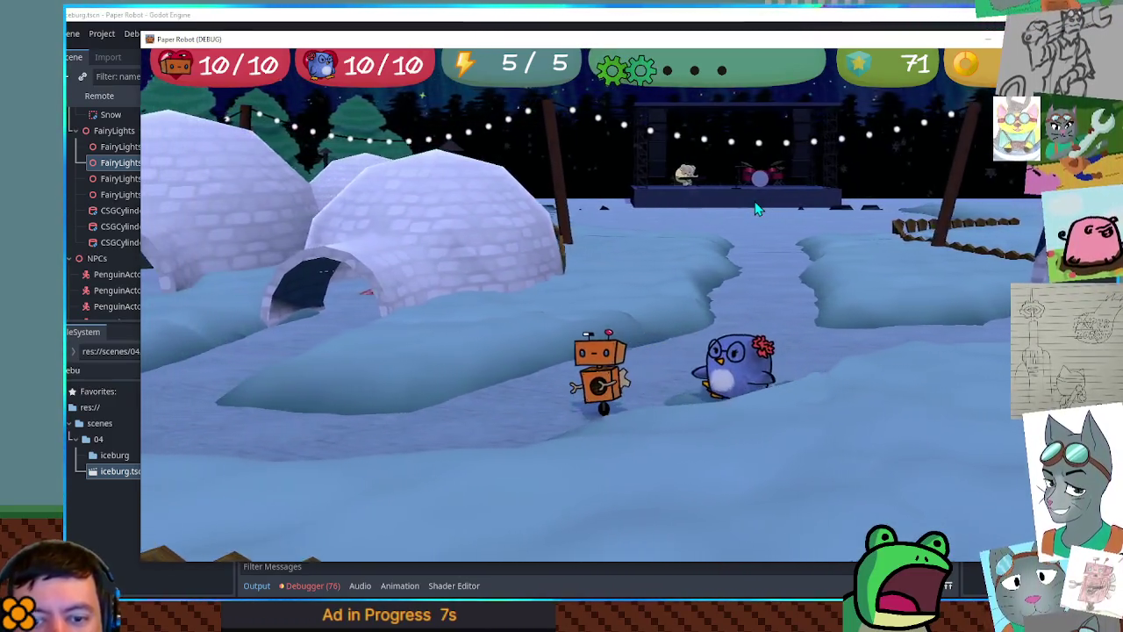
key(a)
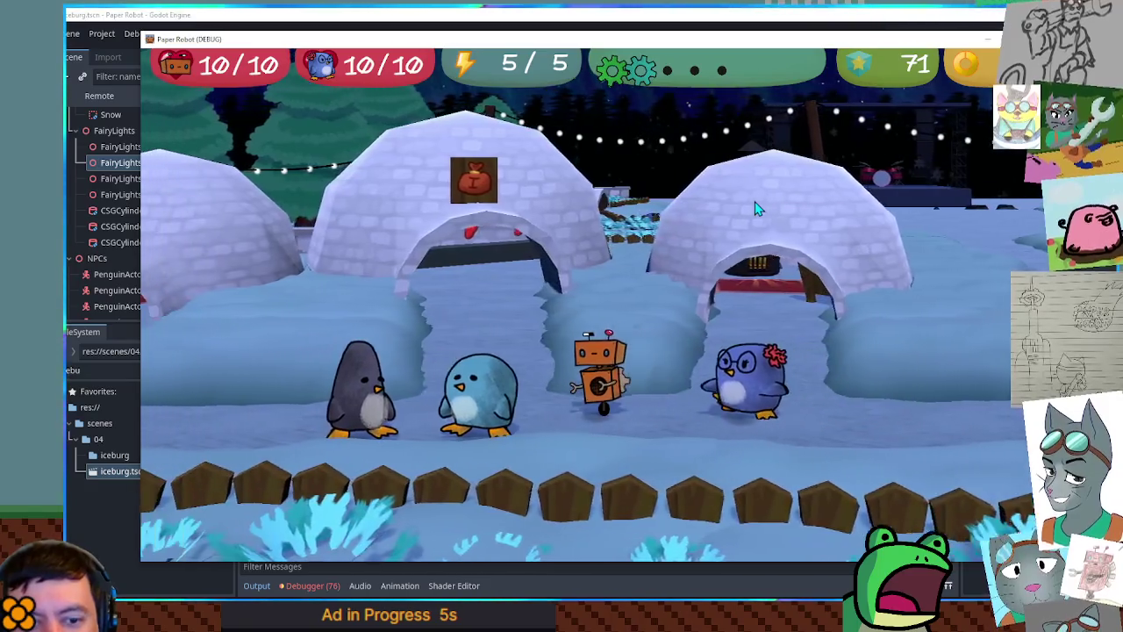
key(a)
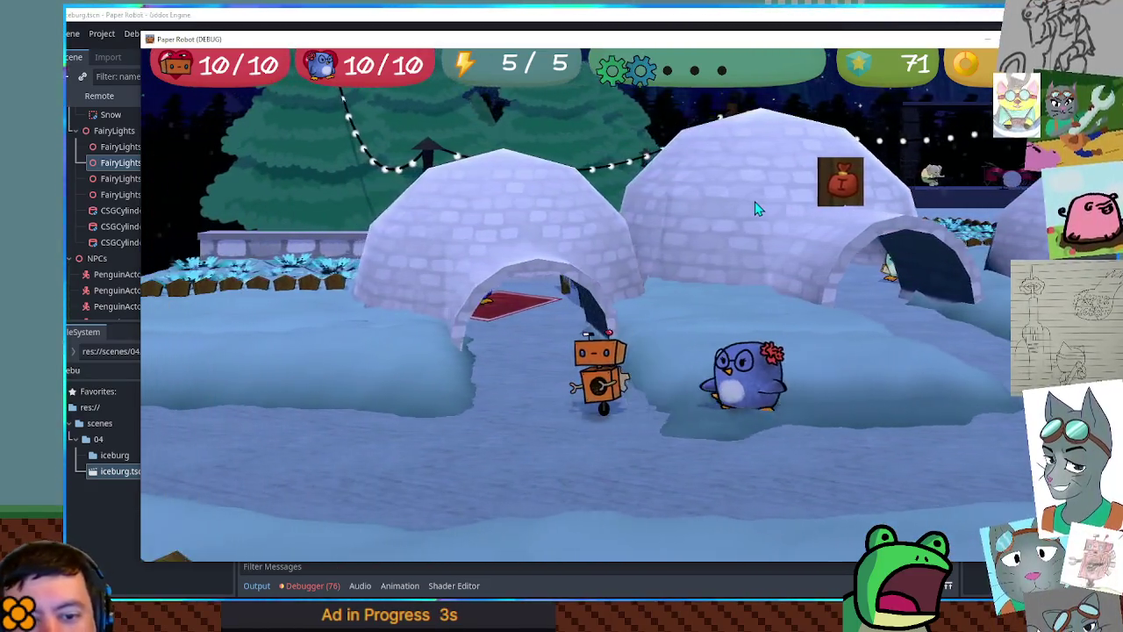
key(d)
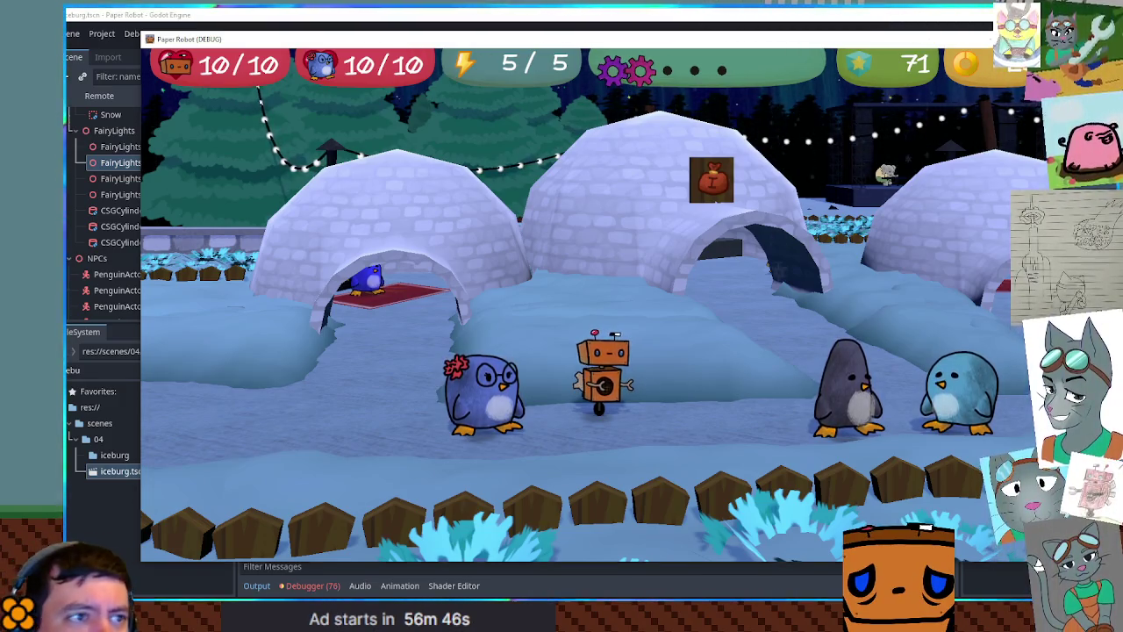
Close the game and open wire_puzzle.gd by searching the files for 'wire puzzle'
key(F8)
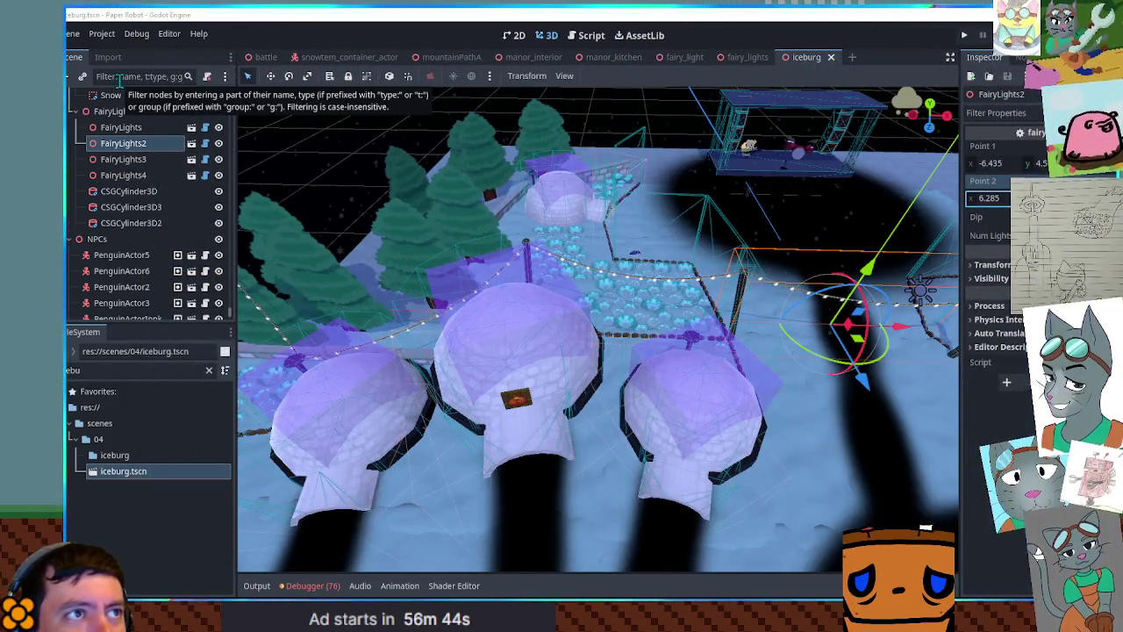
click(121, 370)
text(wire puzzle)
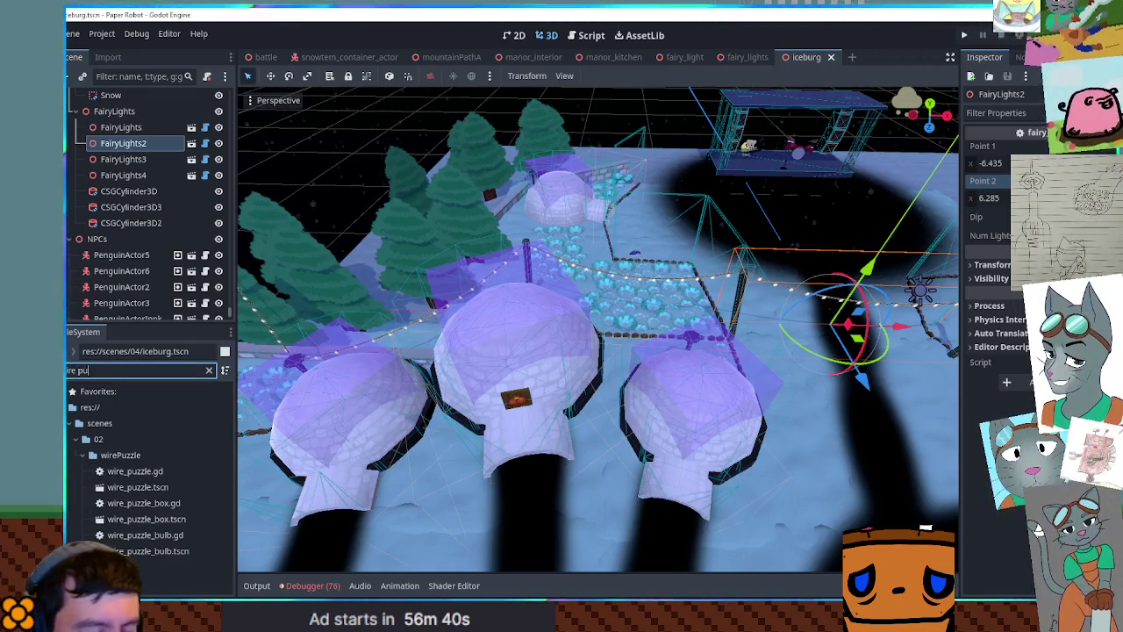
double_click(132, 473)
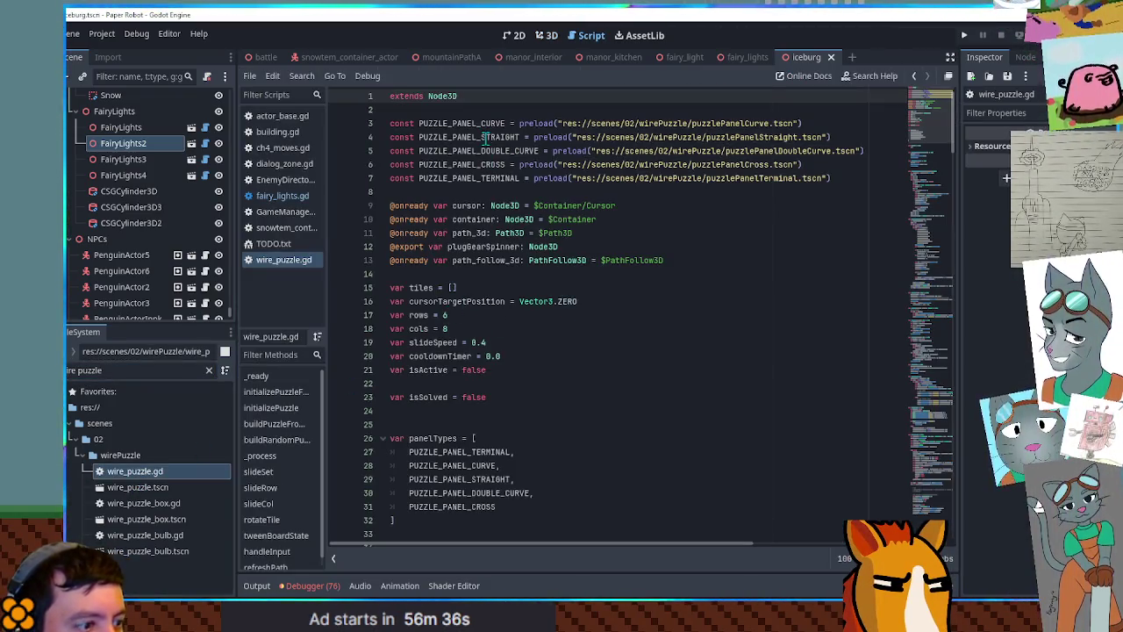
Inspect the five preload constants and the panelTypes array entries in wire_puzzle.gd
click(485, 138)
scroll(483, 137, down, 3)
scroll(476, 136, up, 3)
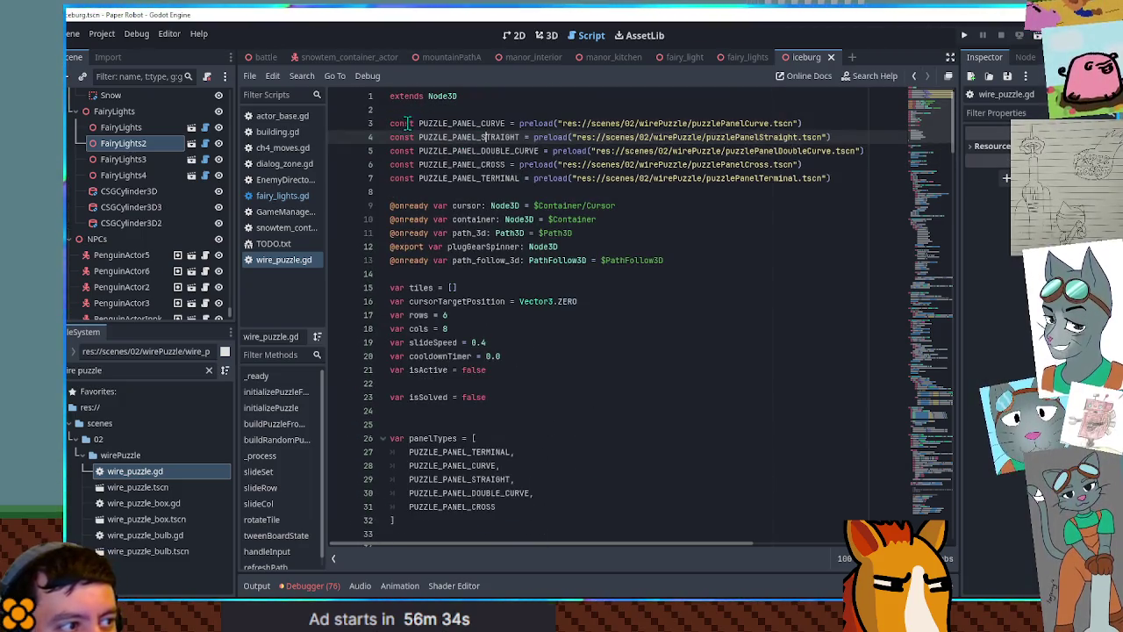
drag(390, 123, 833, 184)
mouse_move(390, 123)
mouse_down()
mouse_move(544, 185)
mouse_move(433, 191)
mouse_up()
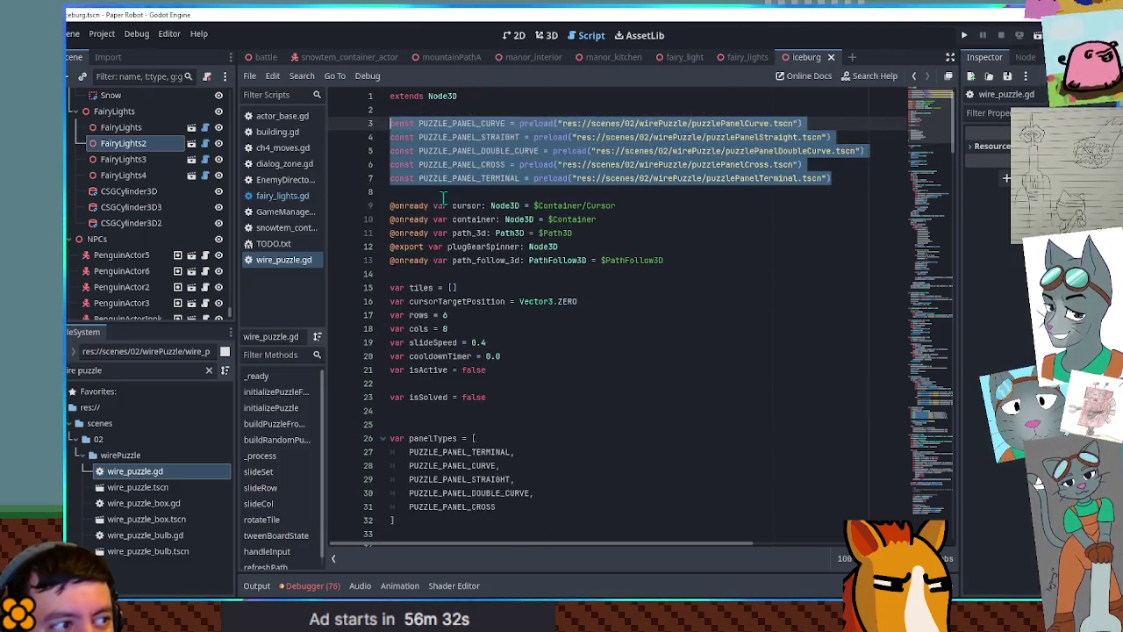
click(433, 192)
scroll(432, 191, down, 3)
mouse_move(394, 397)
mouse_down()
mouse_move(390, 314)
mouse_move(369, 346)
mouse_move(372, 328)
mouse_up()
scroll(546, 400, up, 3)
scroll(546, 400, down, 5)
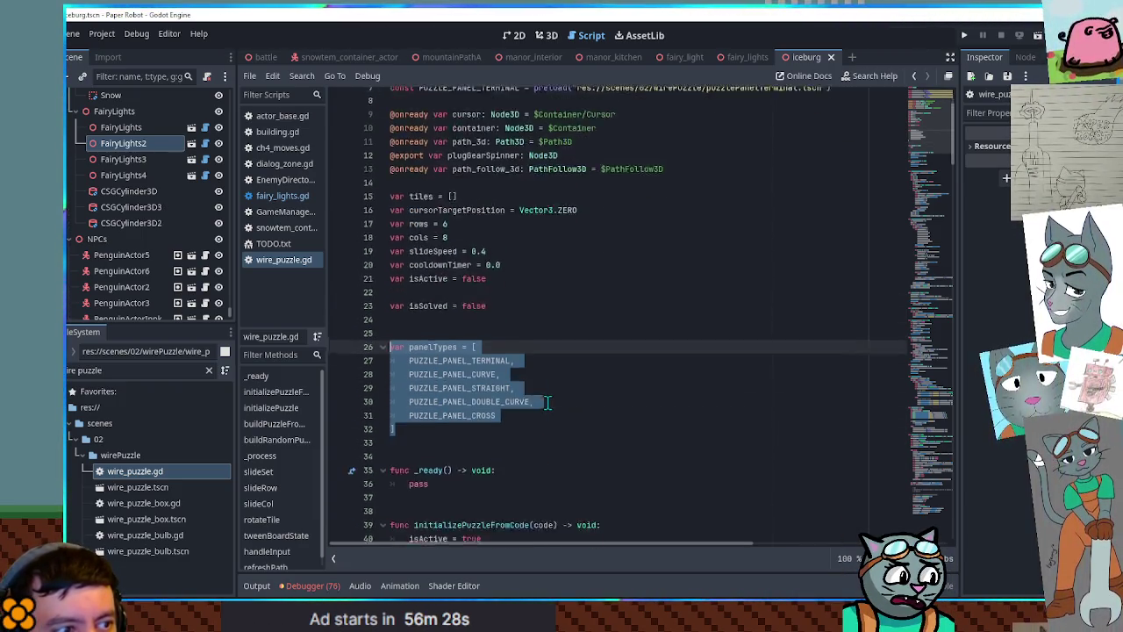
double_click(413, 235)
scroll(527, 312, down, 11)
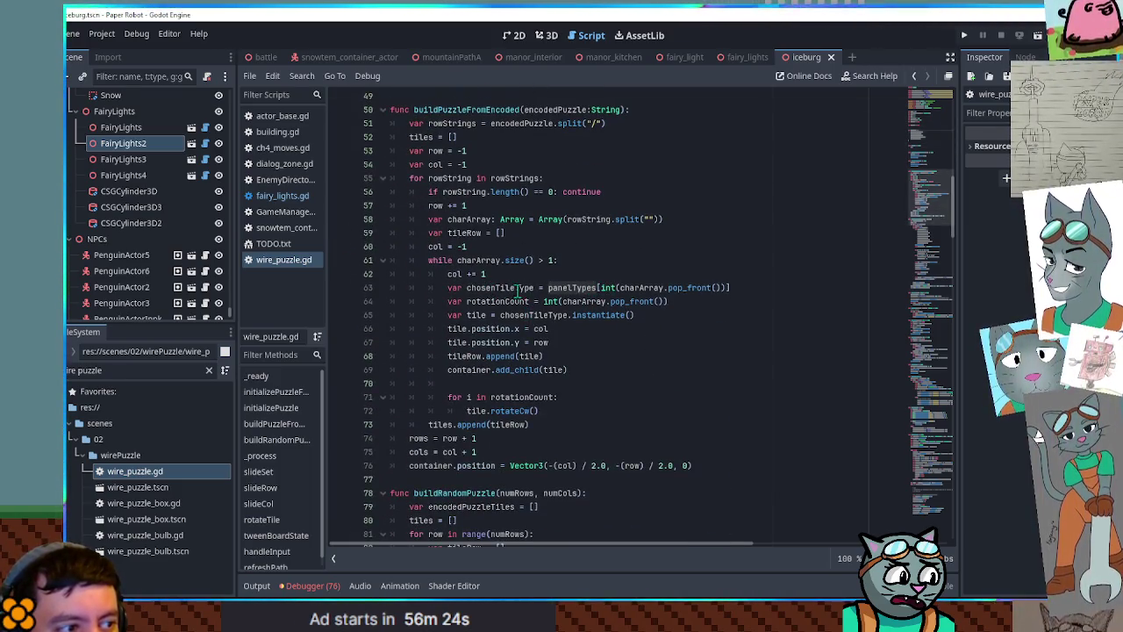
Collapse buildPuzzleFromEncoded, then inspect PUZZLE_PANEL_CURVE, the pick_random call and panelTypes
double_click(641, 287)
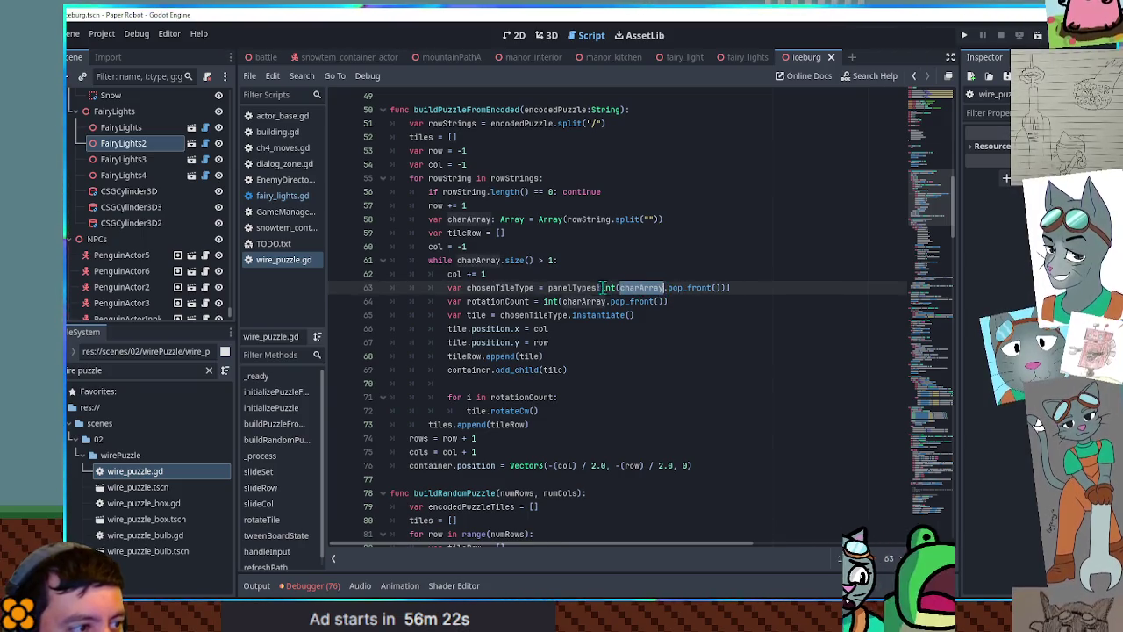
click(383, 109)
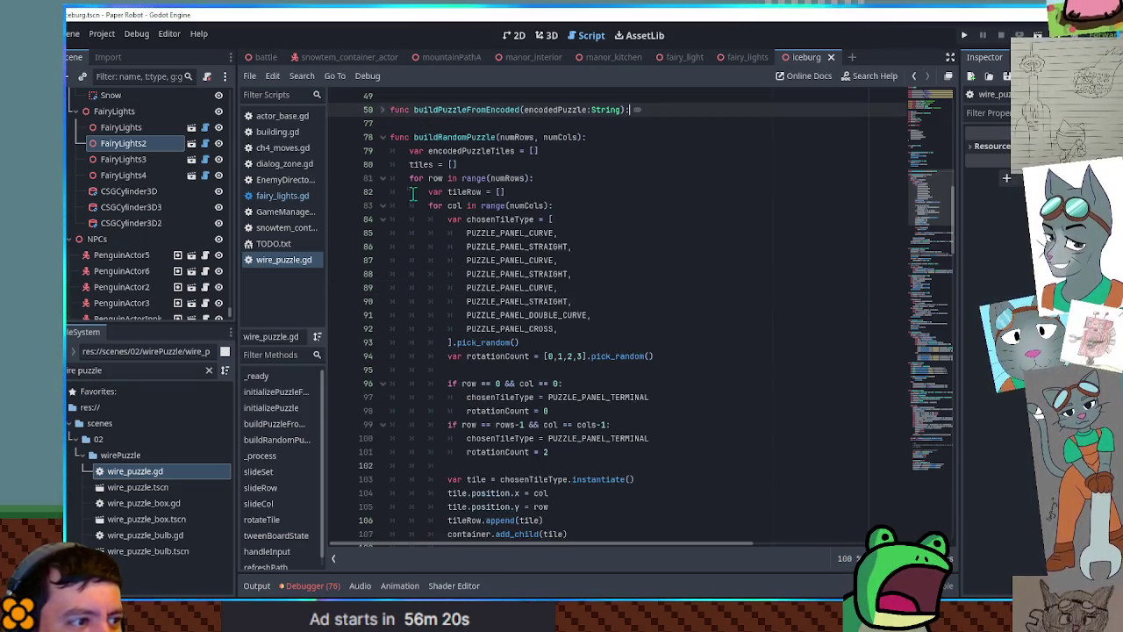
double_click(499, 234)
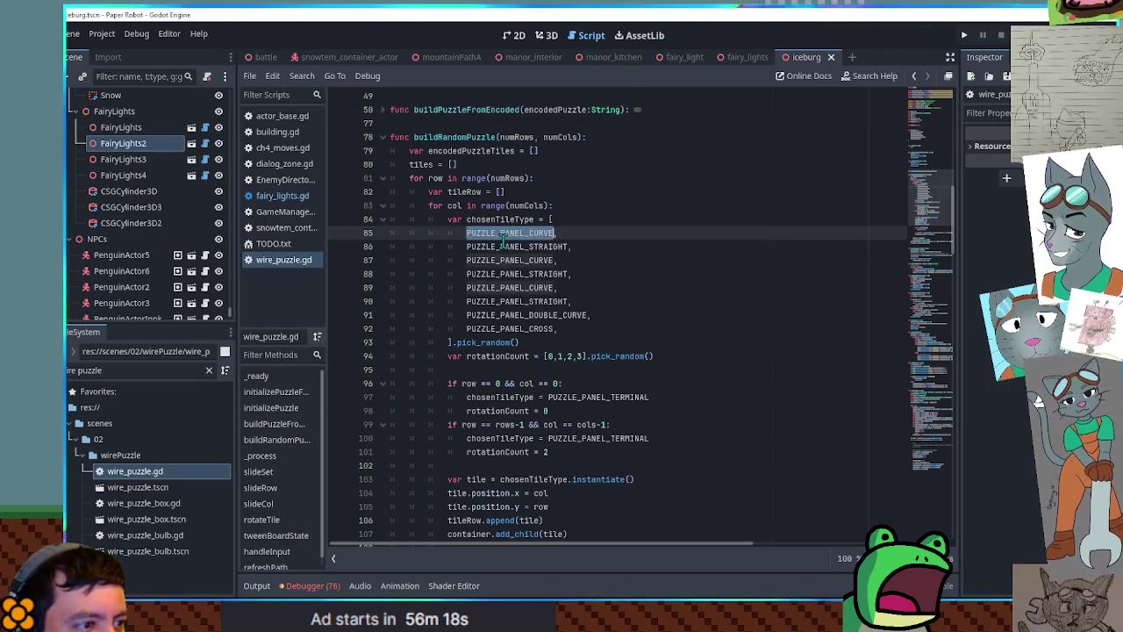
double_click(487, 343)
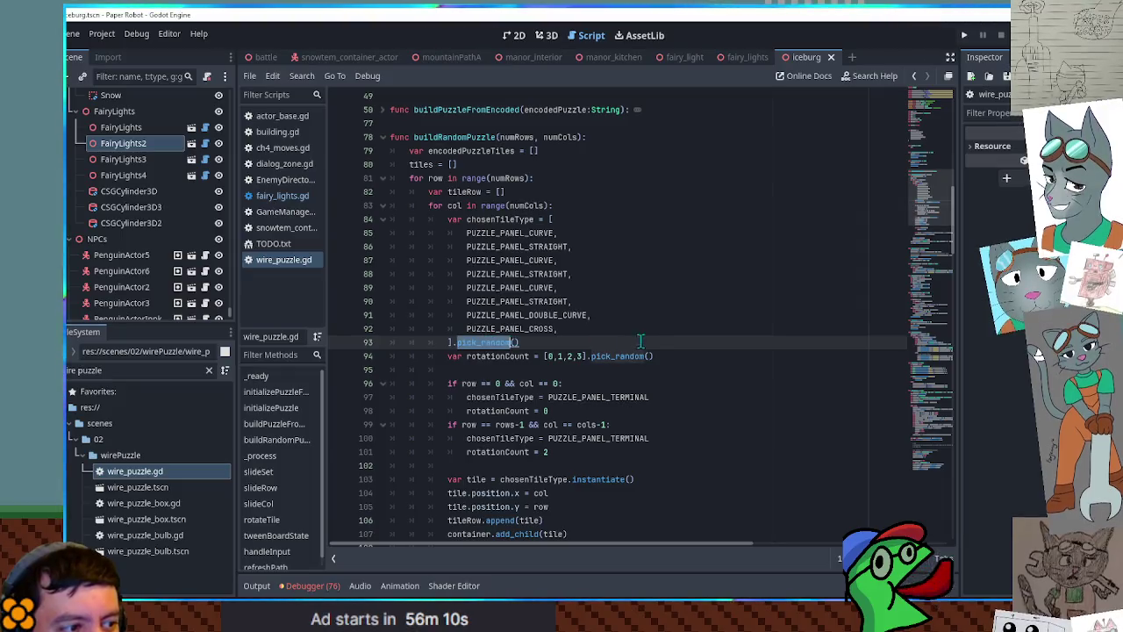
scroll(655, 336, up, 6)
scroll(655, 336, up, 10)
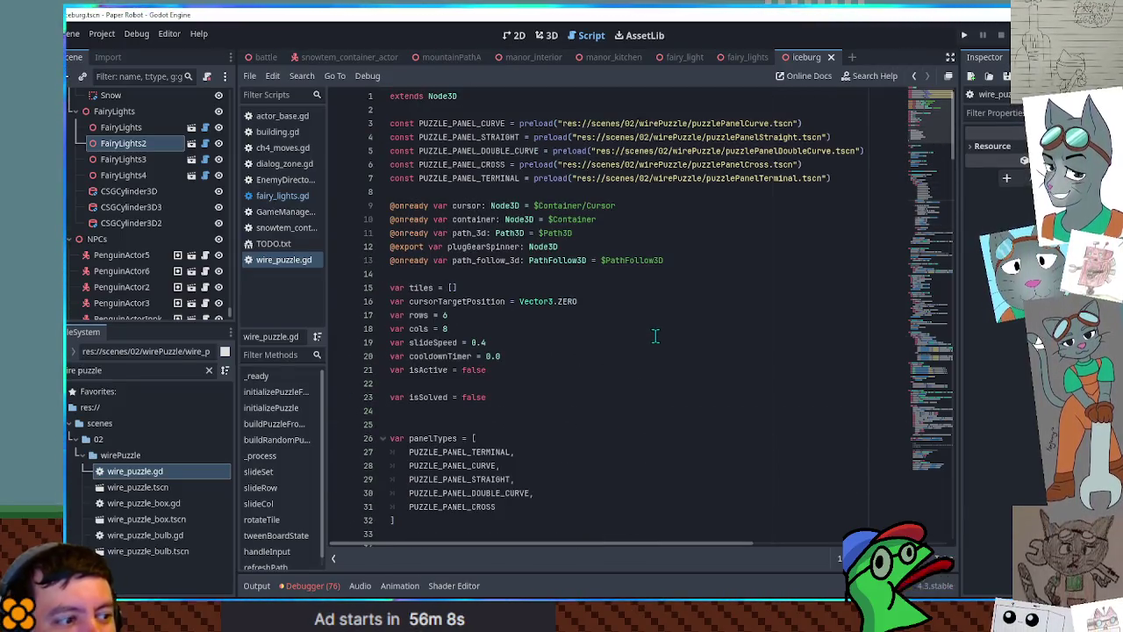
scroll(655, 336, down, 3)
double_click(430, 314)
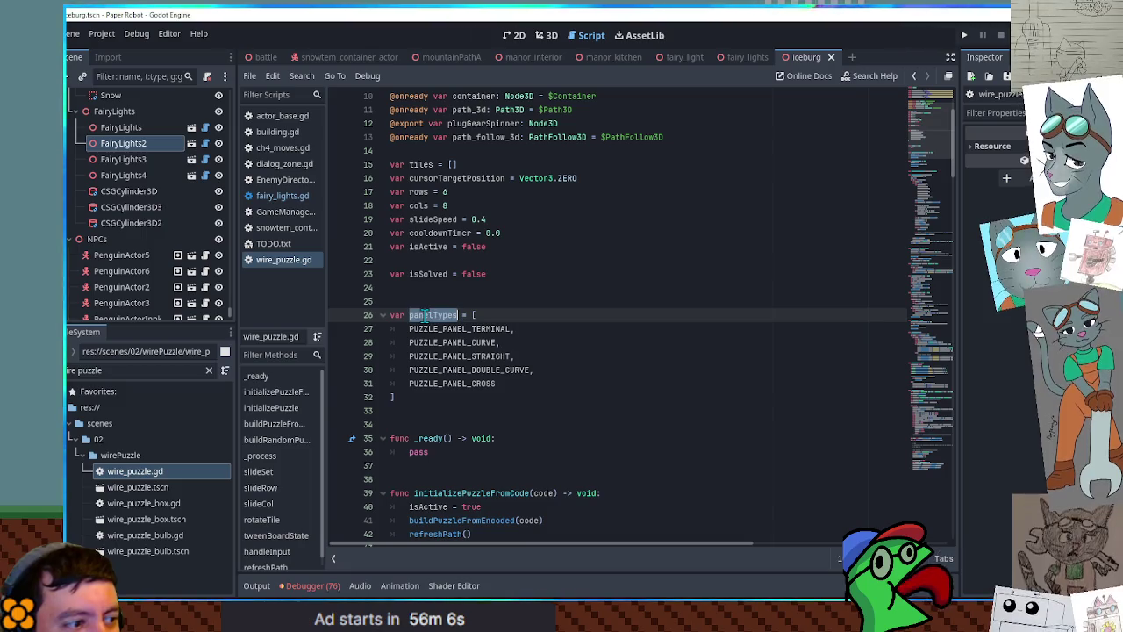
Search wire_puzzle.gd for panelTypes and step back and forth through its three matches
key(ctrl+f)
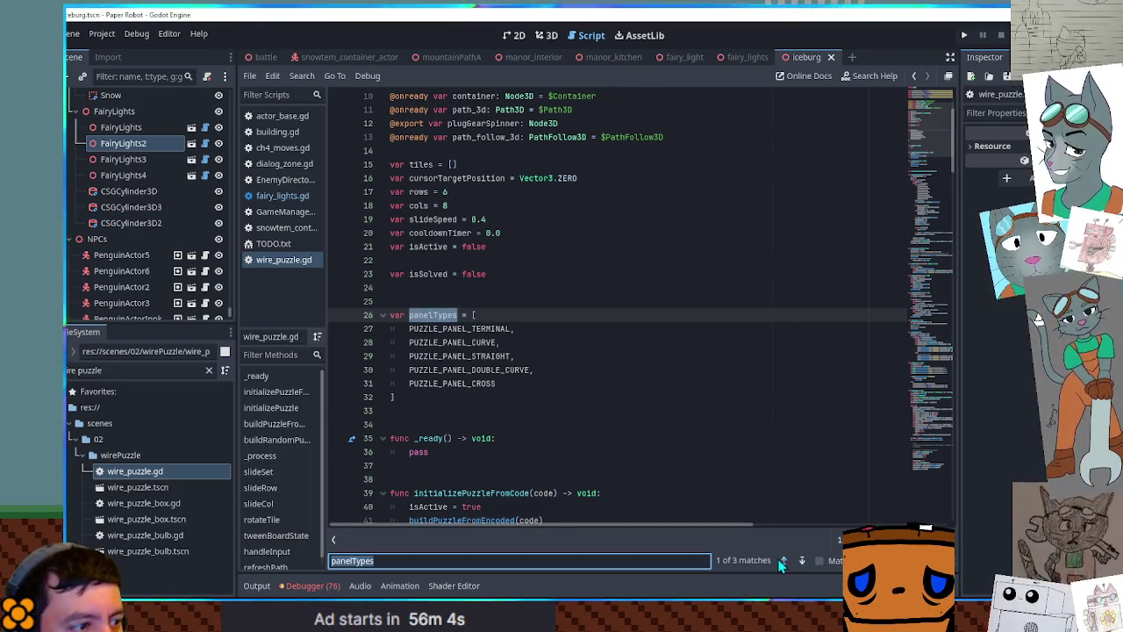
click(784, 560)
click(802, 560)
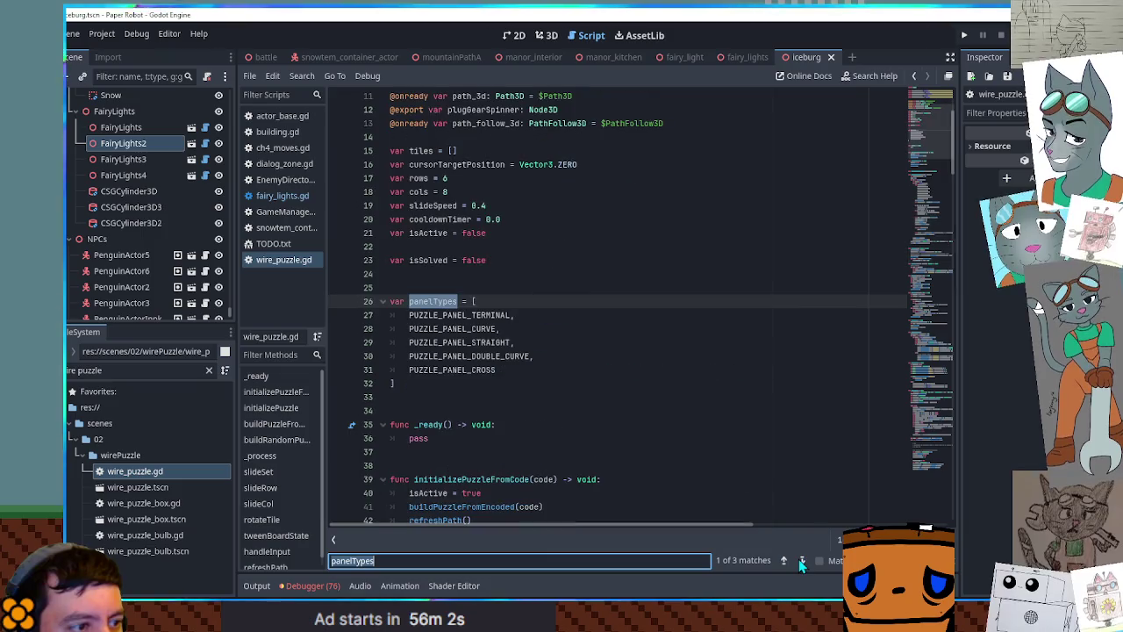
click(614, 360)
click(599, 384)
scroll(527, 374, up, 2)
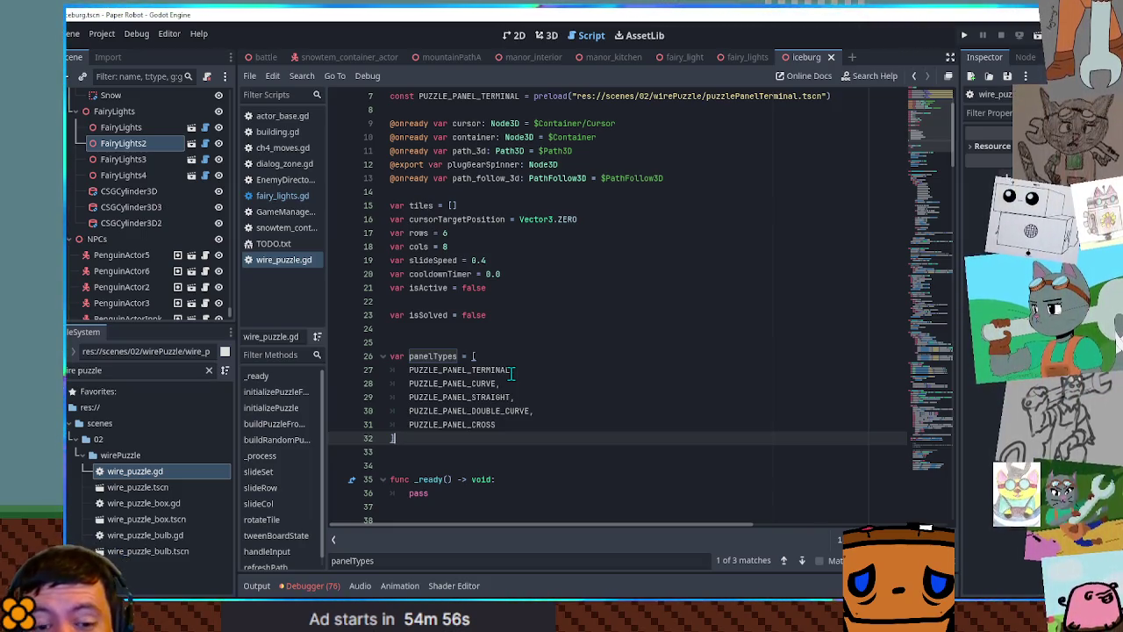
Search all project files for 'rand_weighte'
click(643, 314)
key(ctrl+shift+f)
text(rand_weight)
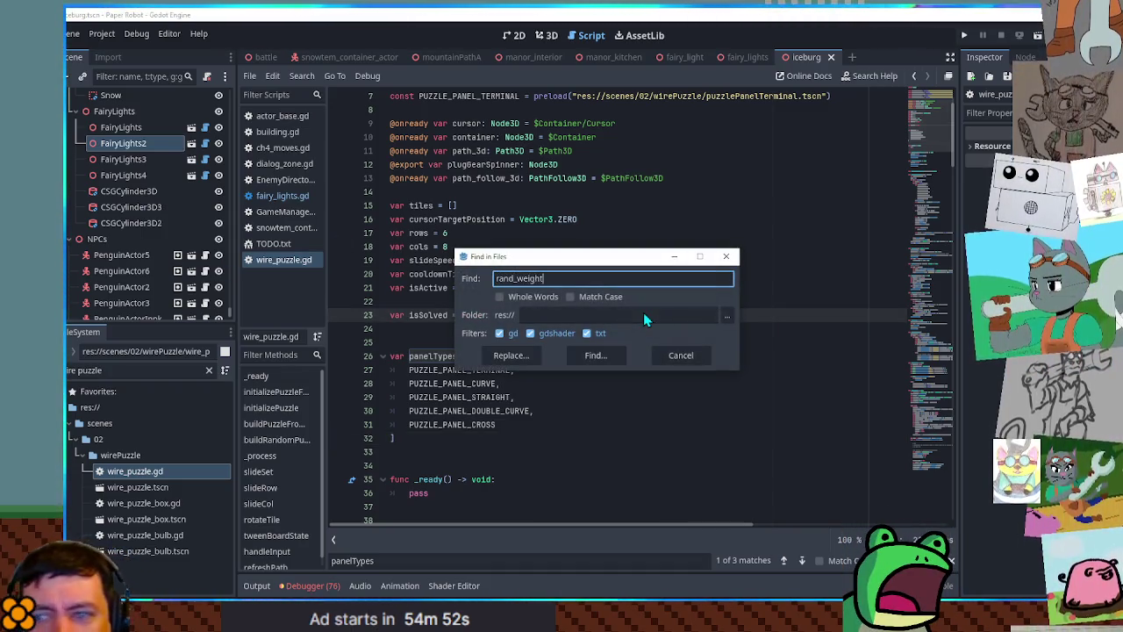
text(e)
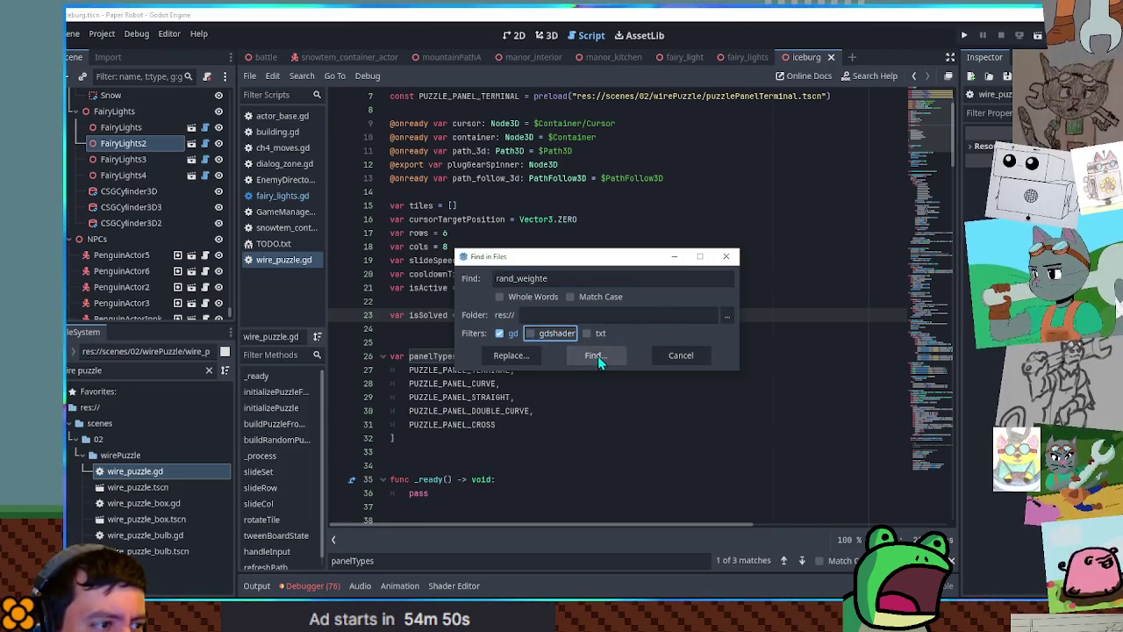
click(595, 355)
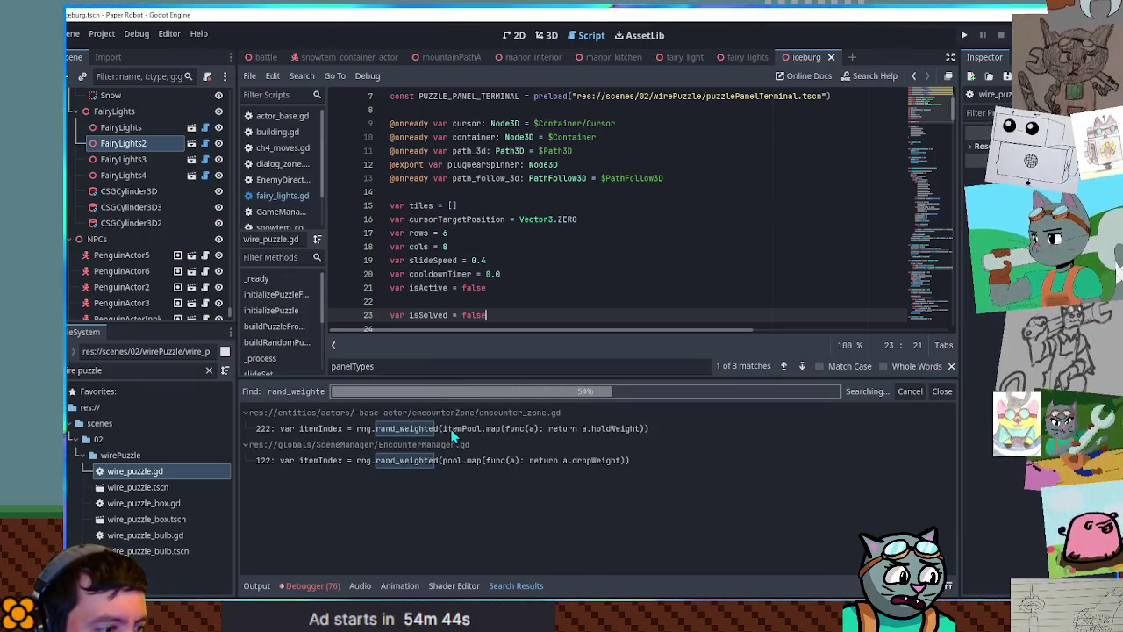
Open encounter_zone.gd at line 222 and inspect the rng.rand_weighted call on itemPool weights
click(453, 430)
double_click(453, 430)
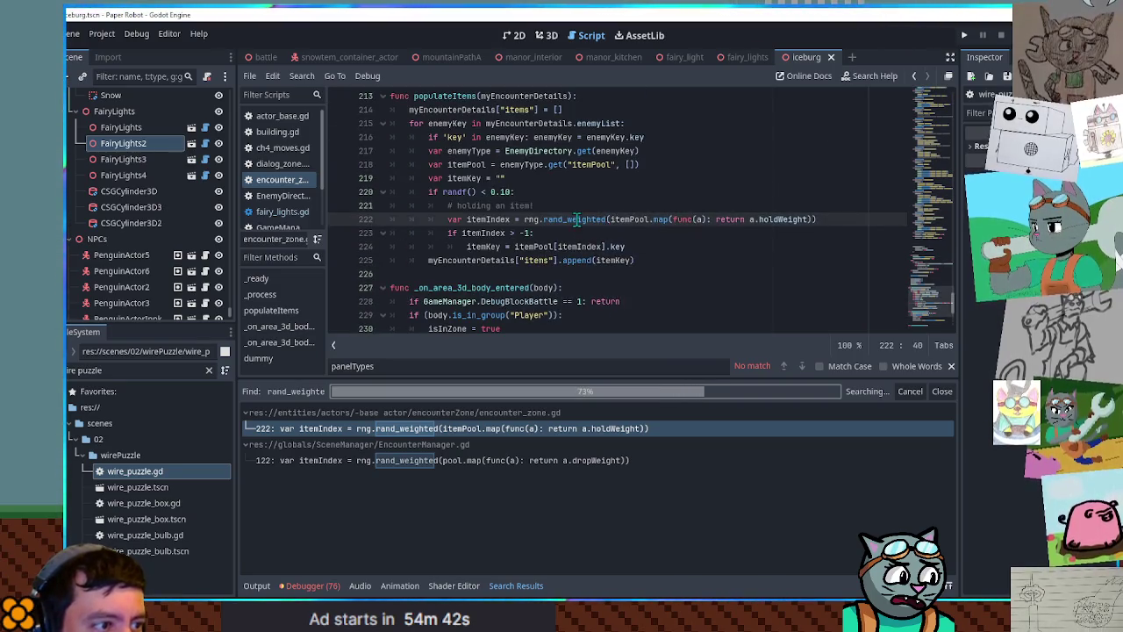
drag(611, 219, 811, 220)
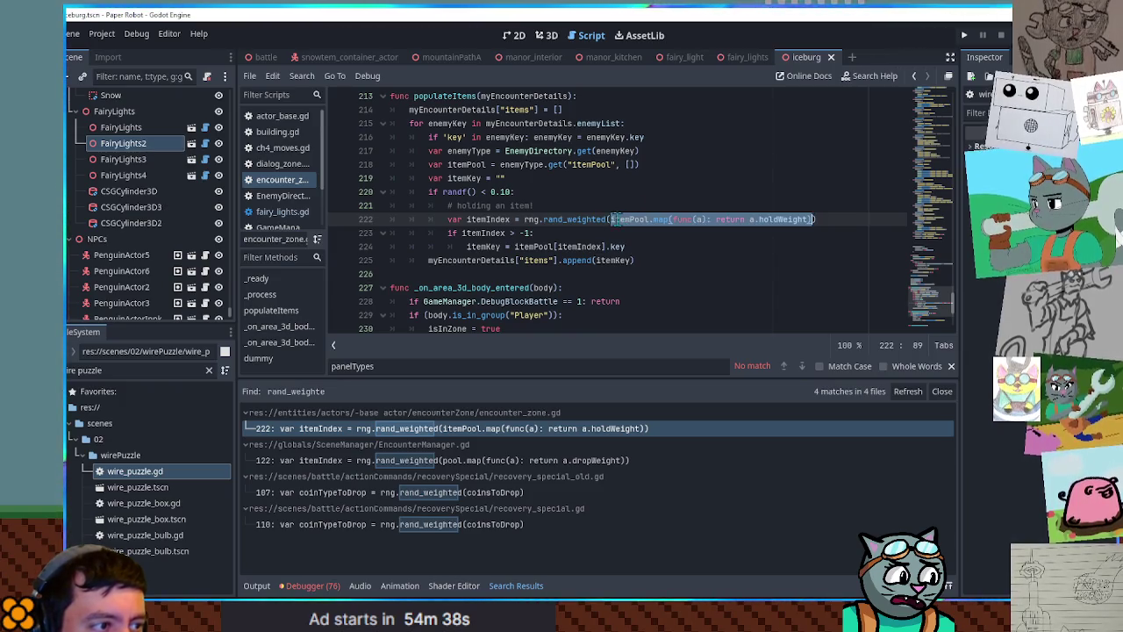
double_click(532, 220)
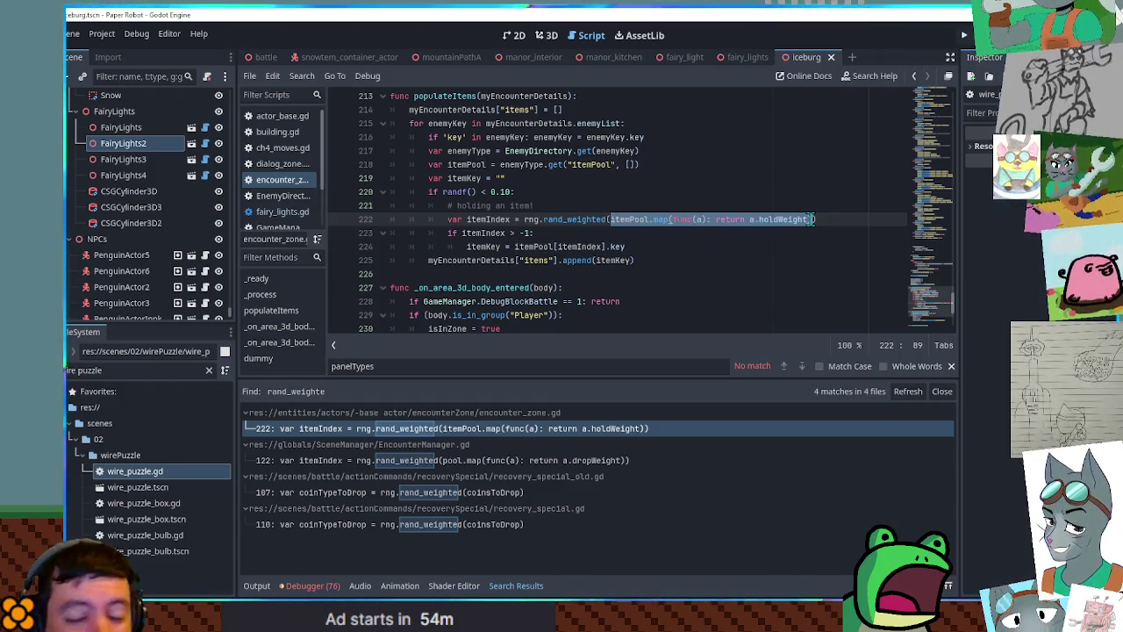
double_click(554, 218)
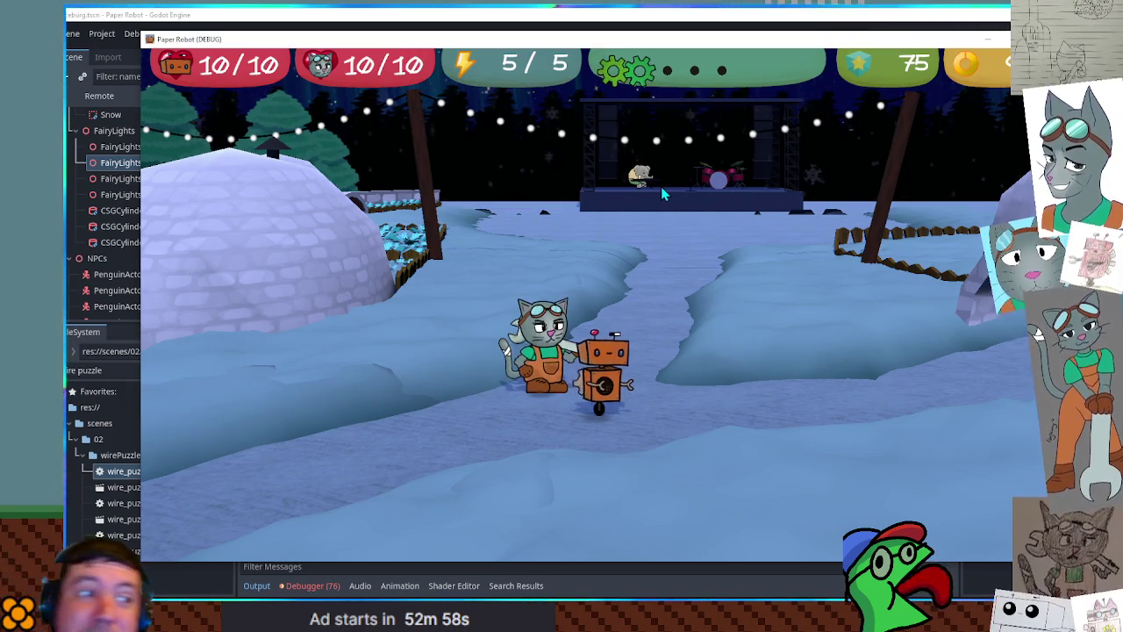
Walk the cat toward the camera and over to the robot's right
key(Down)
key(Right)
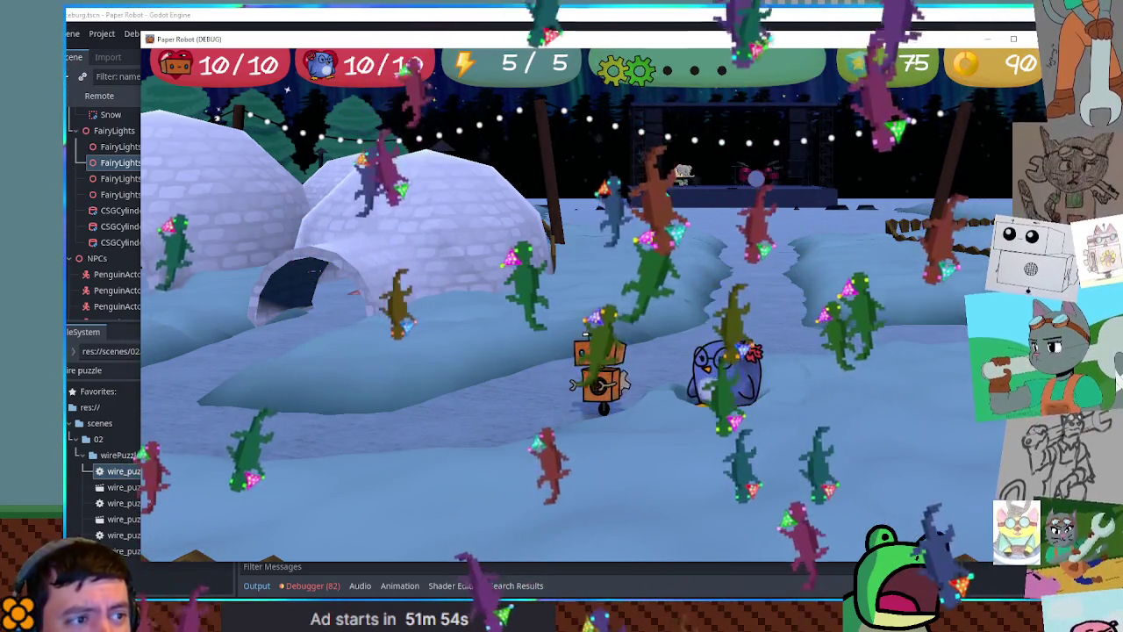
Walk the robot left past the gift igloo, down to the fence, then right and up toward the stage
key(a)
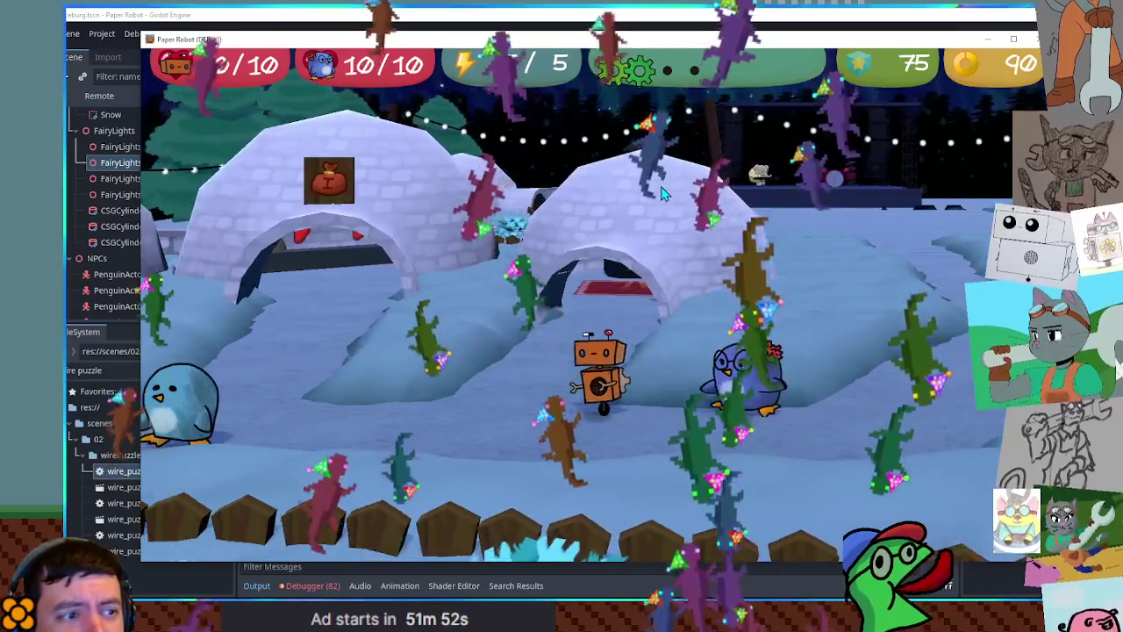
key(a)
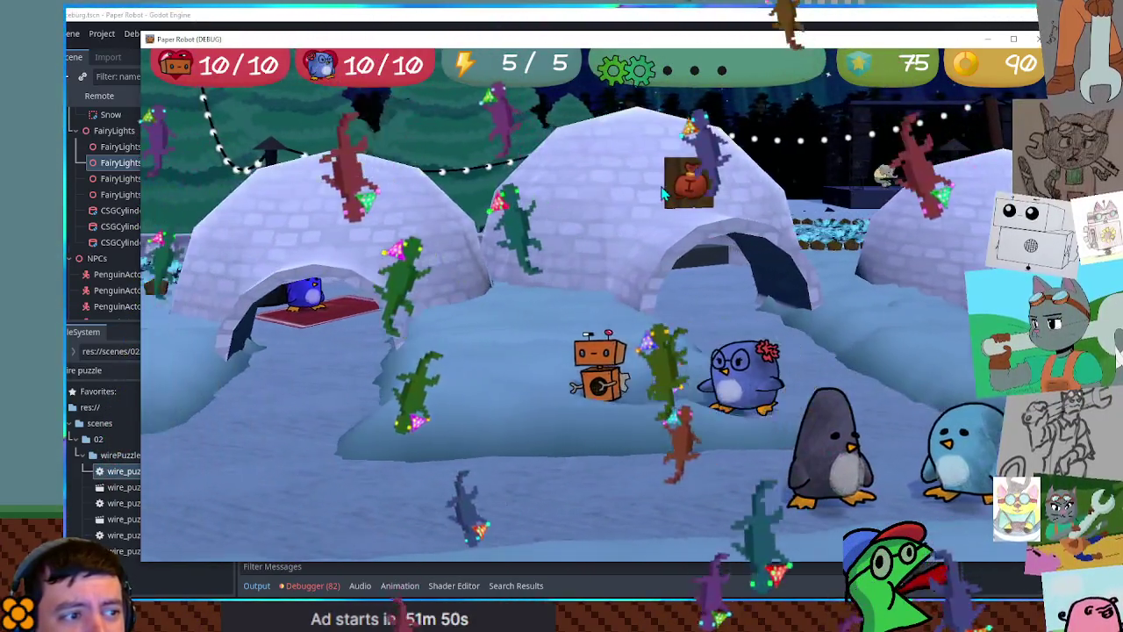
key(s)
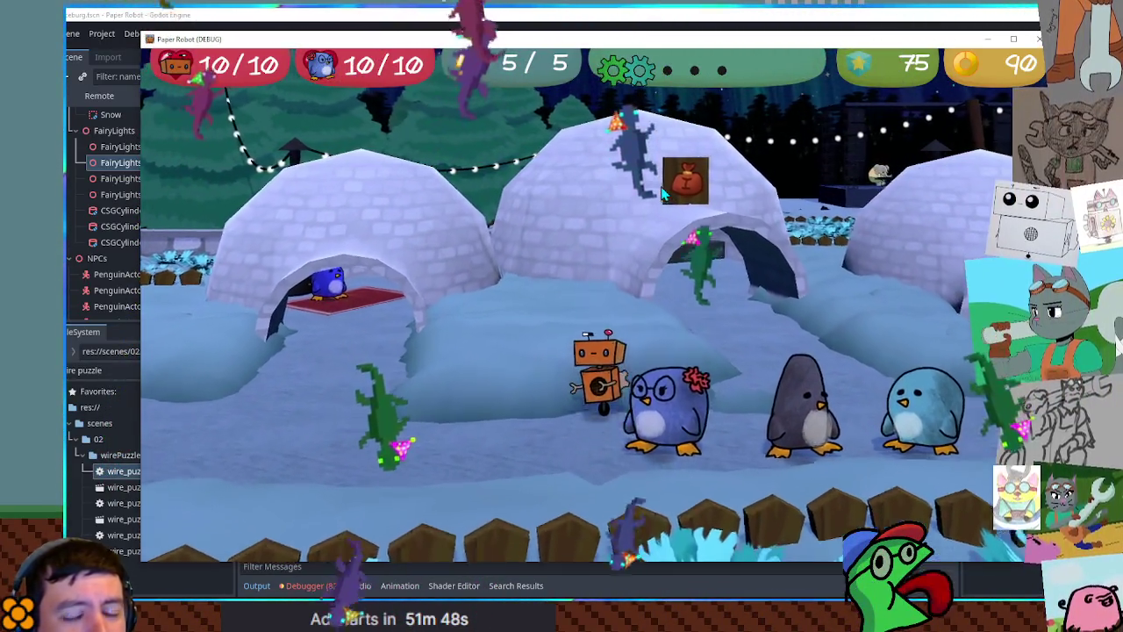
key(w)
key(d)
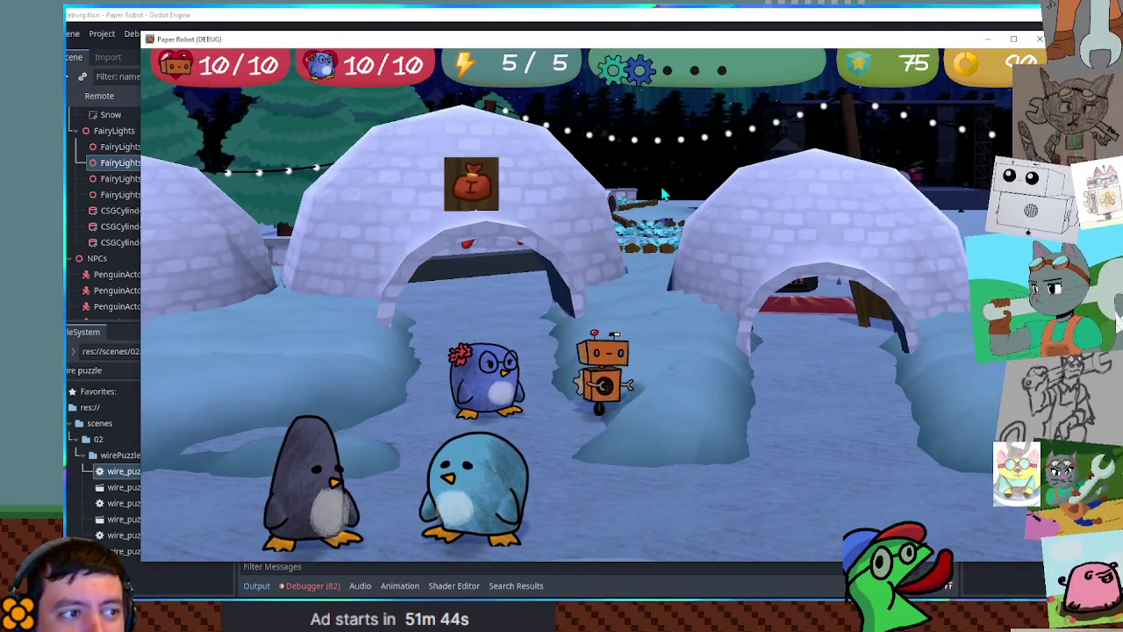
key(d)
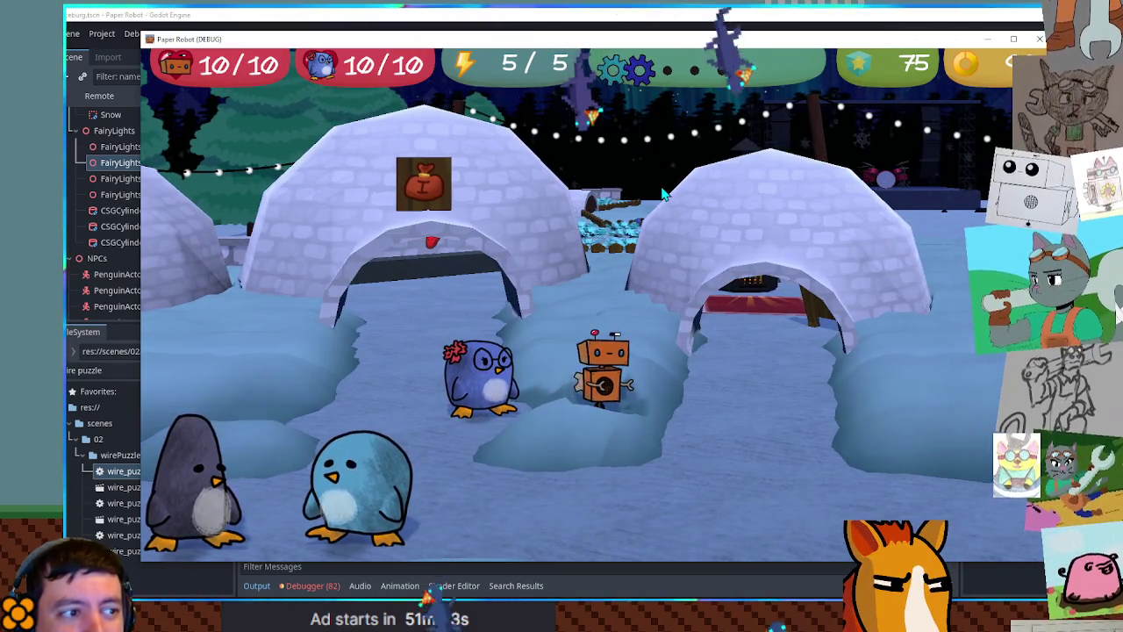
key(d)
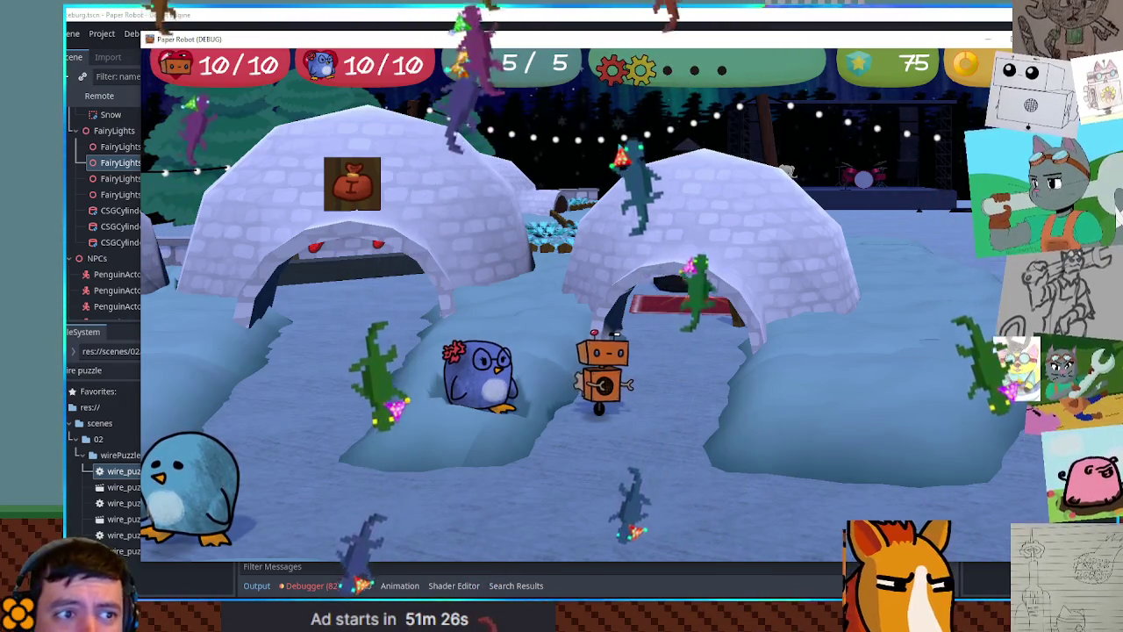
key(Down)
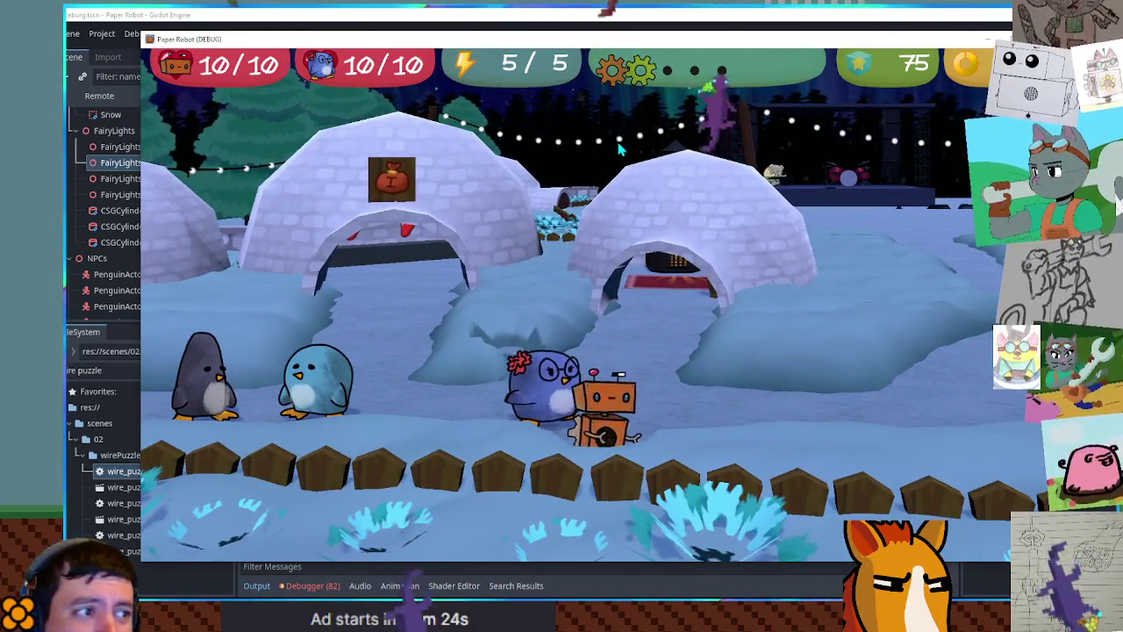
key(Right)
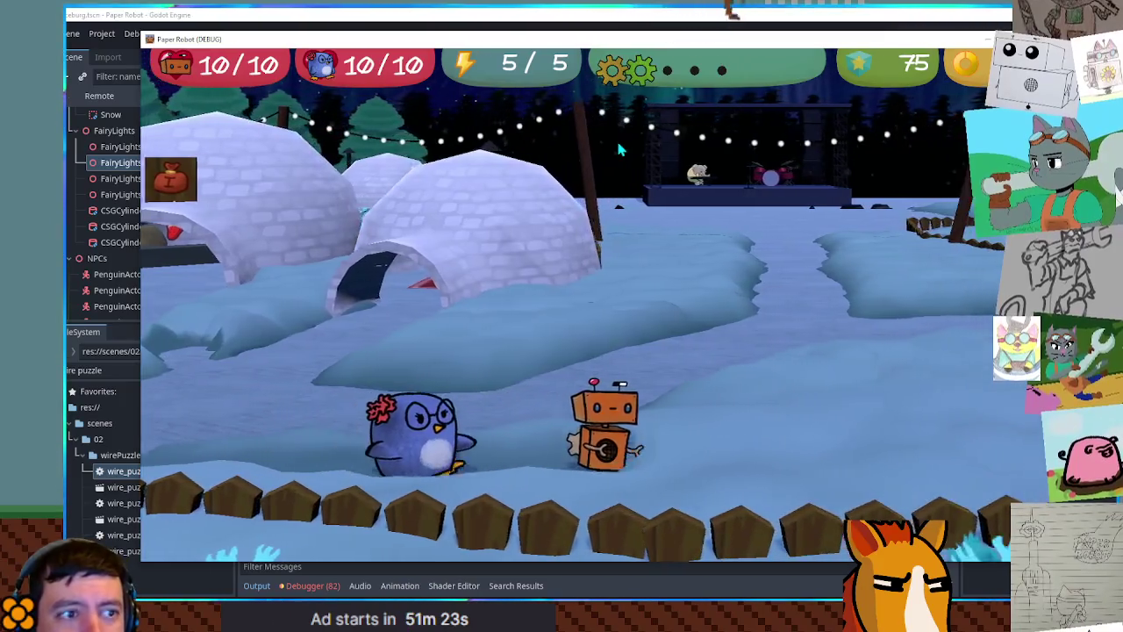
key(Up)
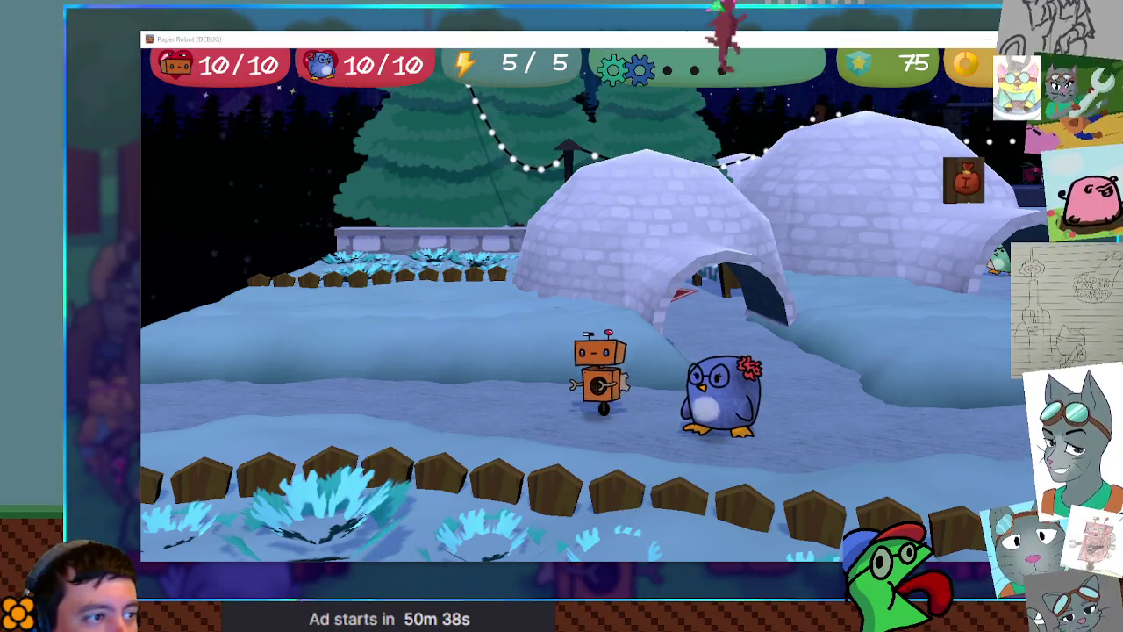
Walk the robot and penguin left through the igloo village, then Alt-Tab back to the editor
key(Left)
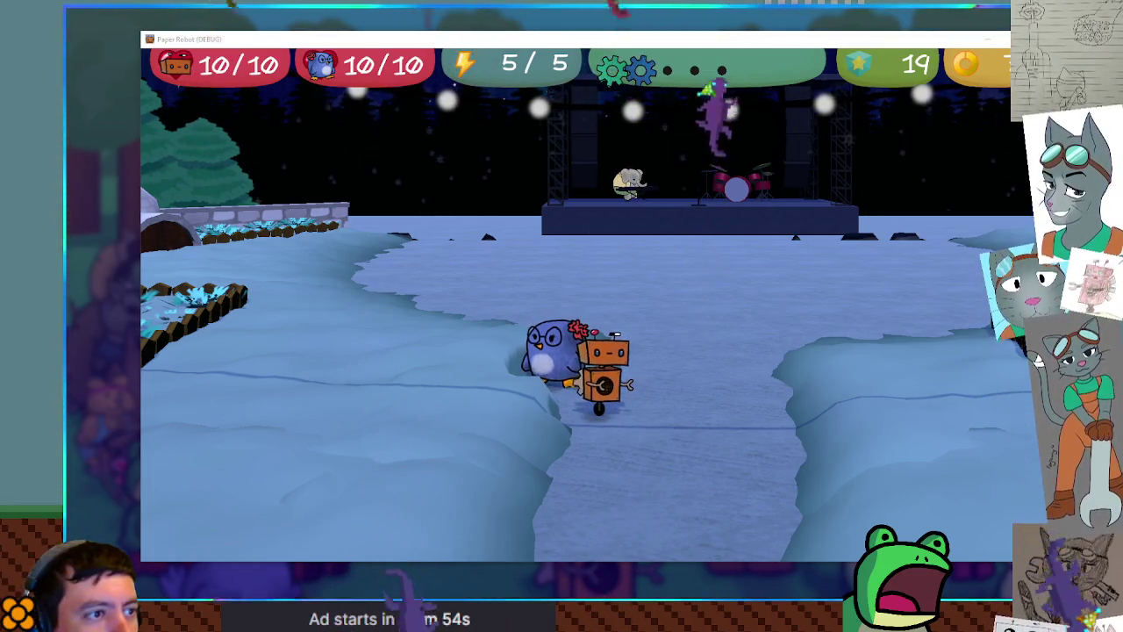
key(Left)
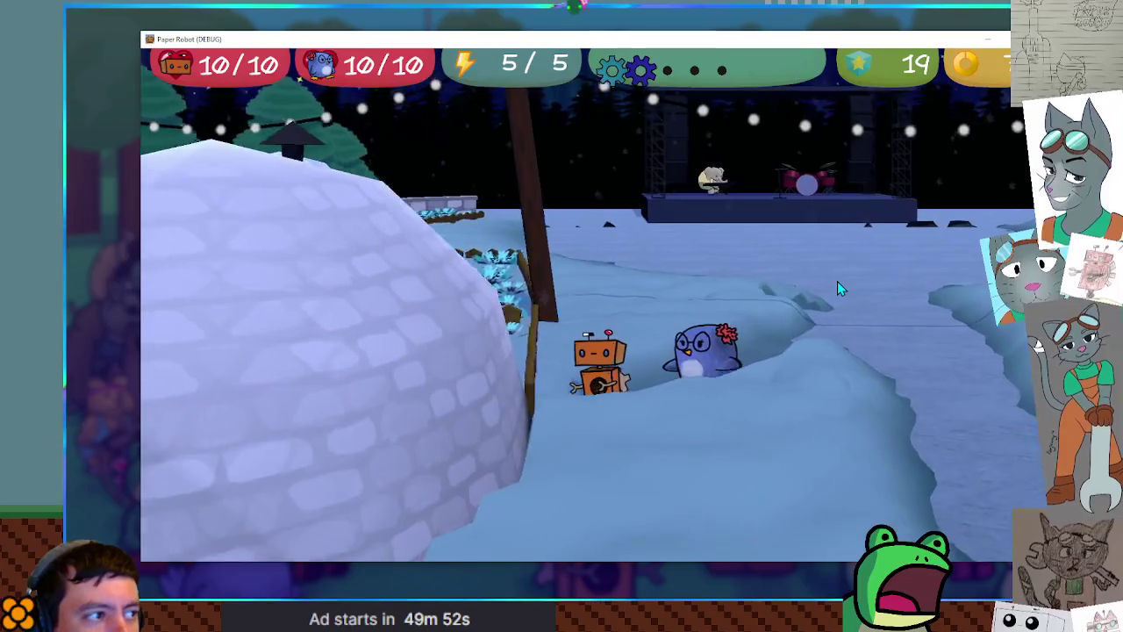
key(Left)
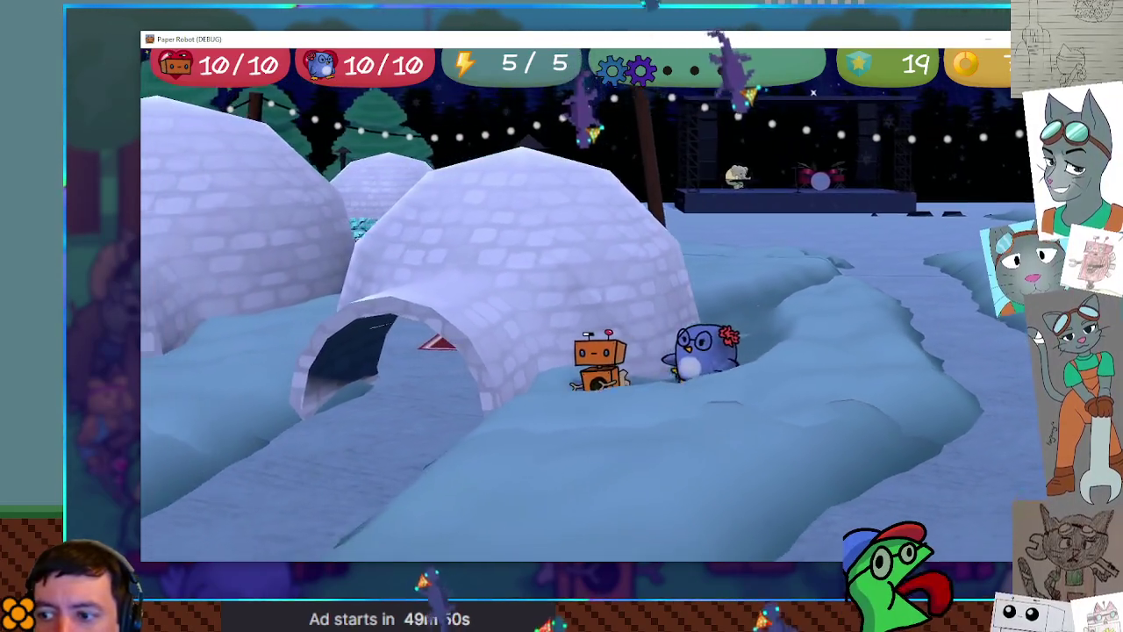
key(Left)
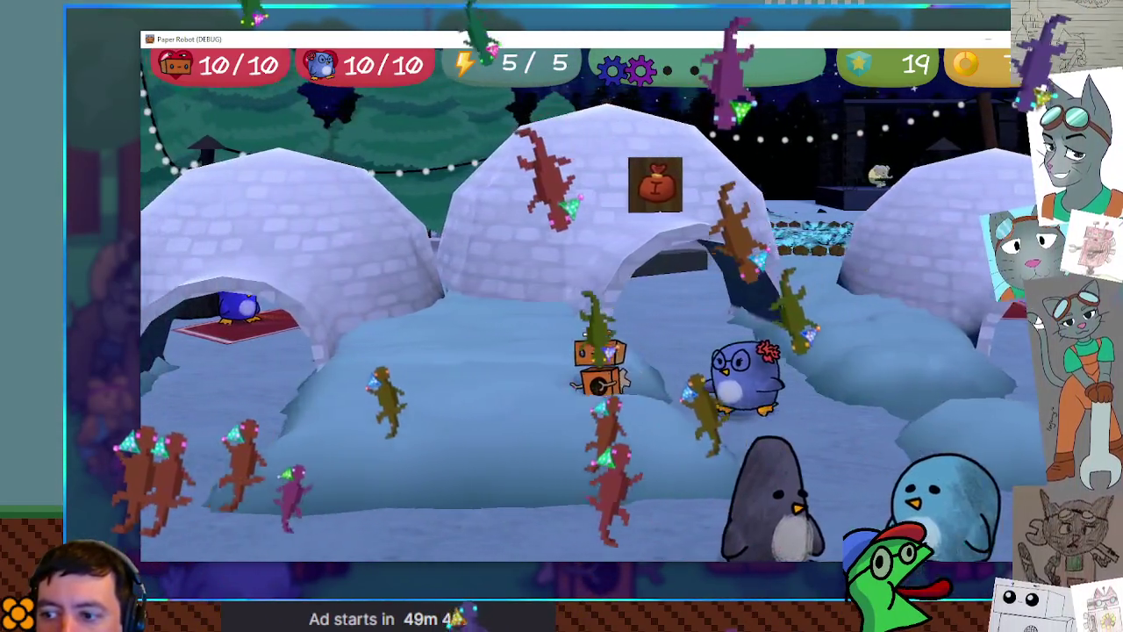
key(Left)
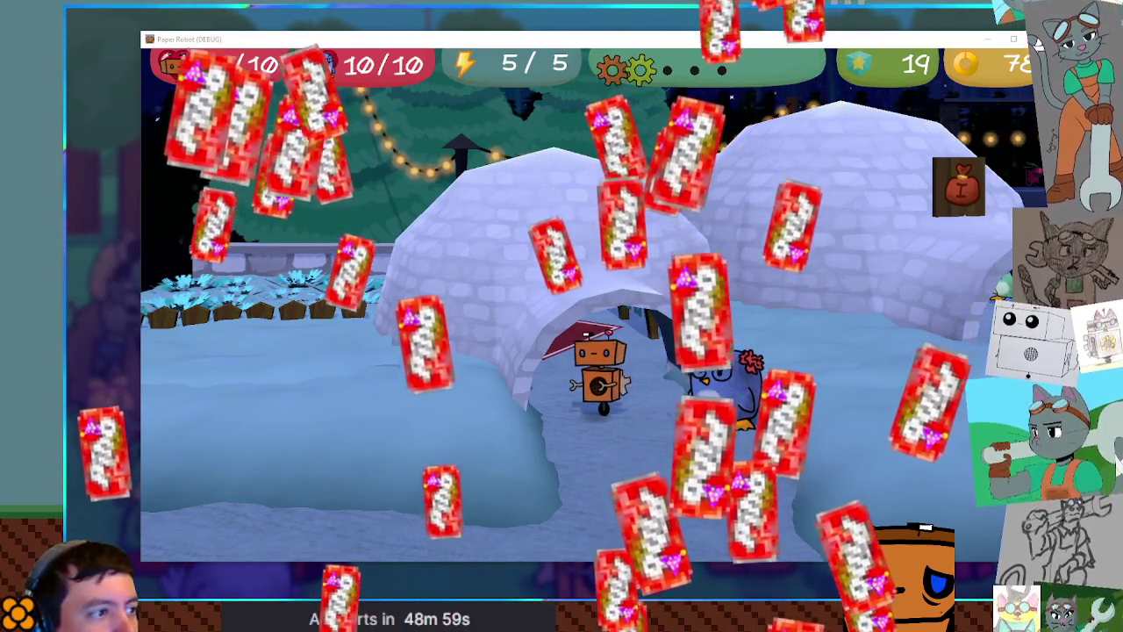
click(572, 190)
key(Right)
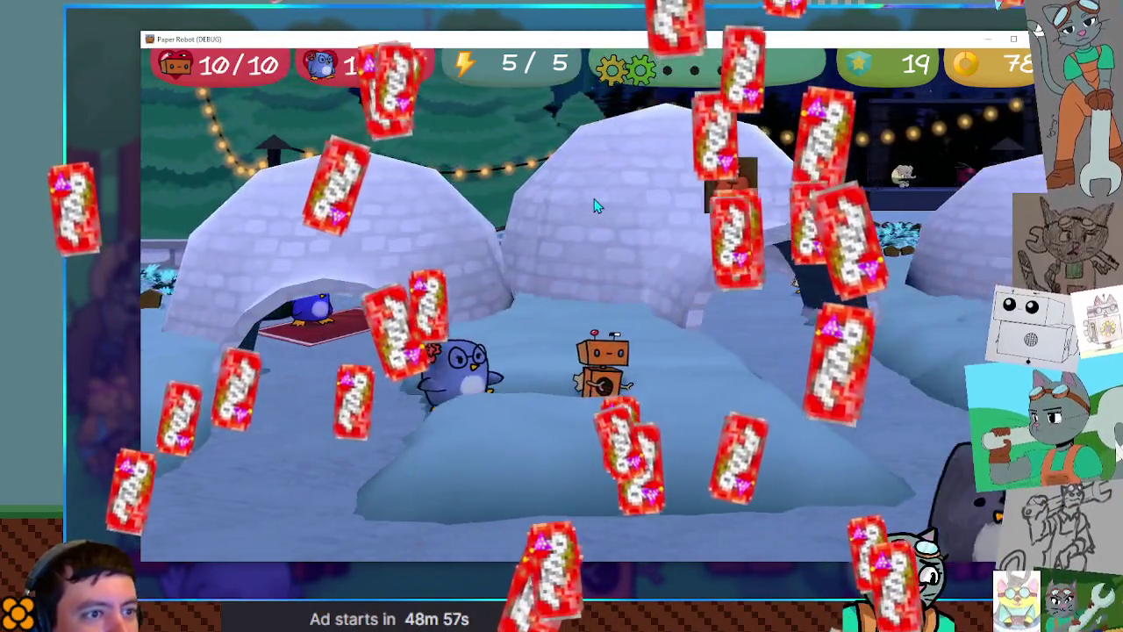
key(Left)
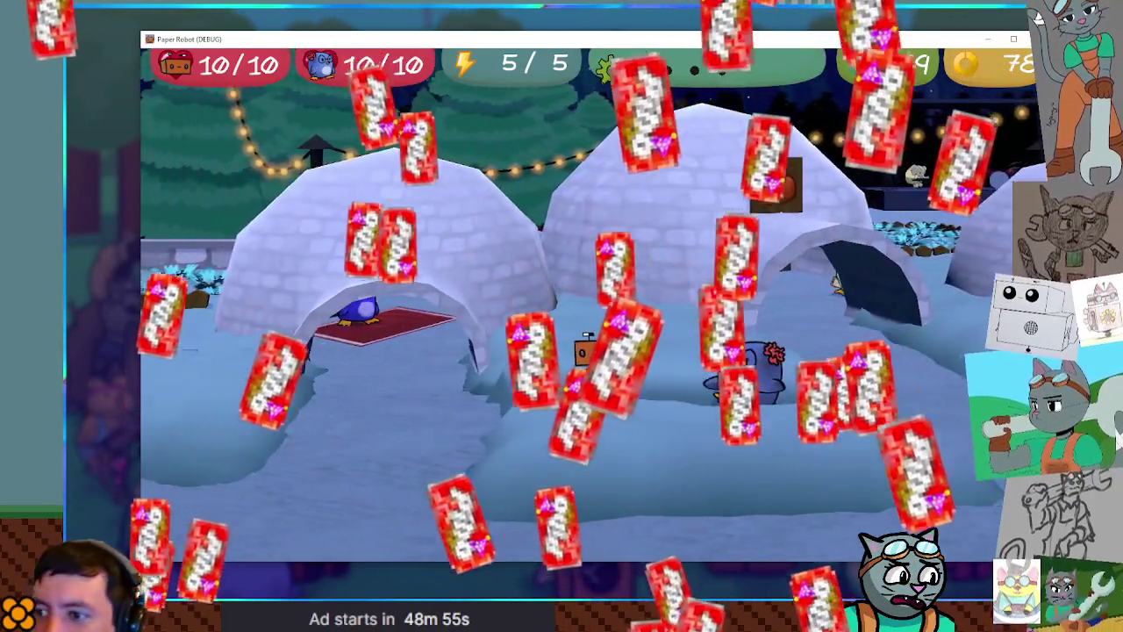
key(Down)
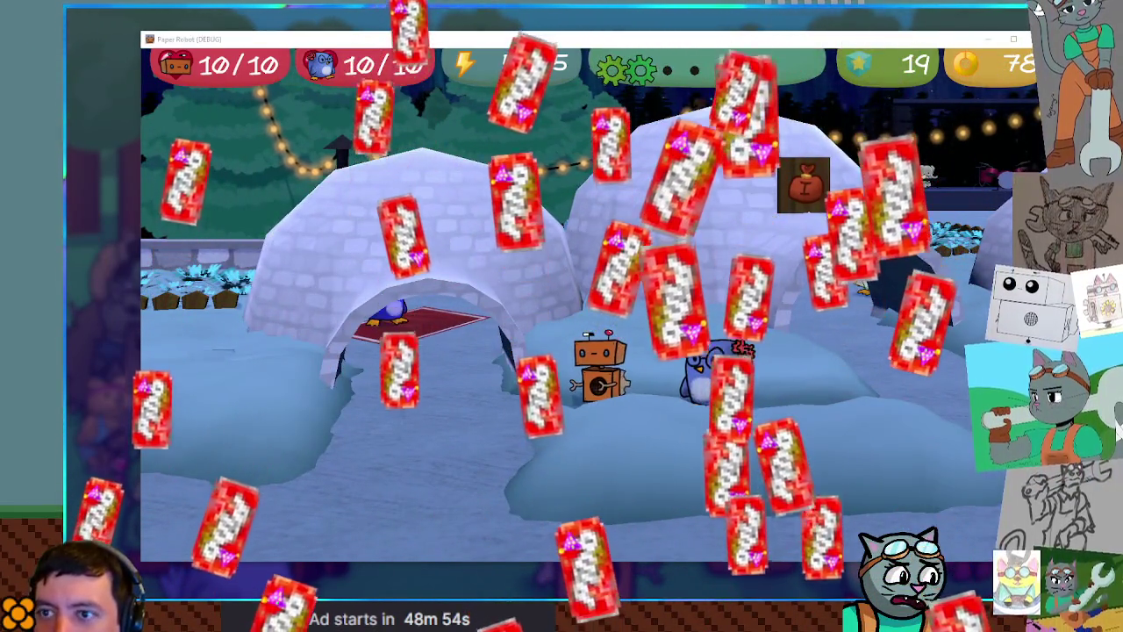
key(alt+Tab)
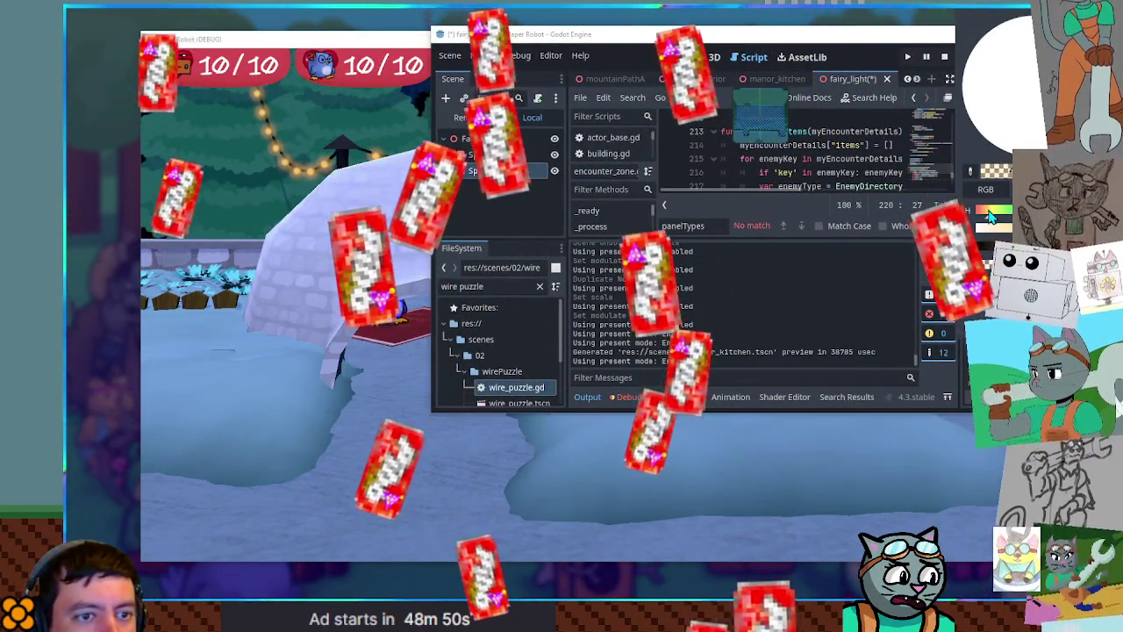
Check the fairy light's colour swatch and Sprite3D node, then bring the running game forward
click(1009, 274)
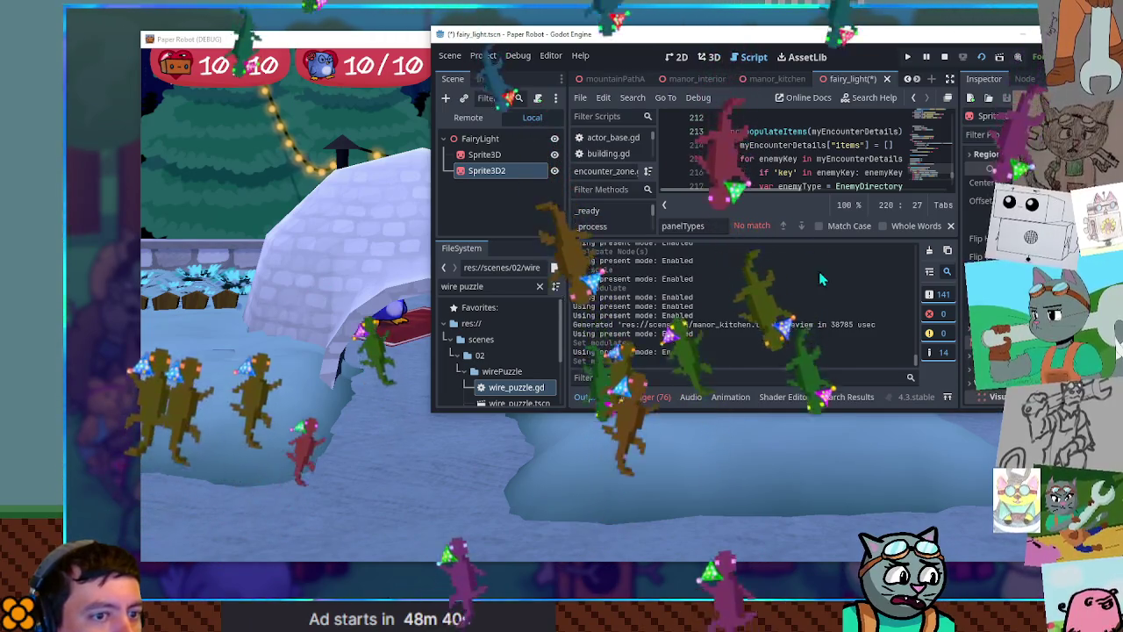
click(484, 155)
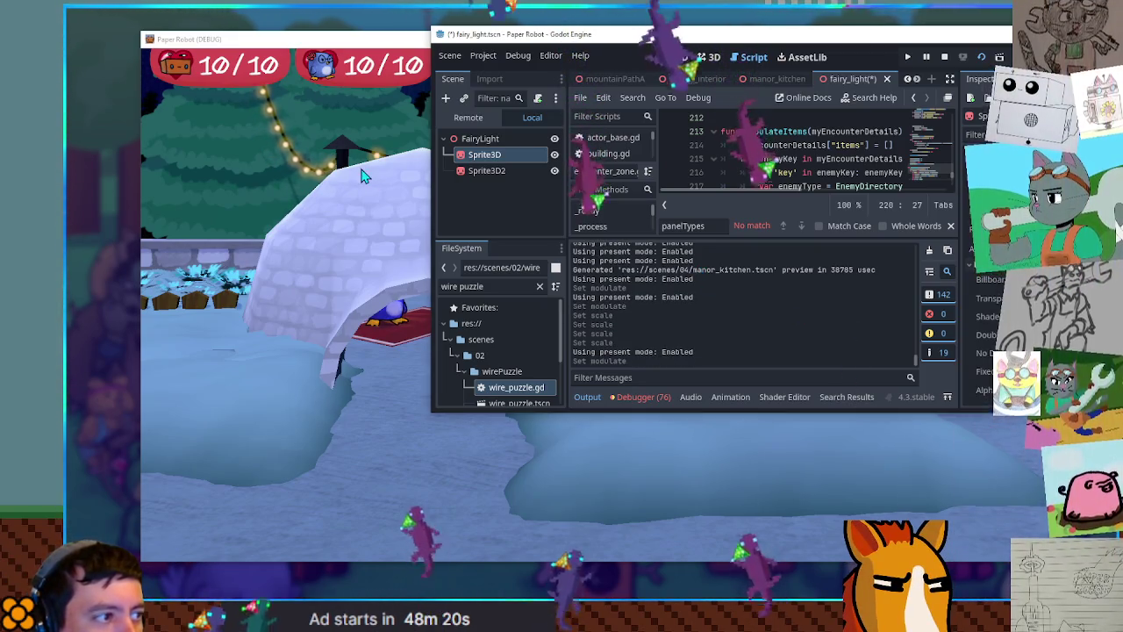
click(356, 62)
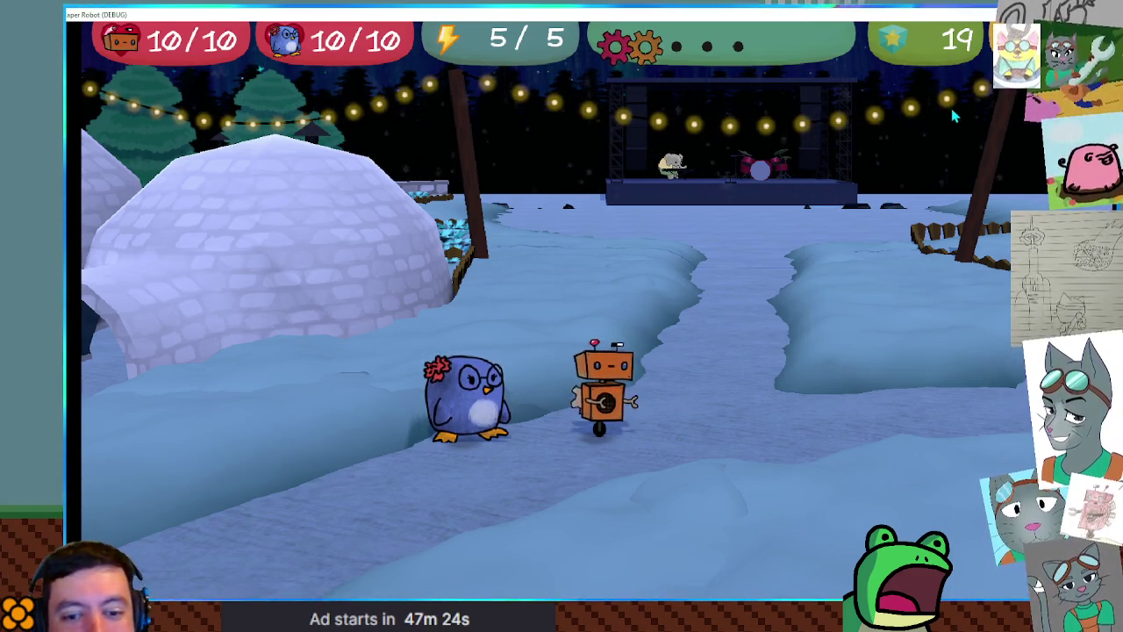
Walk the robot left past the penguins down to the fence and back along the igloos
key(a)
key(s)
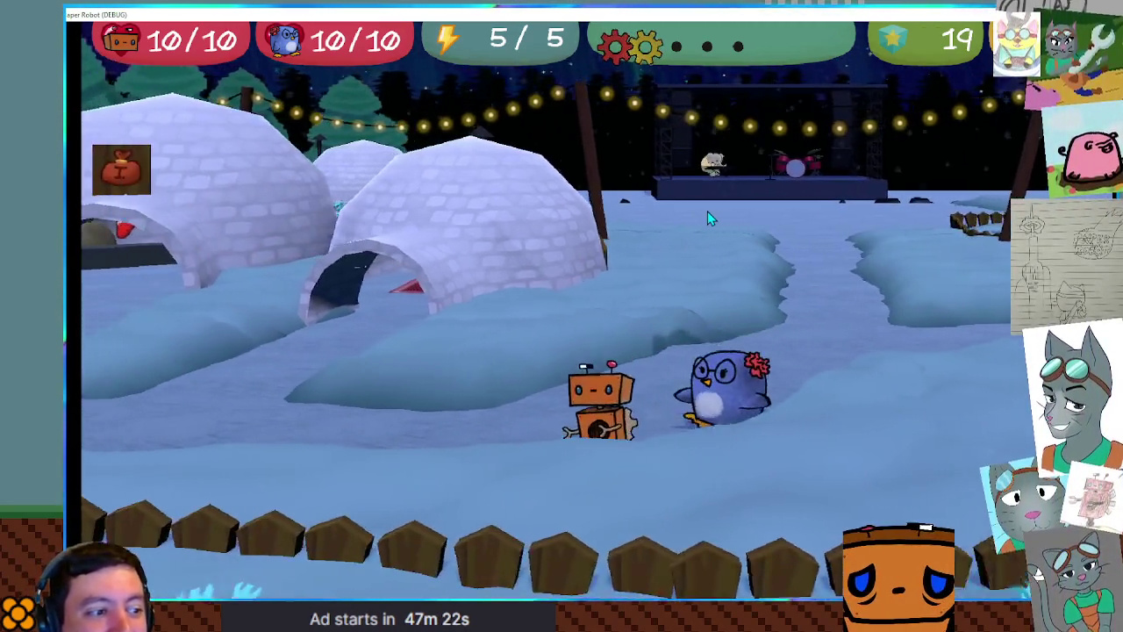
key(a)
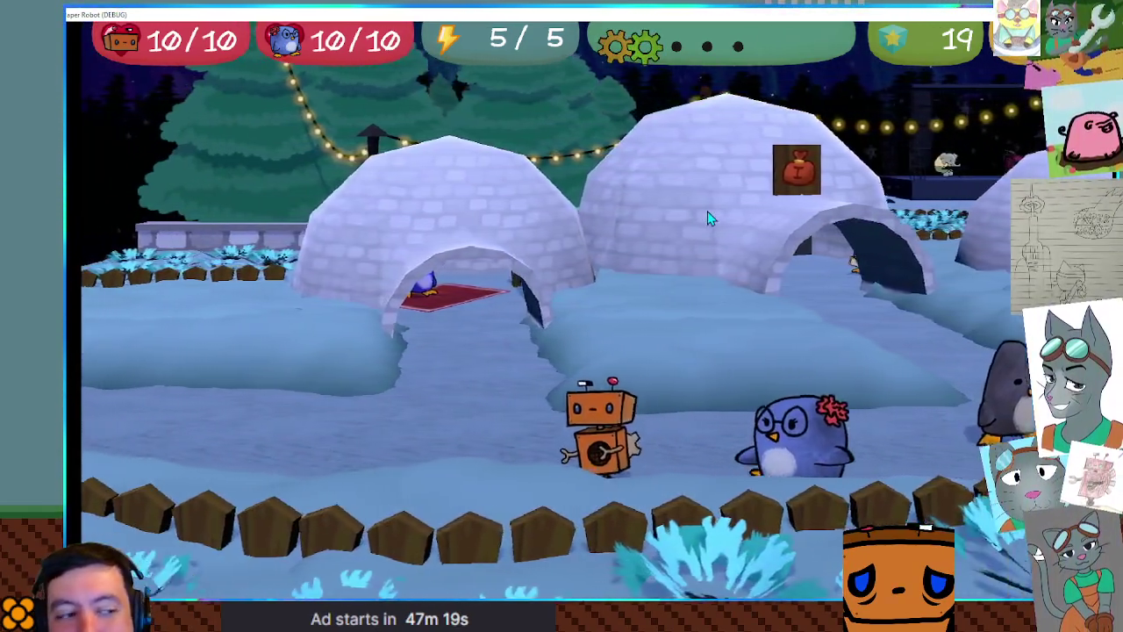
key(a)
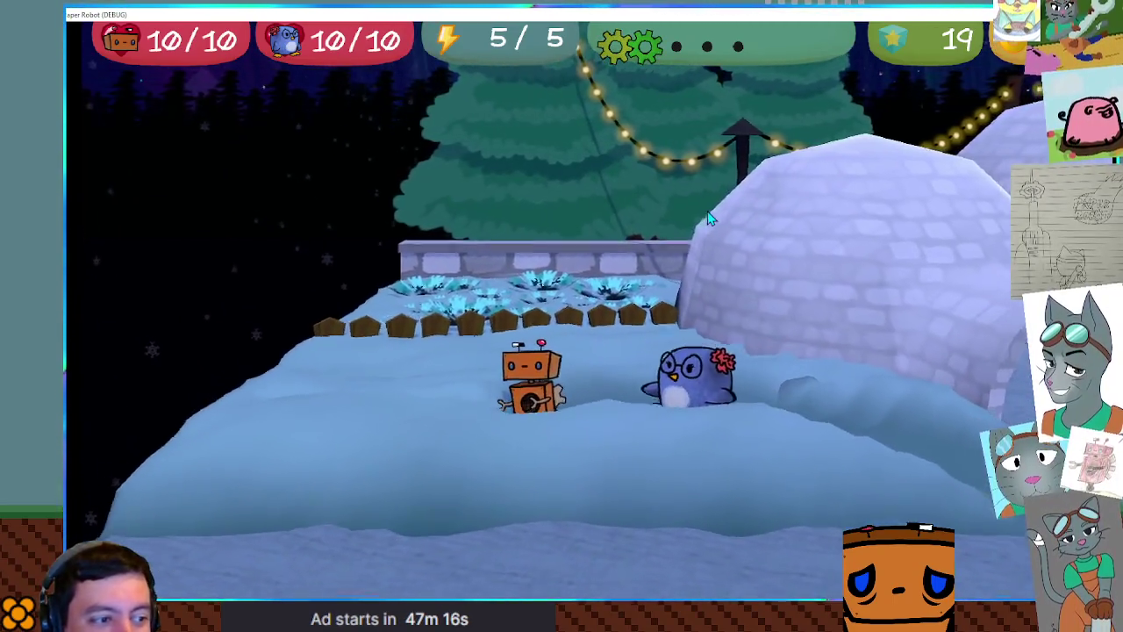
key(s)
key(w)
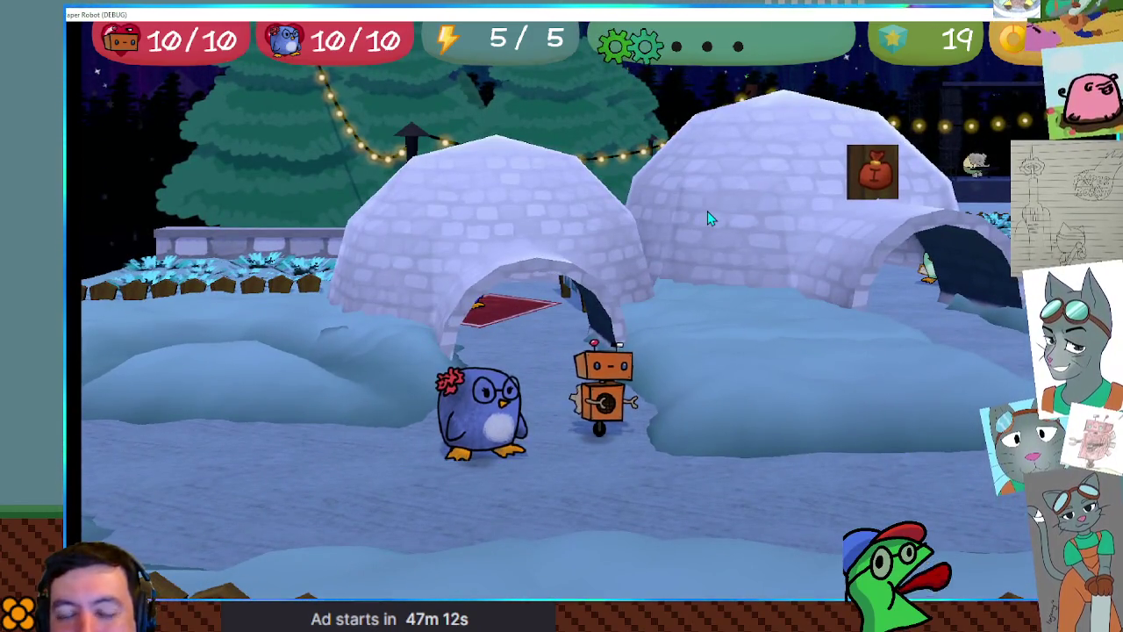
key(d)
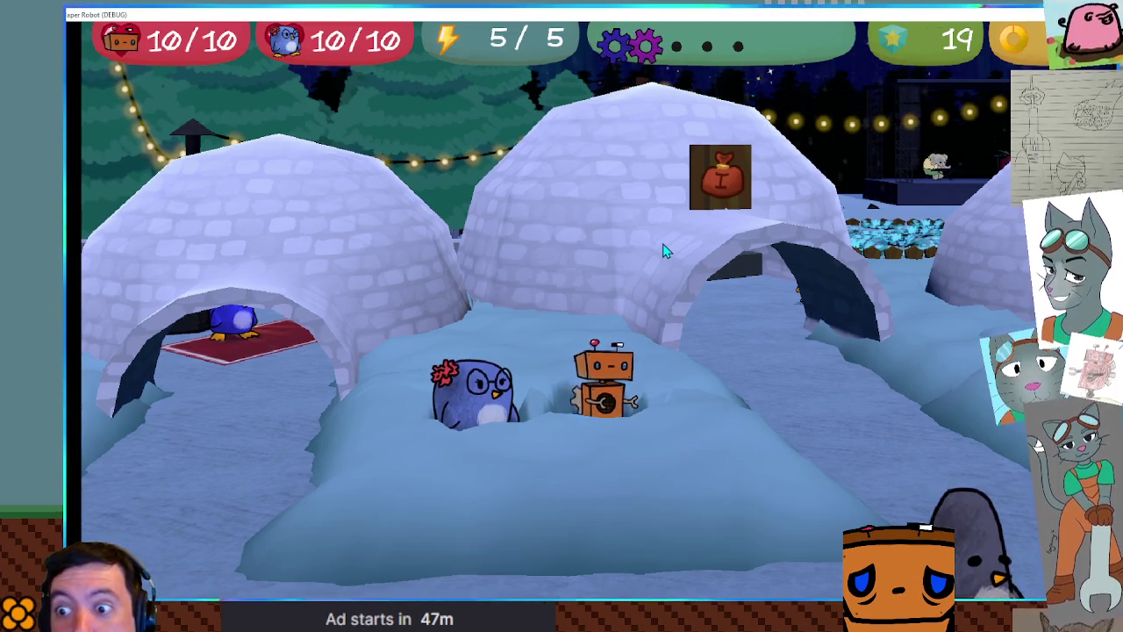
Walk between the igloos, then right toward the stage under the lights
key(w)
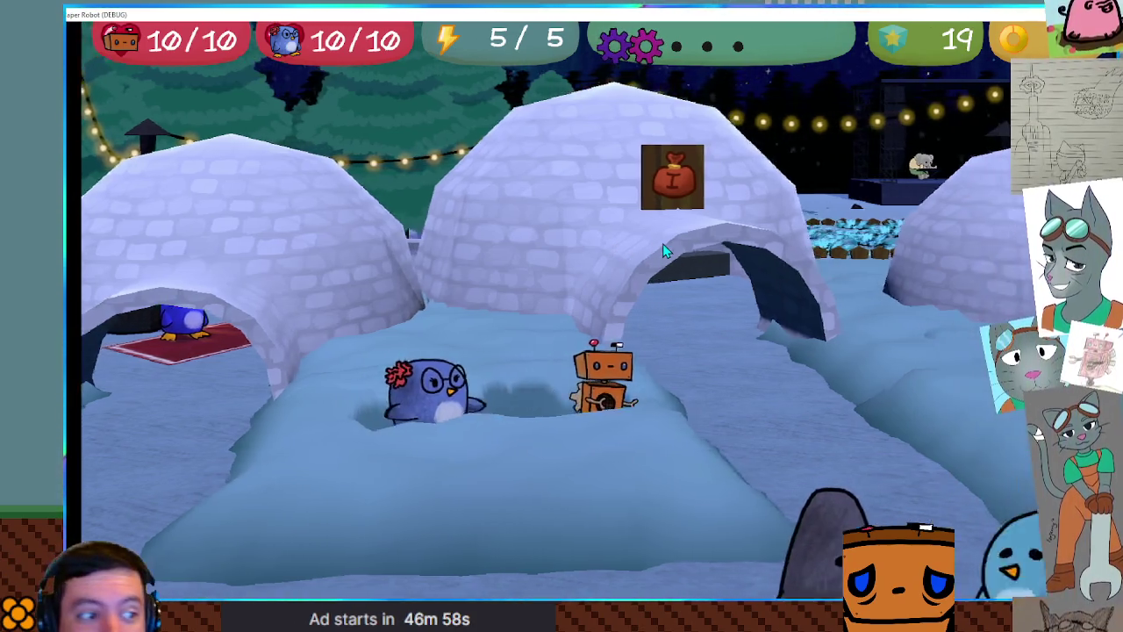
key(w)
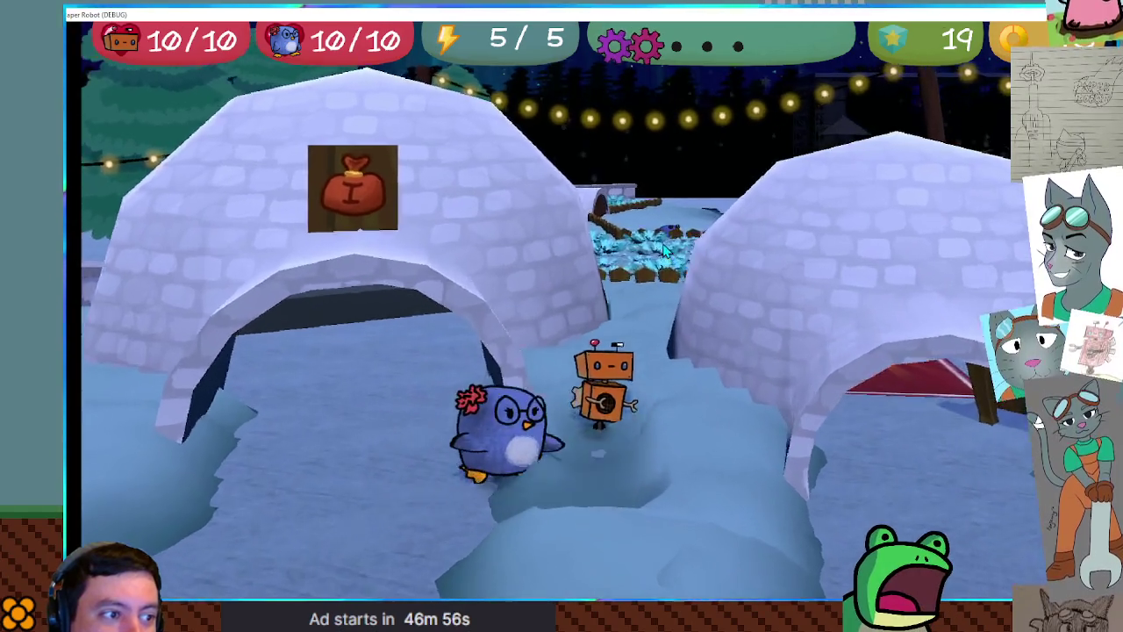
key(w)
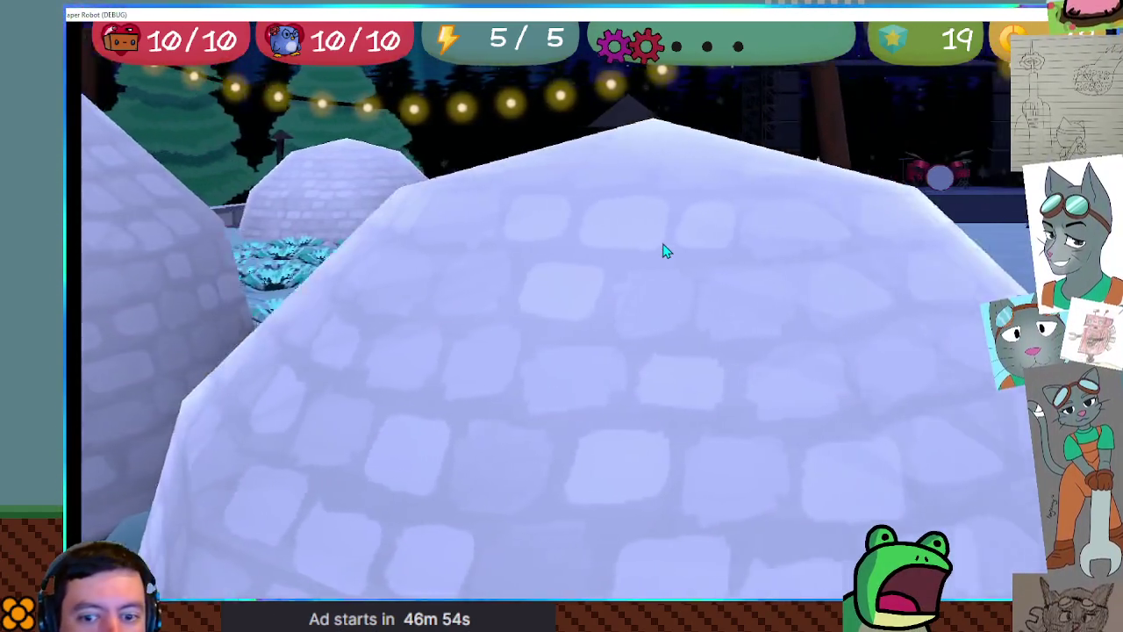
key(w)
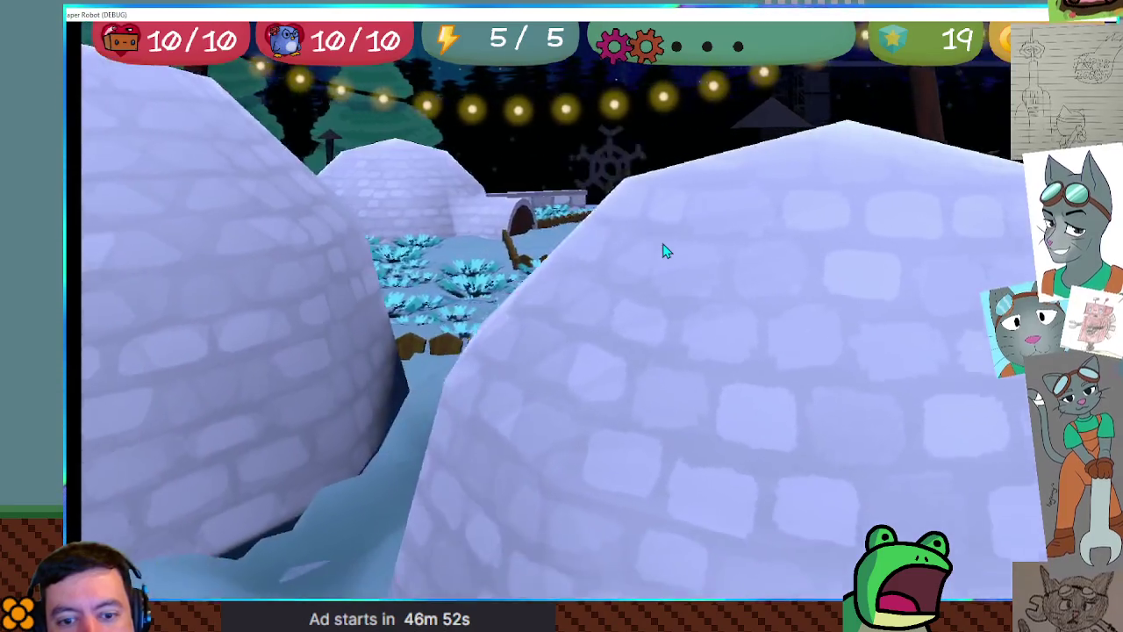
key(s)
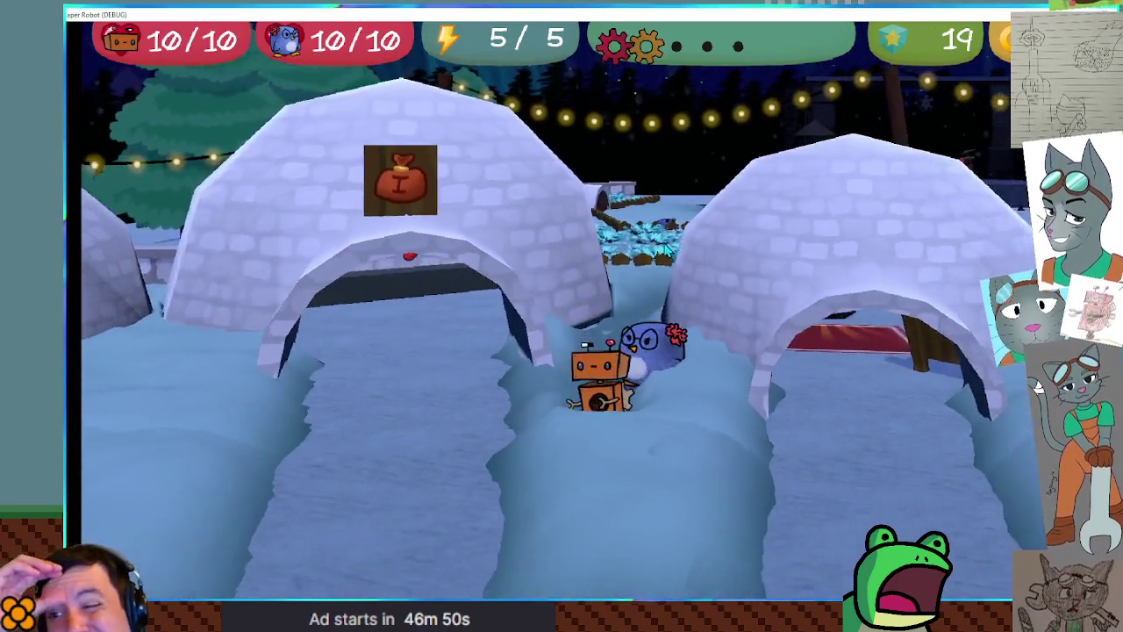
key(d)
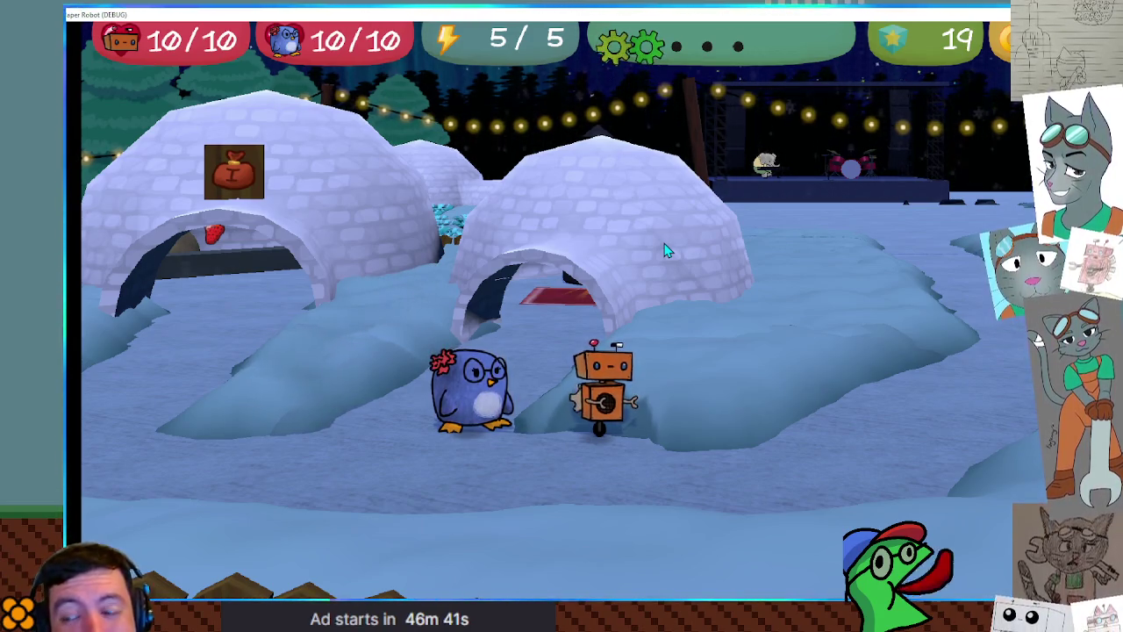
key(d)
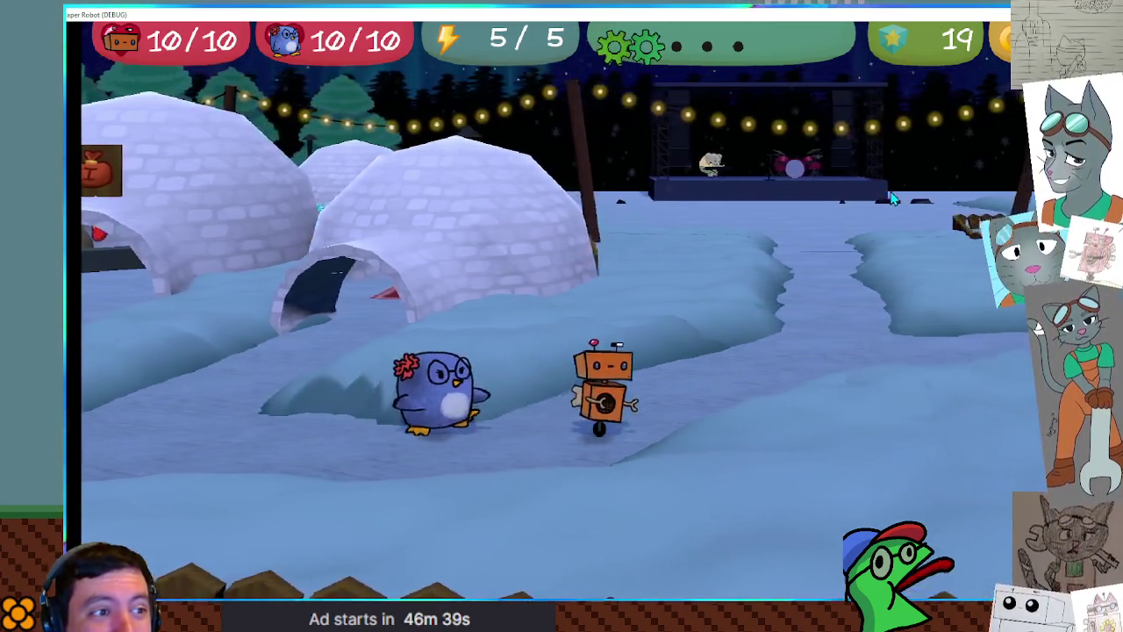
key(d)
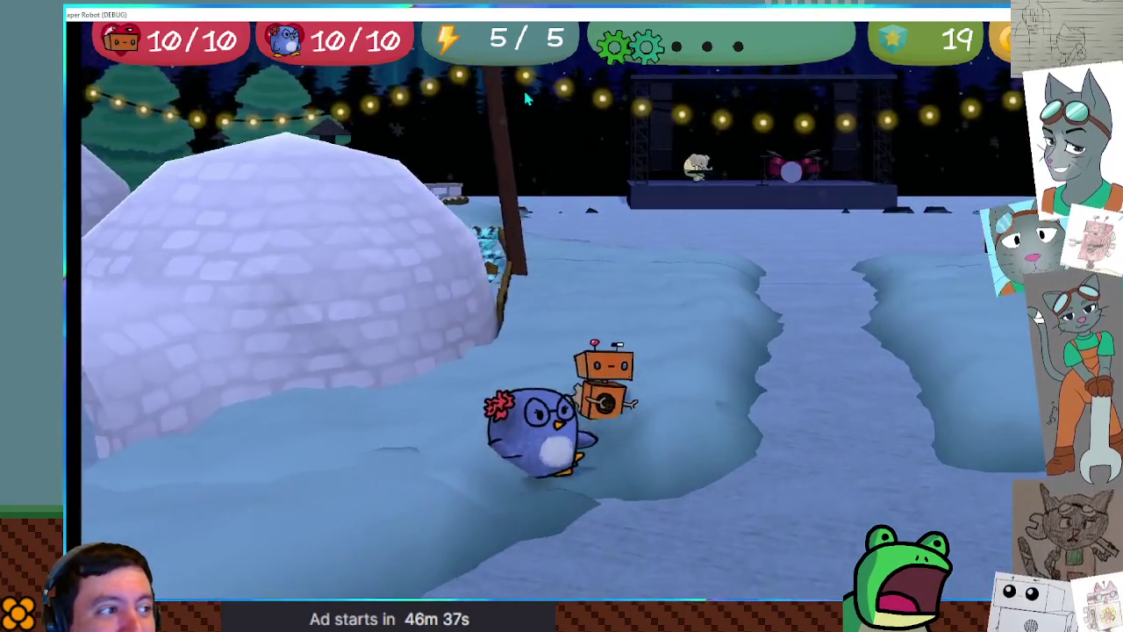
key(d)
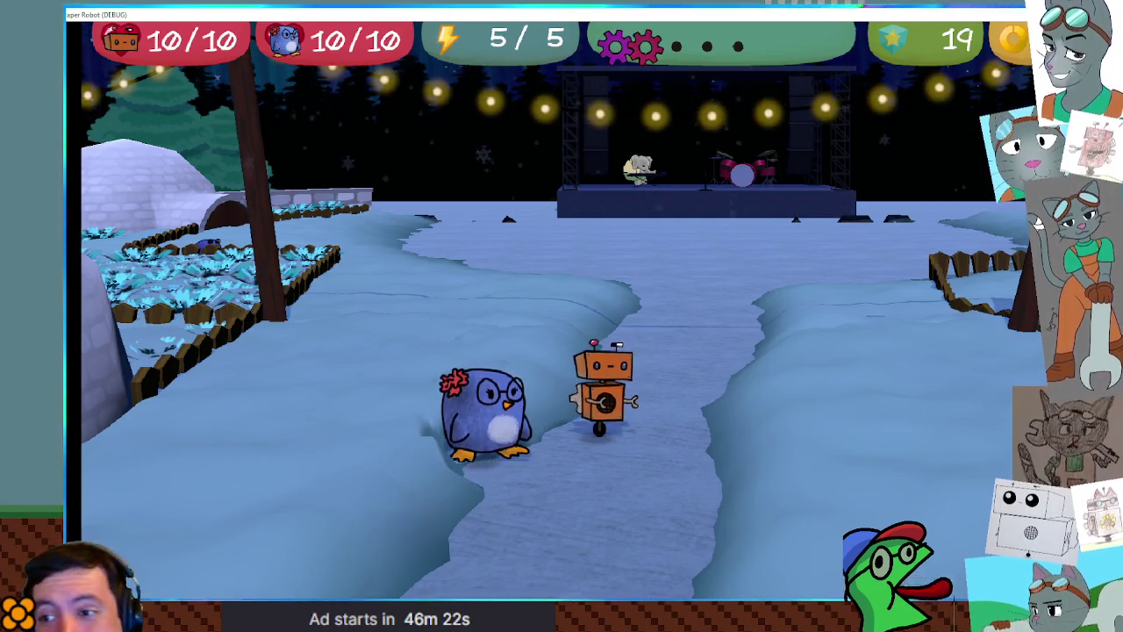
Close the game, maximise the editor, and open ItemDirectory.gd by filtering for 'item di'
key(F8)
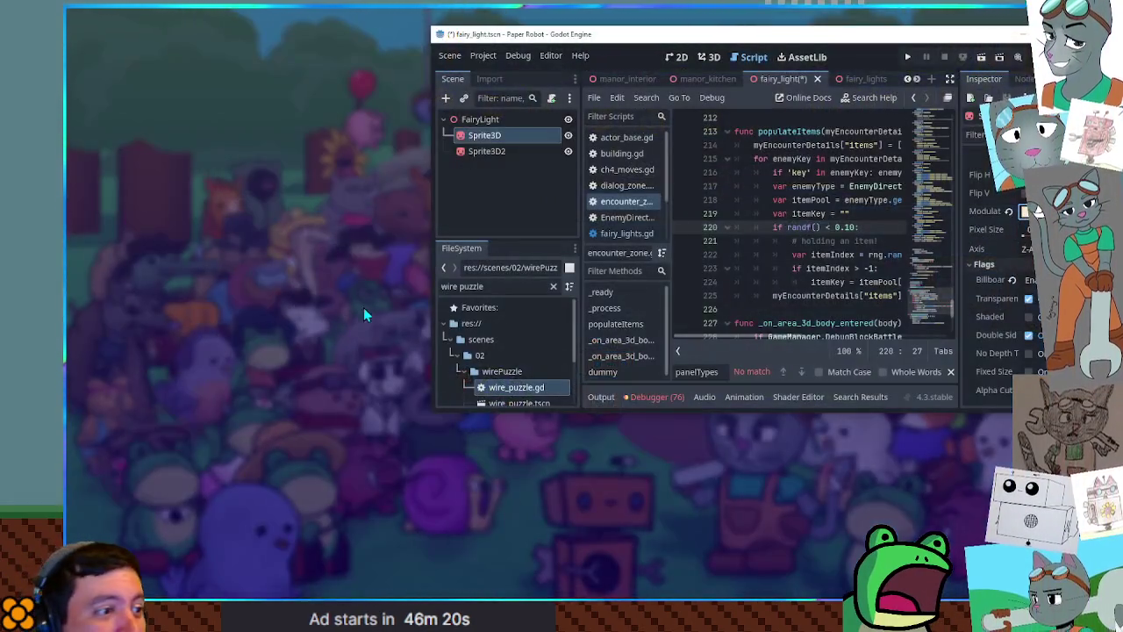
double_click(792, 39)
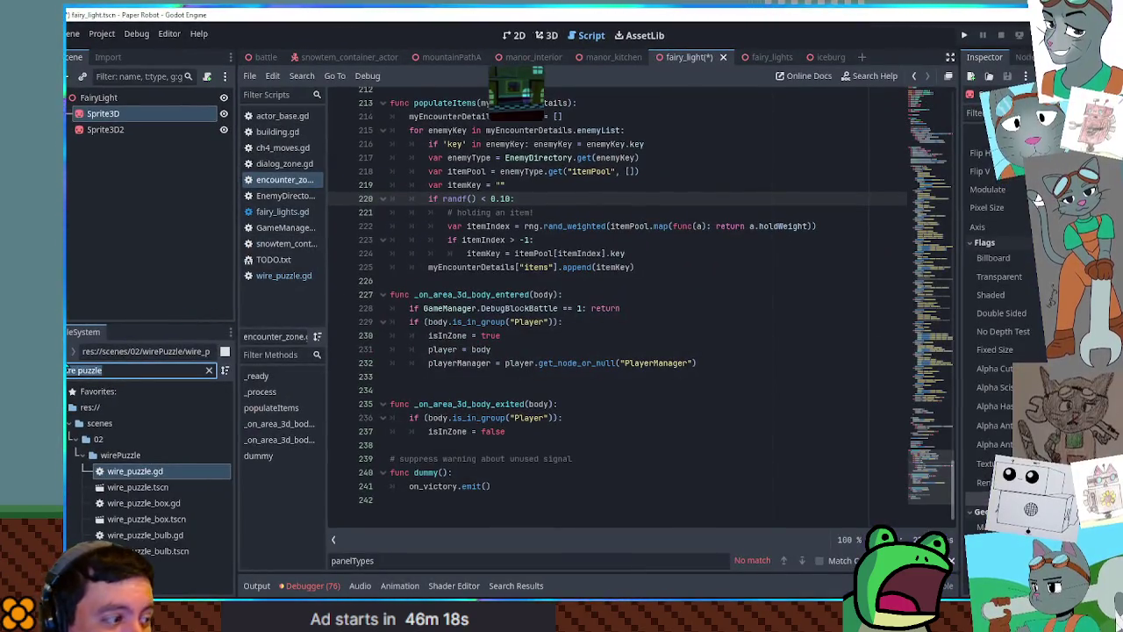
text(item di)
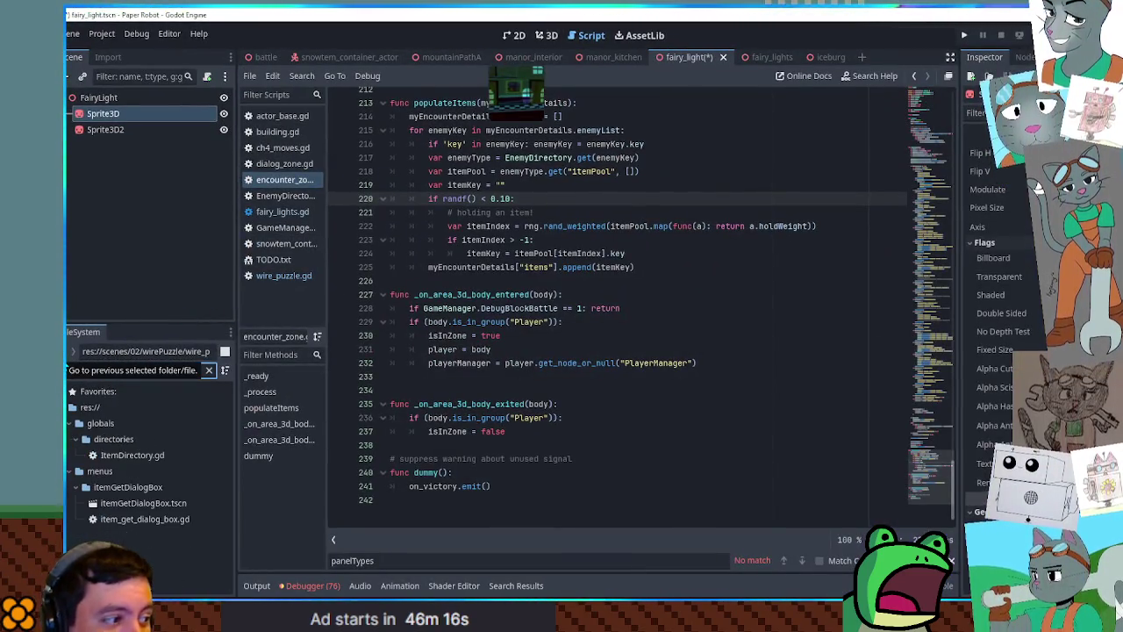
double_click(143, 455)
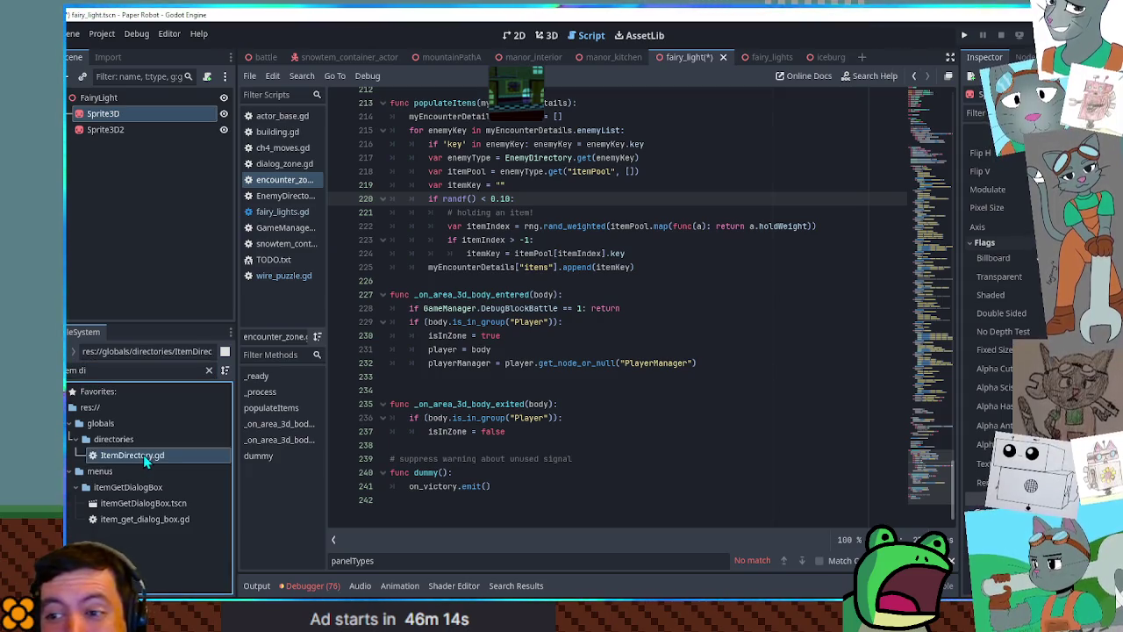
mouse_move(929, 149)
mouse_down()
mouse_move(932, 197)
mouse_move(930, 184)
mouse_up()
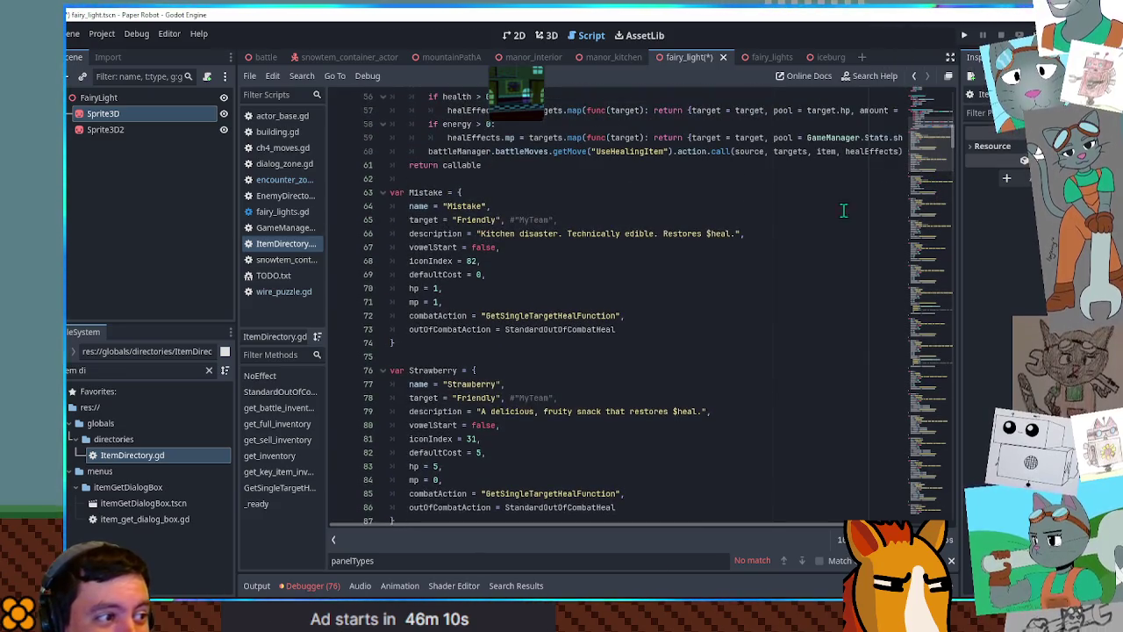
scroll(527, 351, up, 1)
click(409, 191)
drag(400, 189, 467, 374)
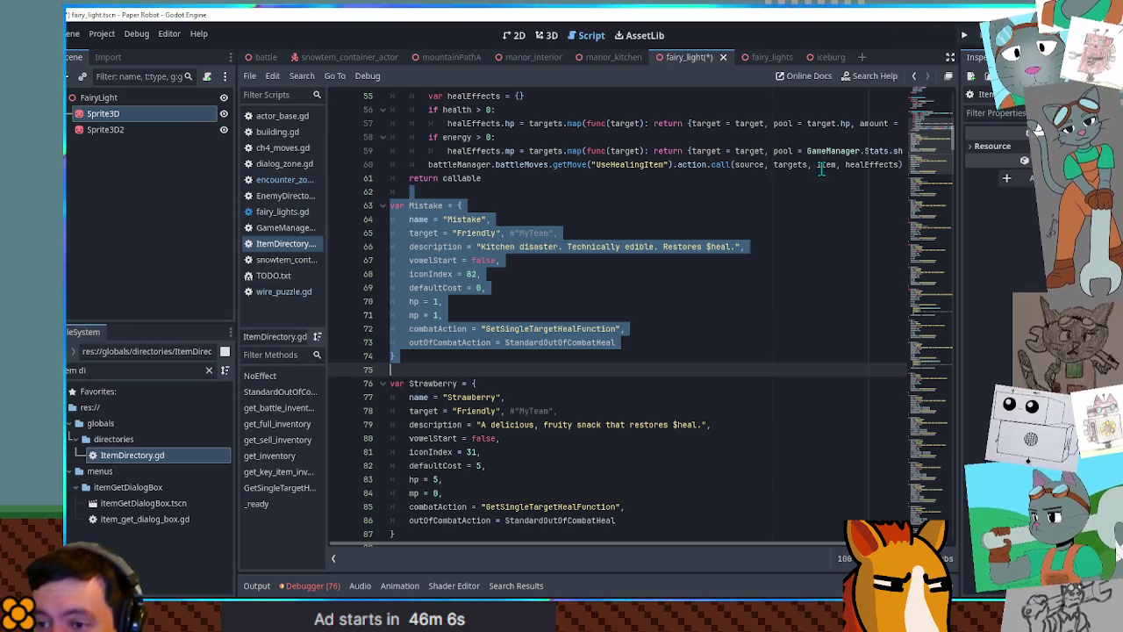
scroll(821, 229, down, 2)
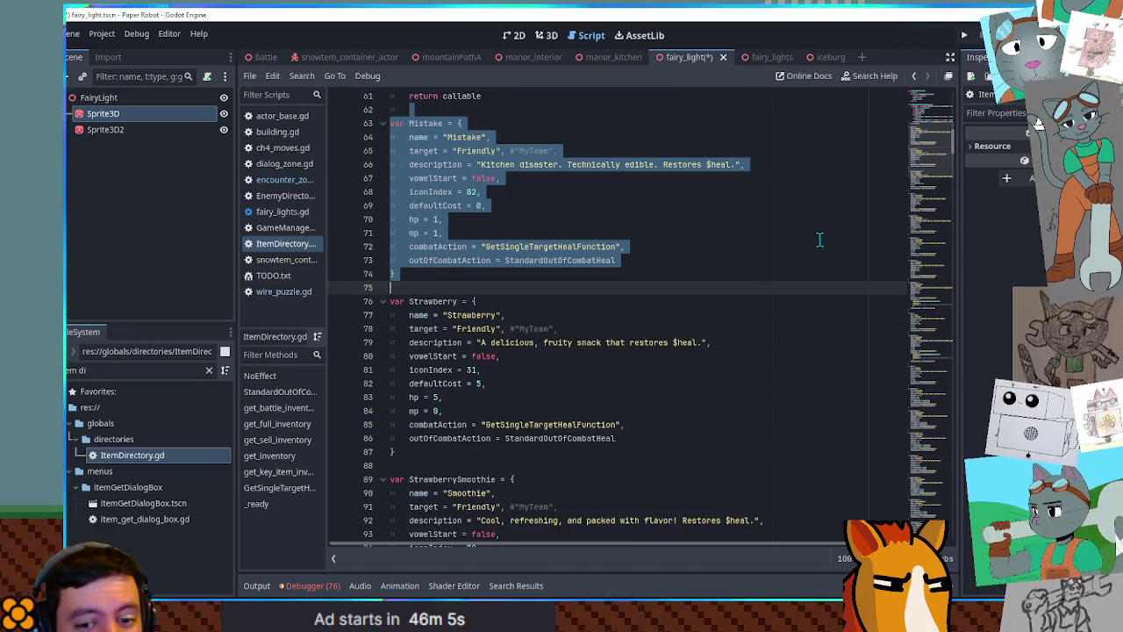
click(464, 289)
drag(464, 288, 514, 480)
click(466, 467)
scroll(526, 421, down, 4)
mouse_move(395, 427)
mouse_down()
mouse_move(526, 491)
mouse_move(494, 410)
mouse_up()
click(581, 381)
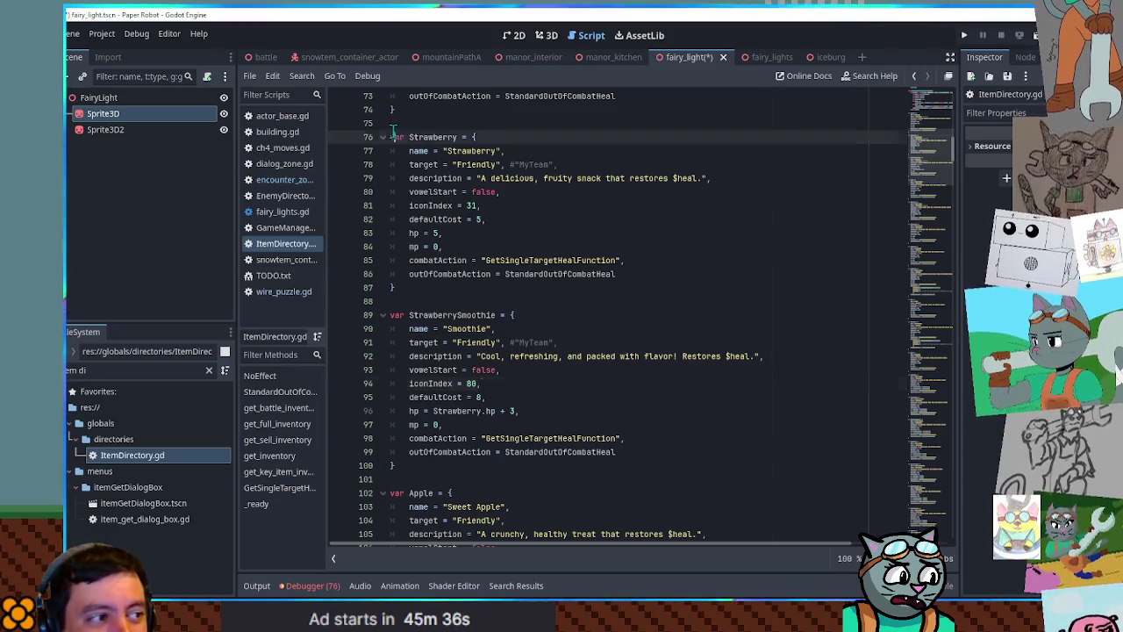
drag(390, 137, 432, 273)
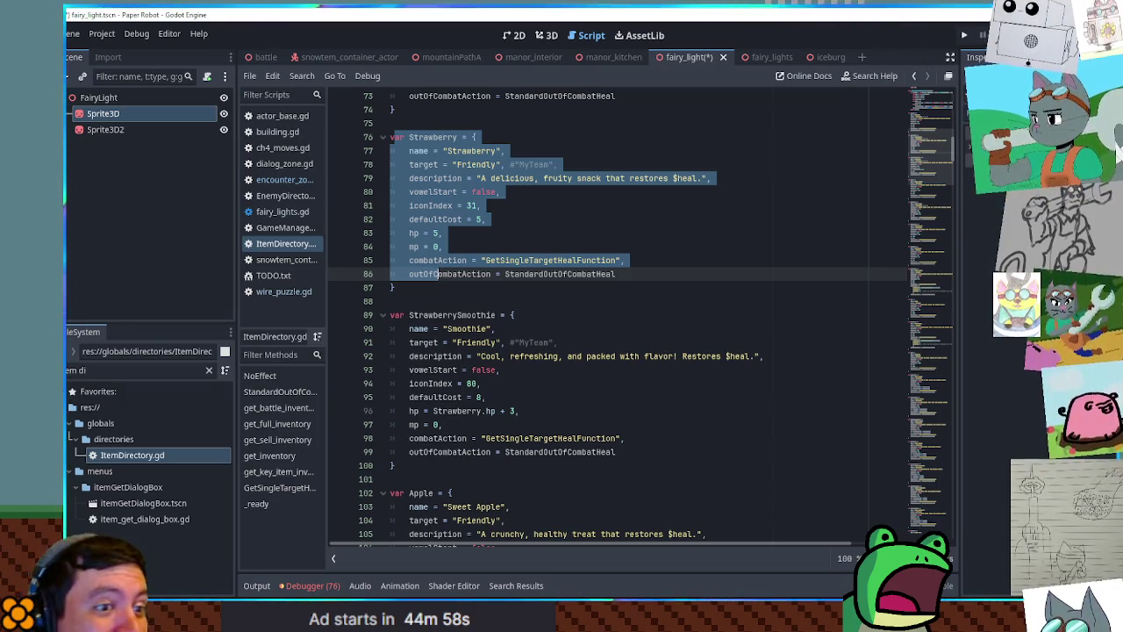
drag(940, 154, 940, 290)
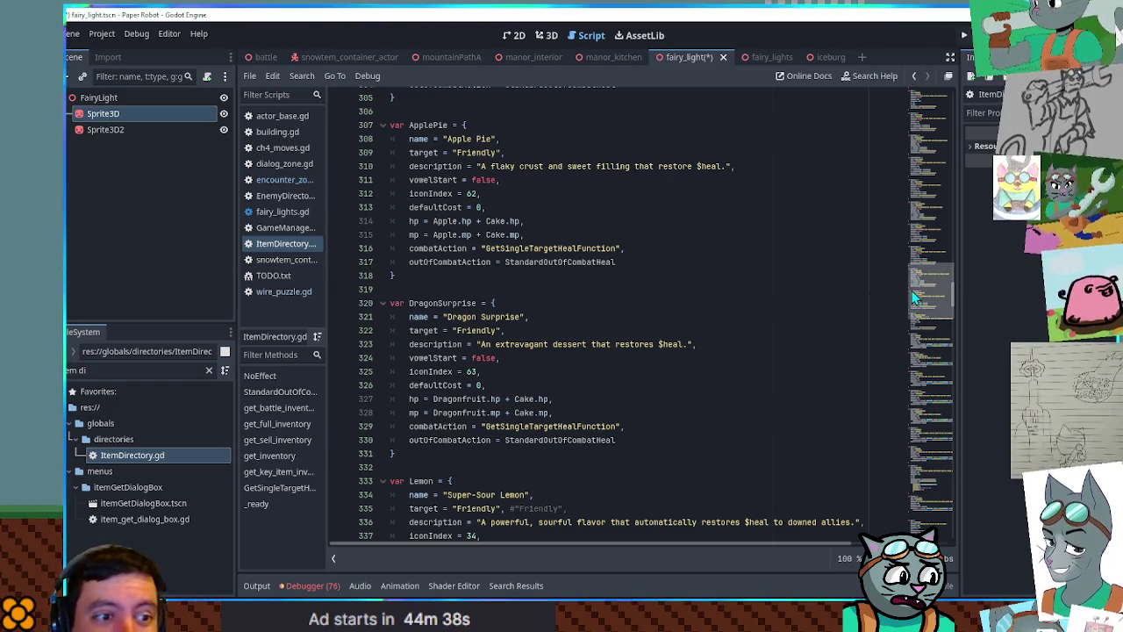
scroll(913, 292, down, 1)
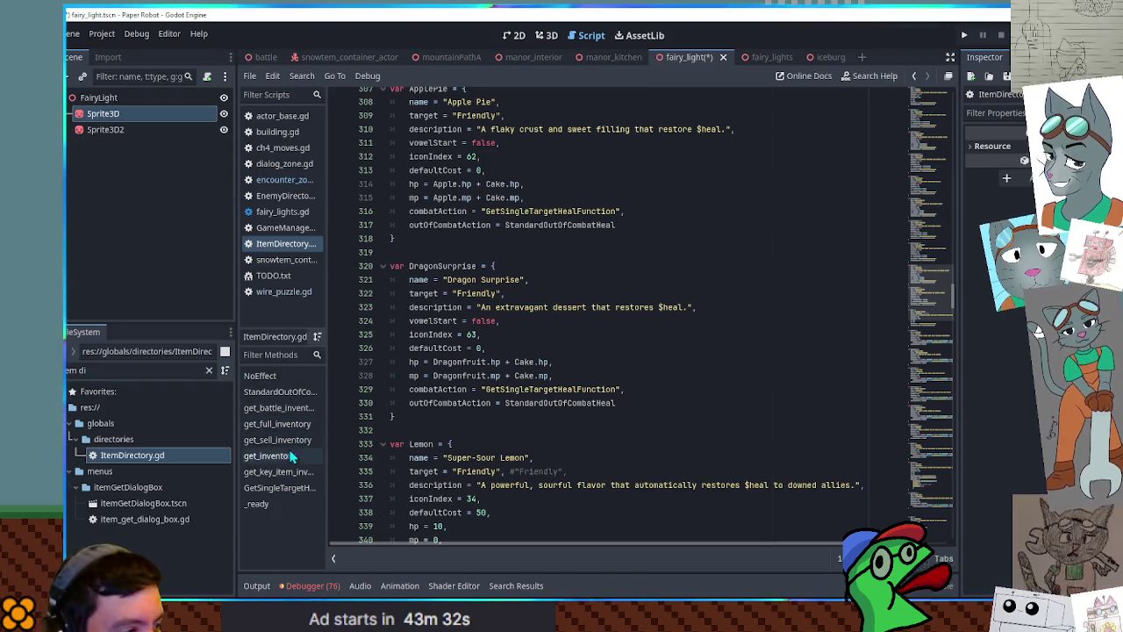
click(77, 438)
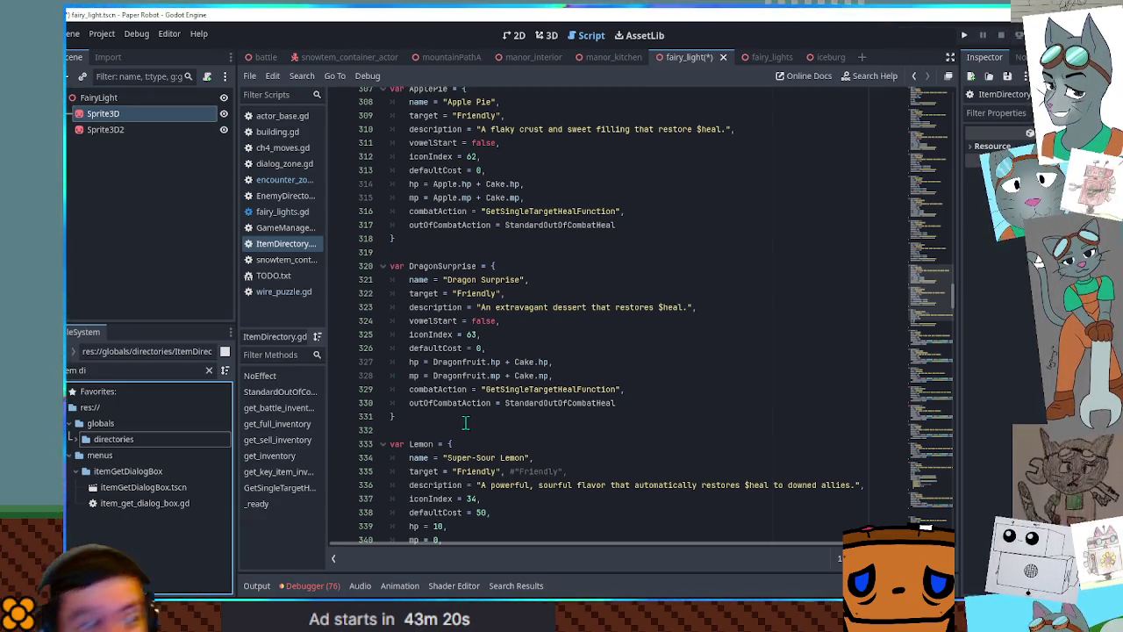
drag(617, 402, 626, 389)
scroll(621, 369, down, 2)
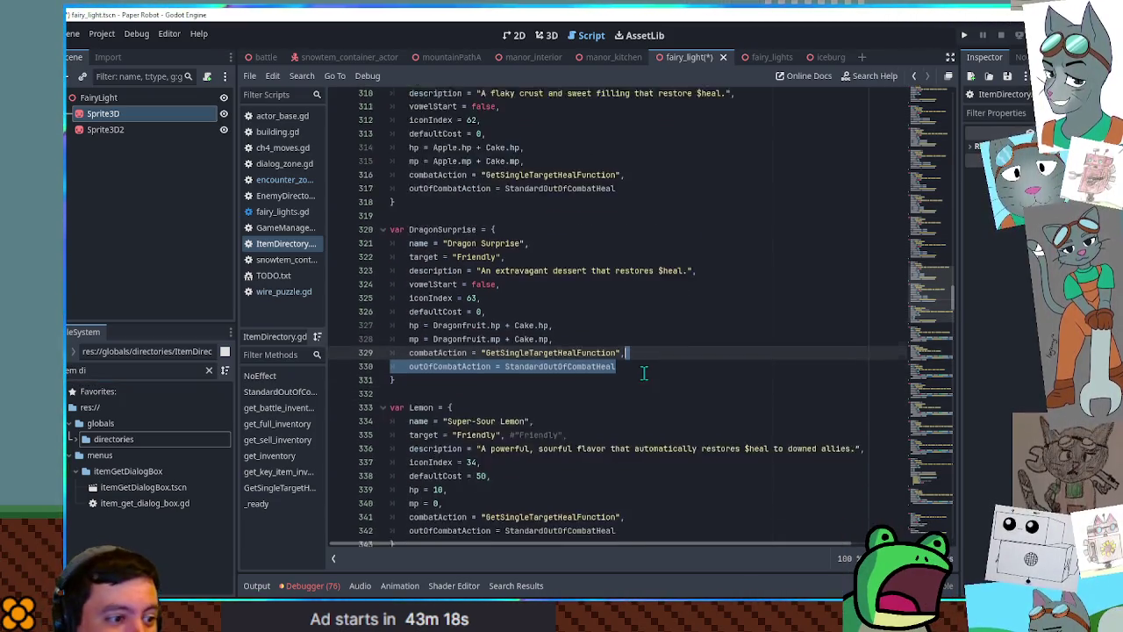
scroll(620, 360, down, 4)
click(647, 334)
scroll(605, 337, down, 4)
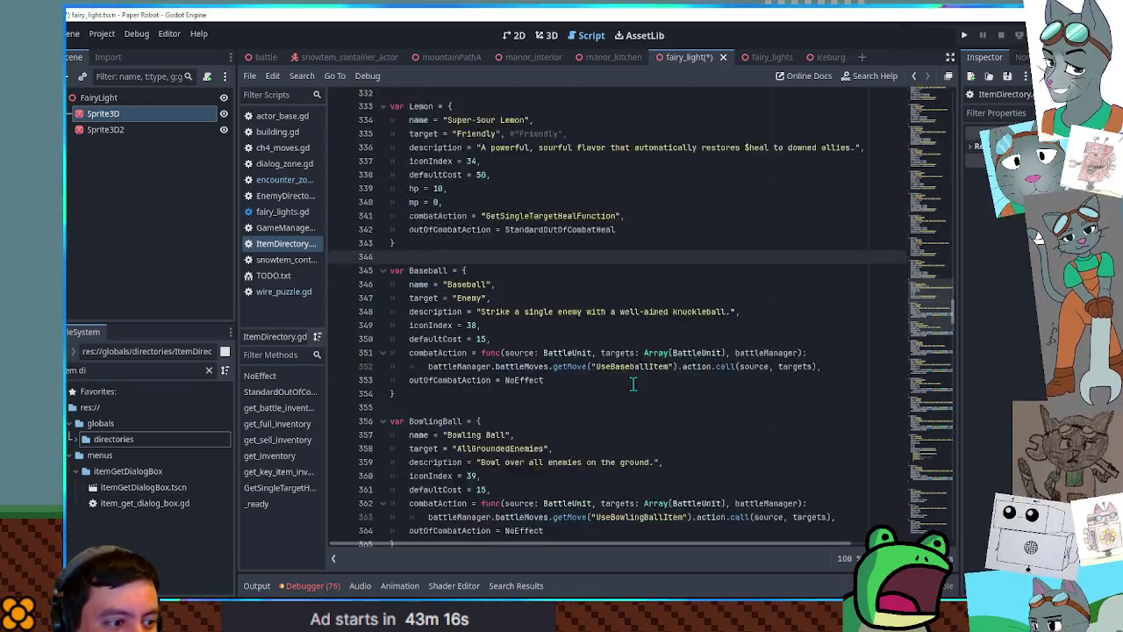
click(565, 339)
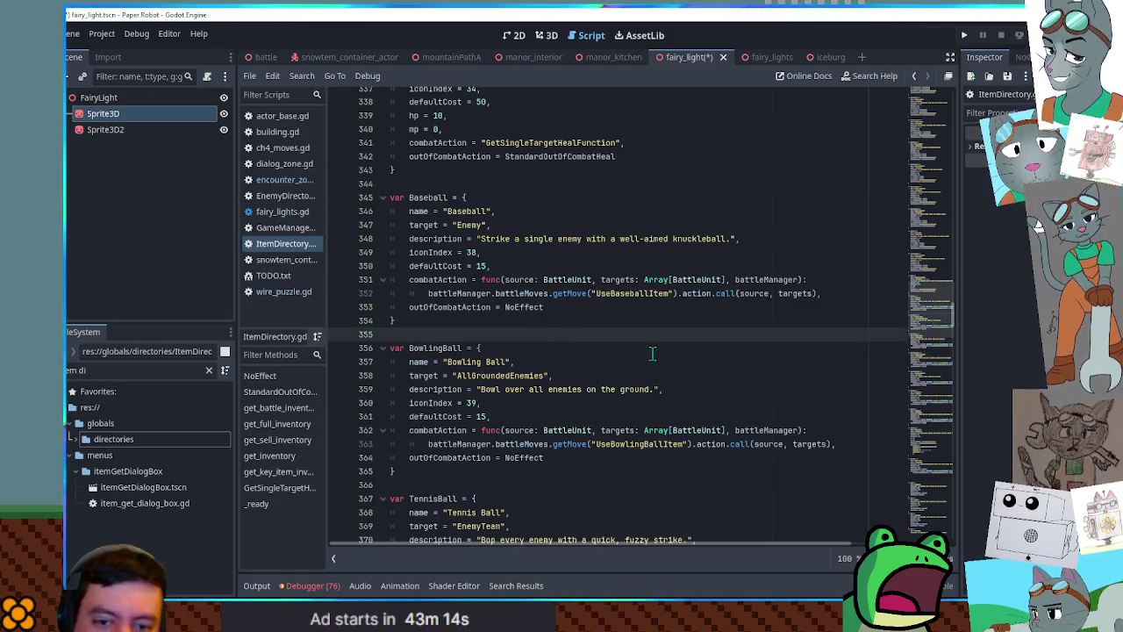
scroll(614, 342, down, 8)
click(605, 334)
click(614, 388)
click(632, 320)
scroll(597, 351, down, 4)
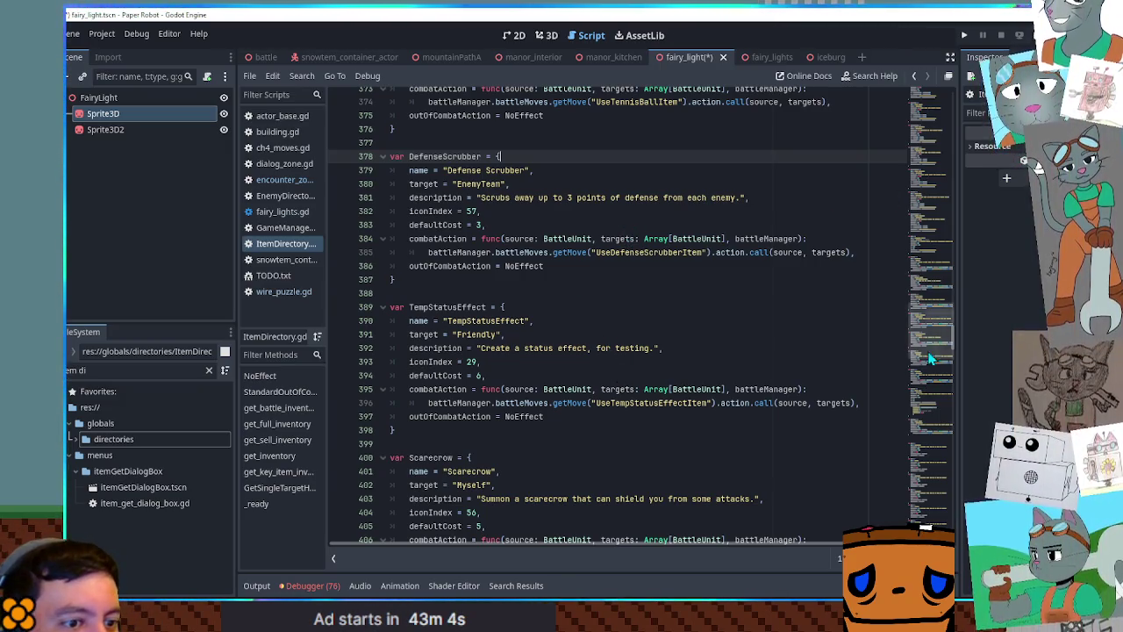
click(934, 462)
mouse_move(935, 463)
mouse_down()
mouse_move(936, 500)
mouse_move(953, 106)
mouse_move(942, 195)
mouse_move(900, 206)
mouse_up()
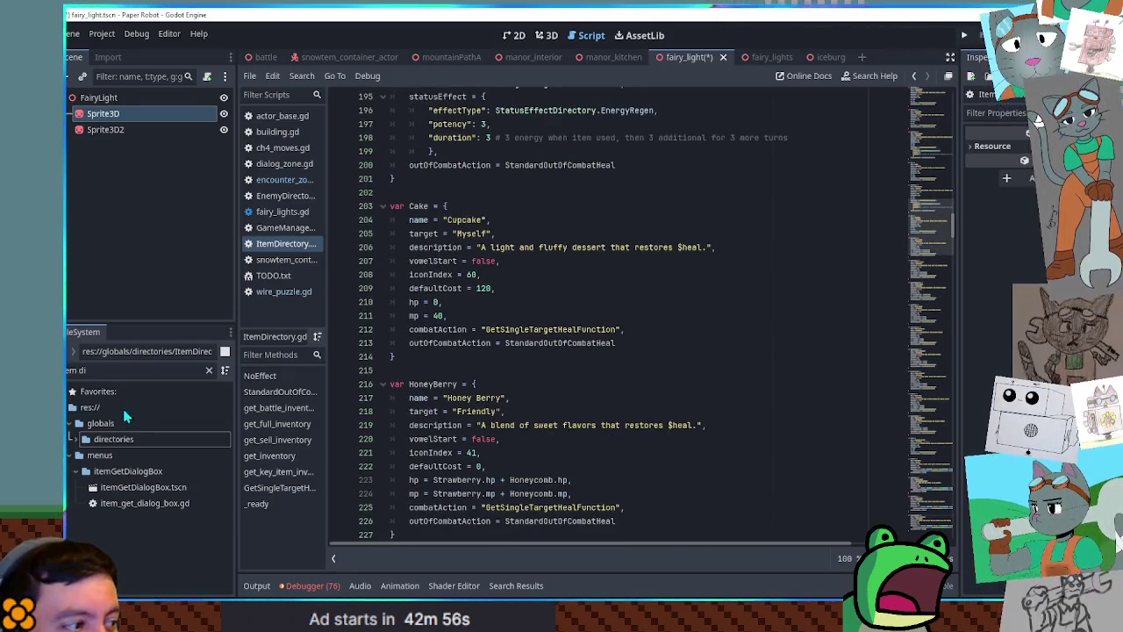
double_click(132, 440)
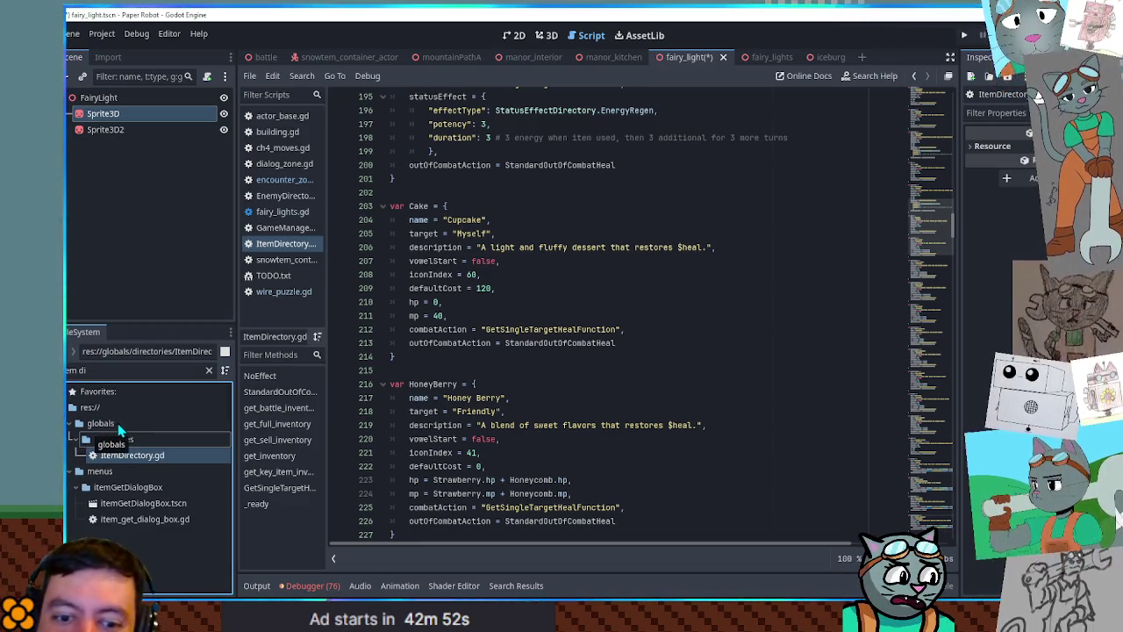
Open EnemyDirectory.gd via the 'enemyd' filter, go to the LilJelly entry, and save
key(ctrl+f)
text(enemyd)
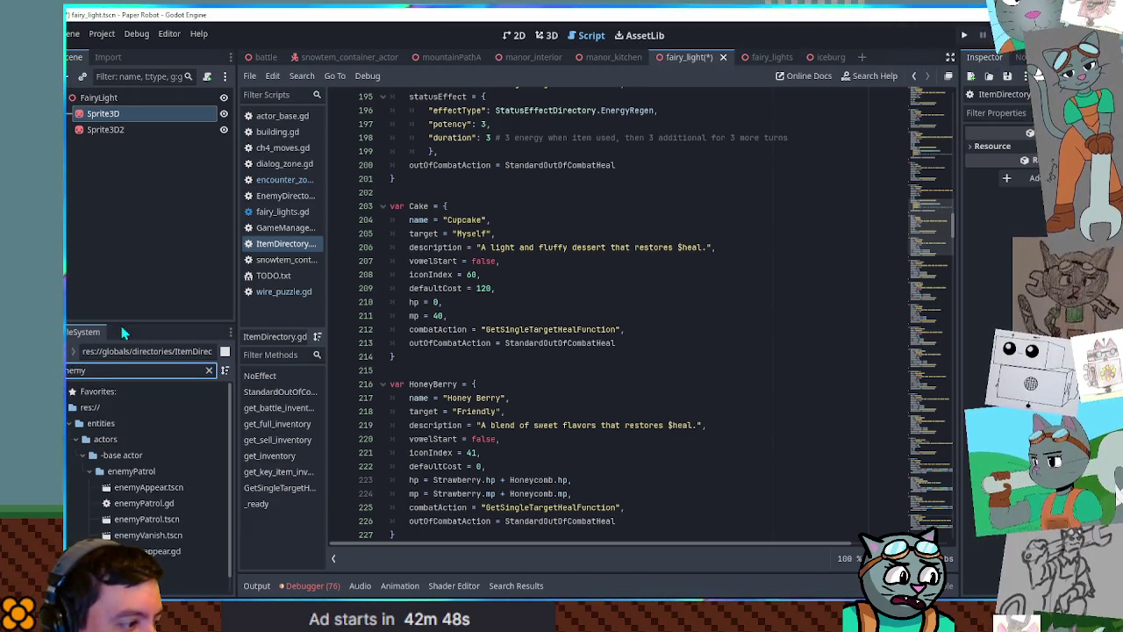
double_click(136, 458)
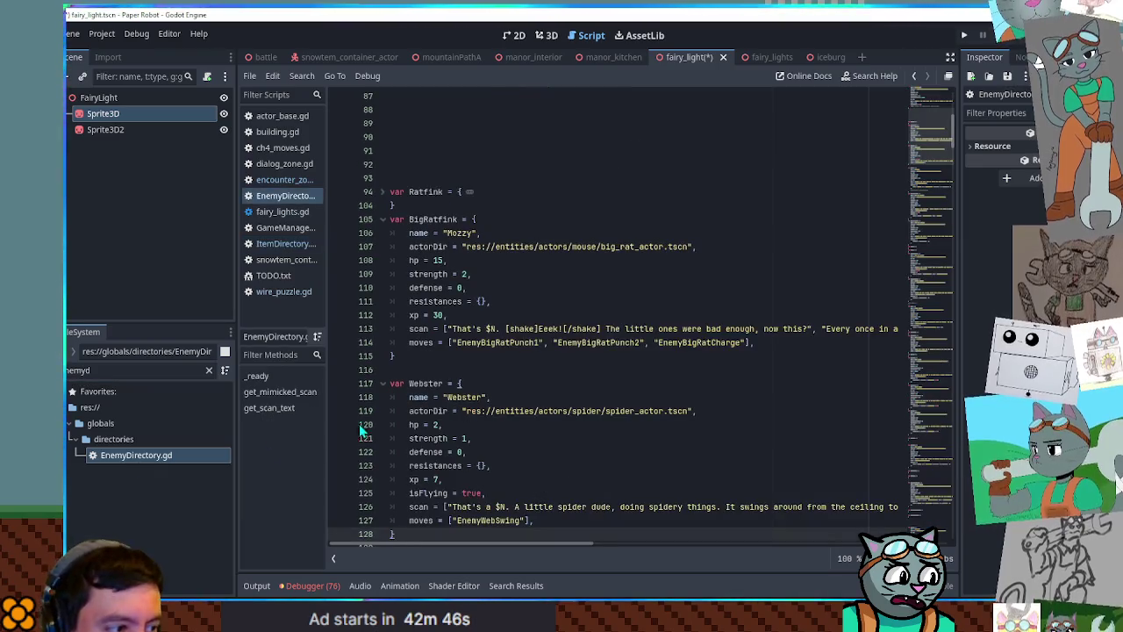
drag(933, 119, 919, 308)
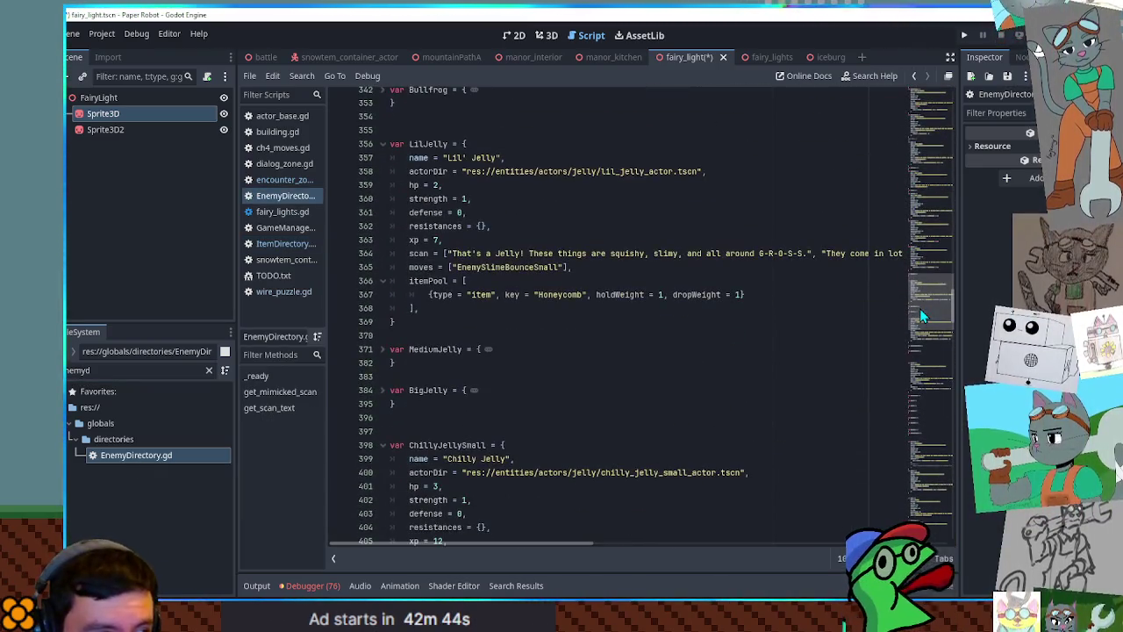
click(589, 181)
key(ctrl+s)
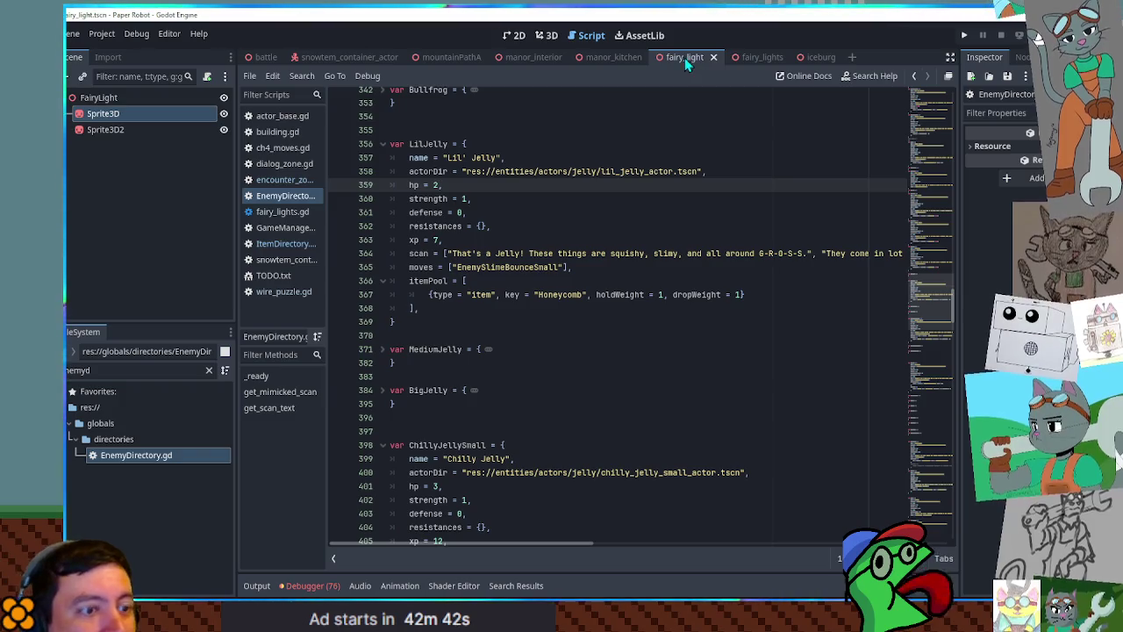
Run the iceburg scene and open the in-game menu
click(823, 57)
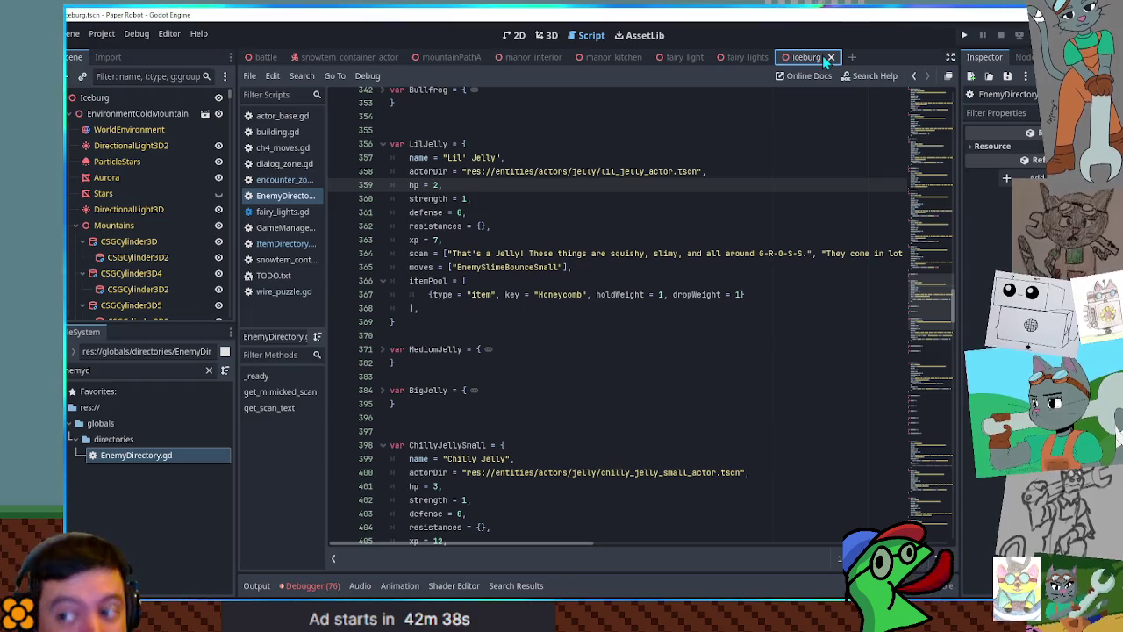
key(F5)
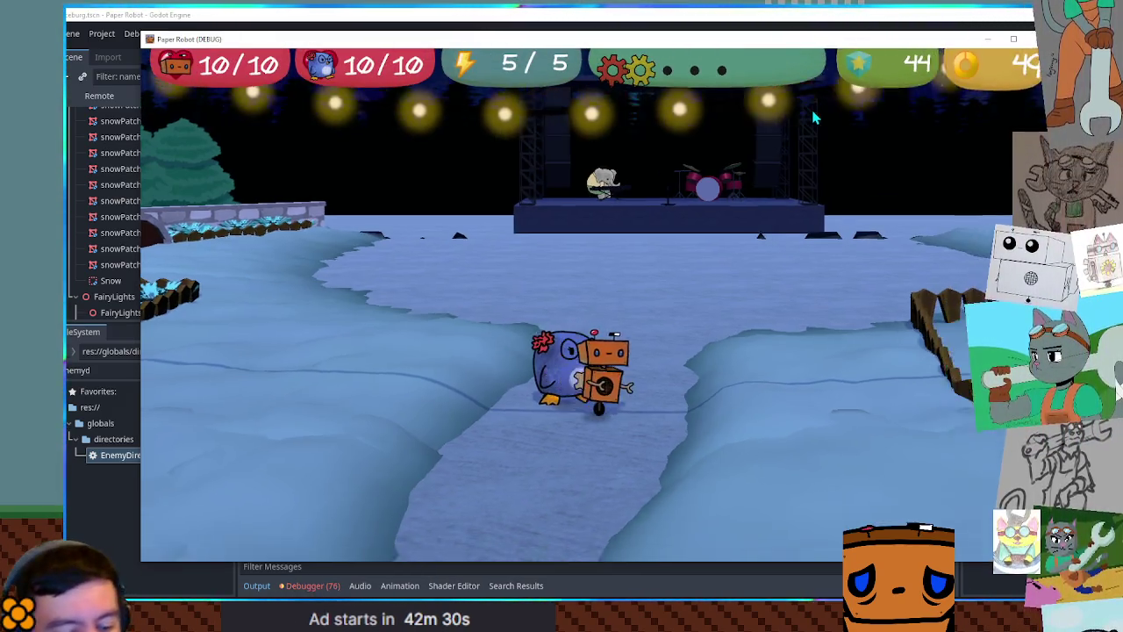
key(Escape)
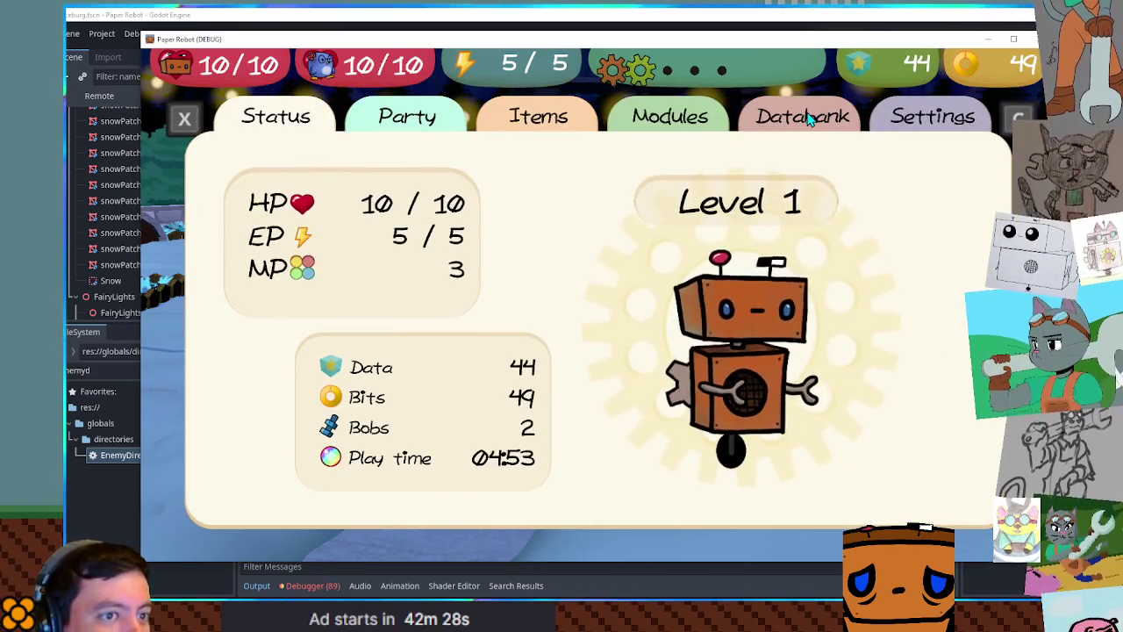
Open Databank > Enemy Scans and scroll to the end of the still-unknown enemy entries
key(q)
key(q)
key(Down)
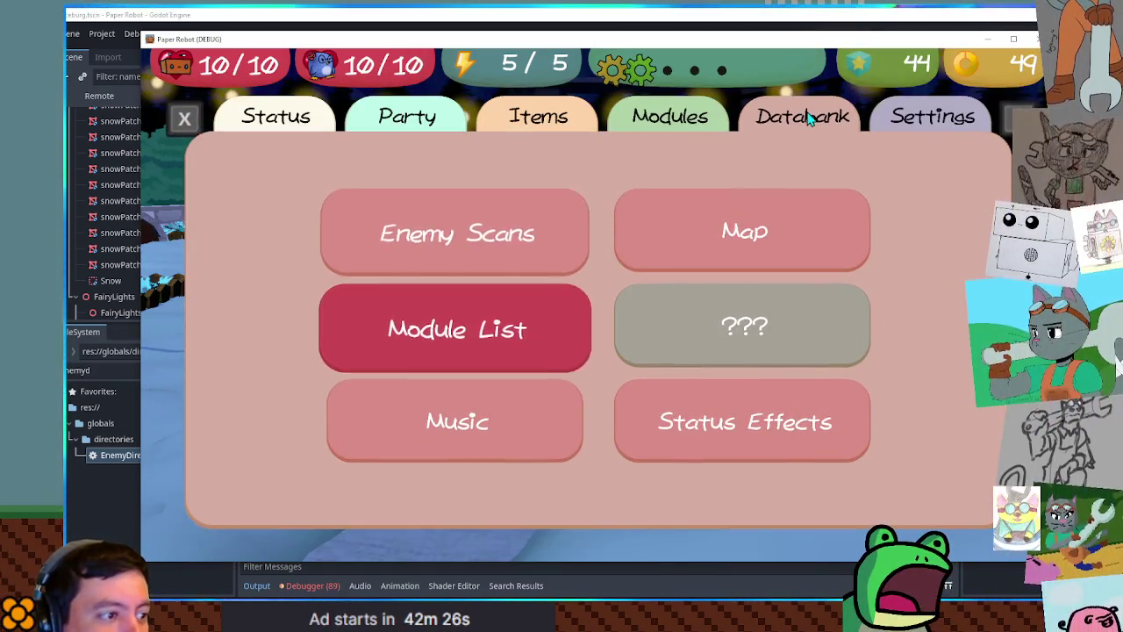
key(Up)
key(Return)
key(Down)
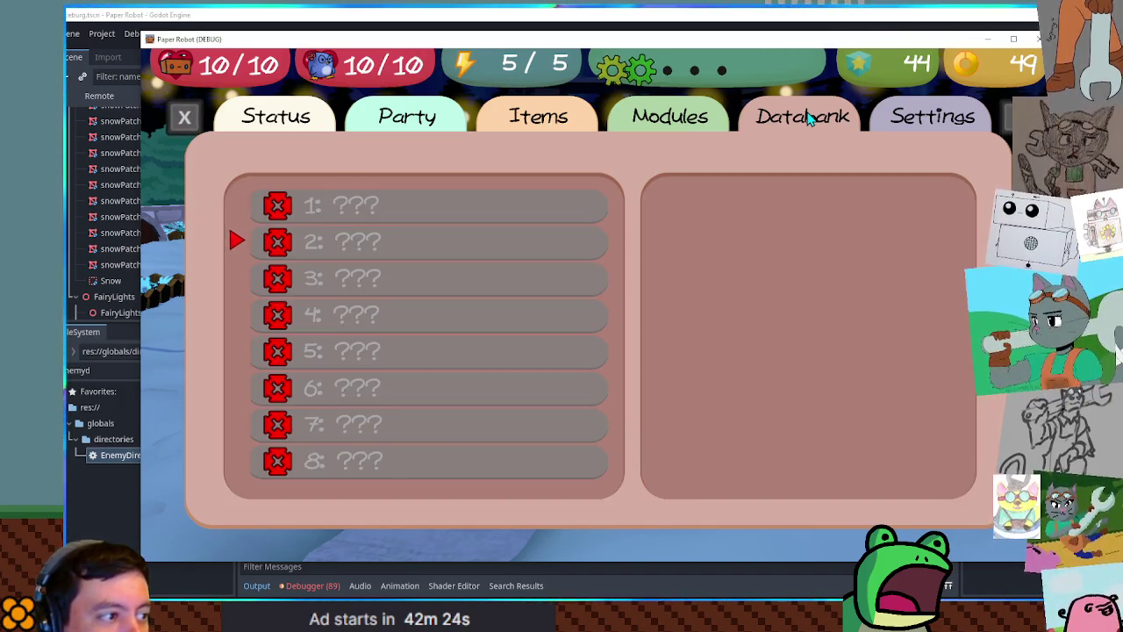
key(Down)
key(Down)
key(Down)
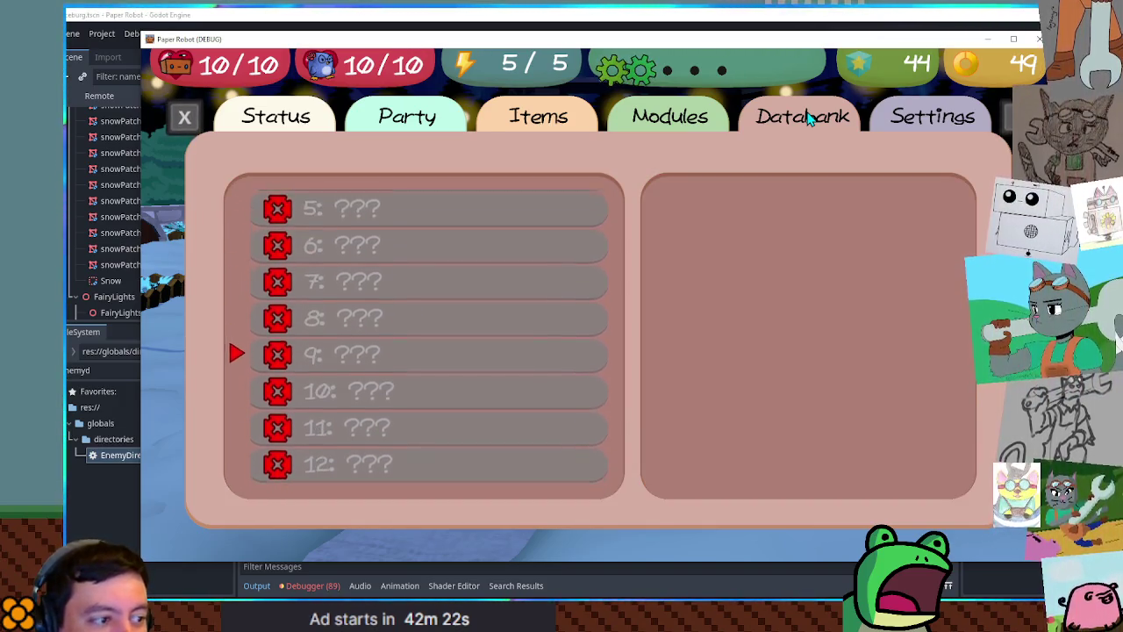
key(Down)
key(Down)
key(Down)
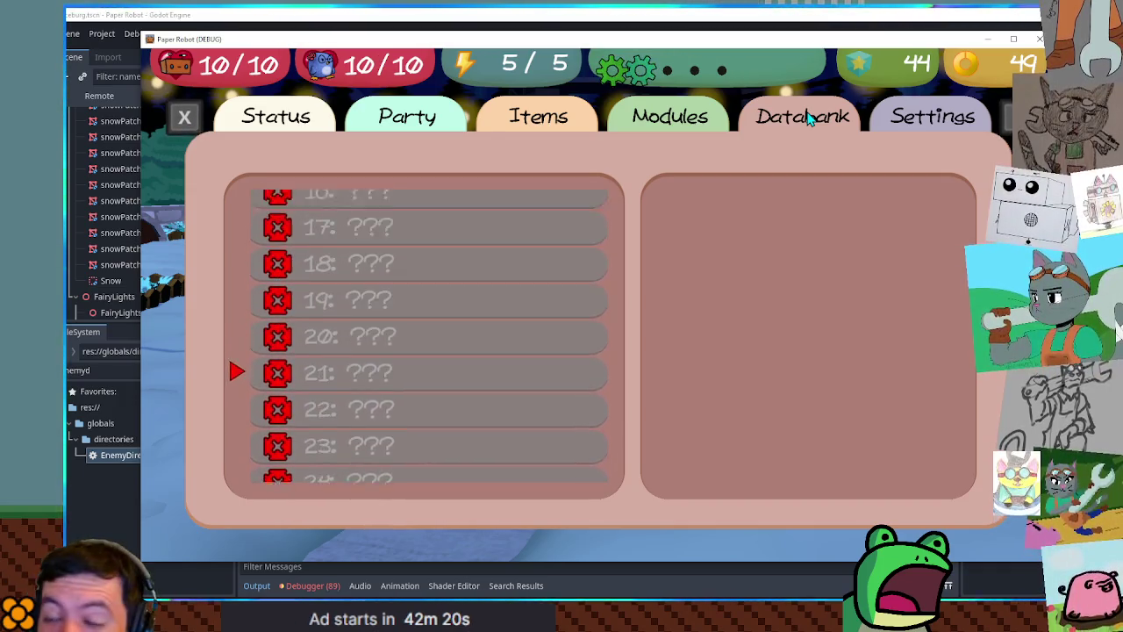
key(Down)
key(Down)
key(Down)
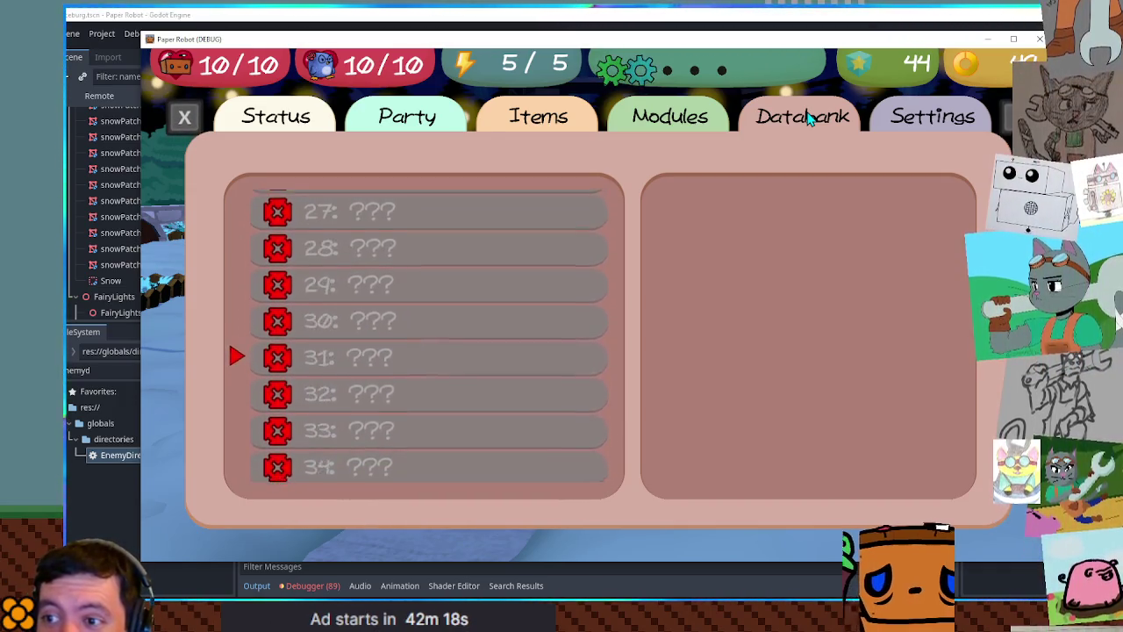
key(Down)
key(Down)
key(Down)
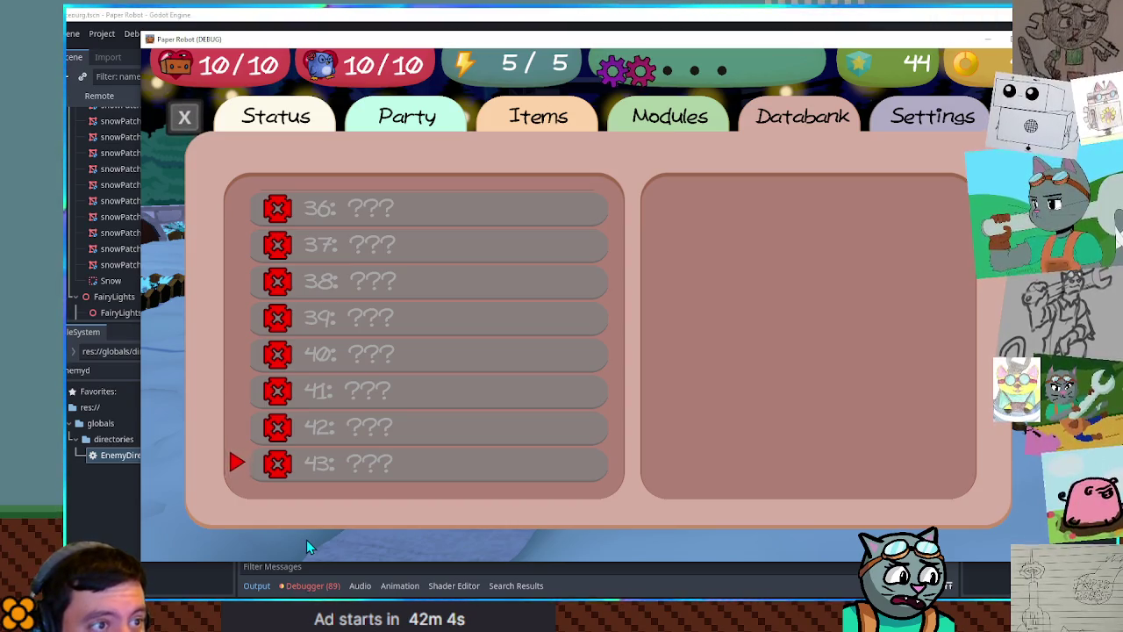
Back out to the Databank menu and leave the game for the EnemyDirectory script
key(Escape)
key(Down)
key(Down)
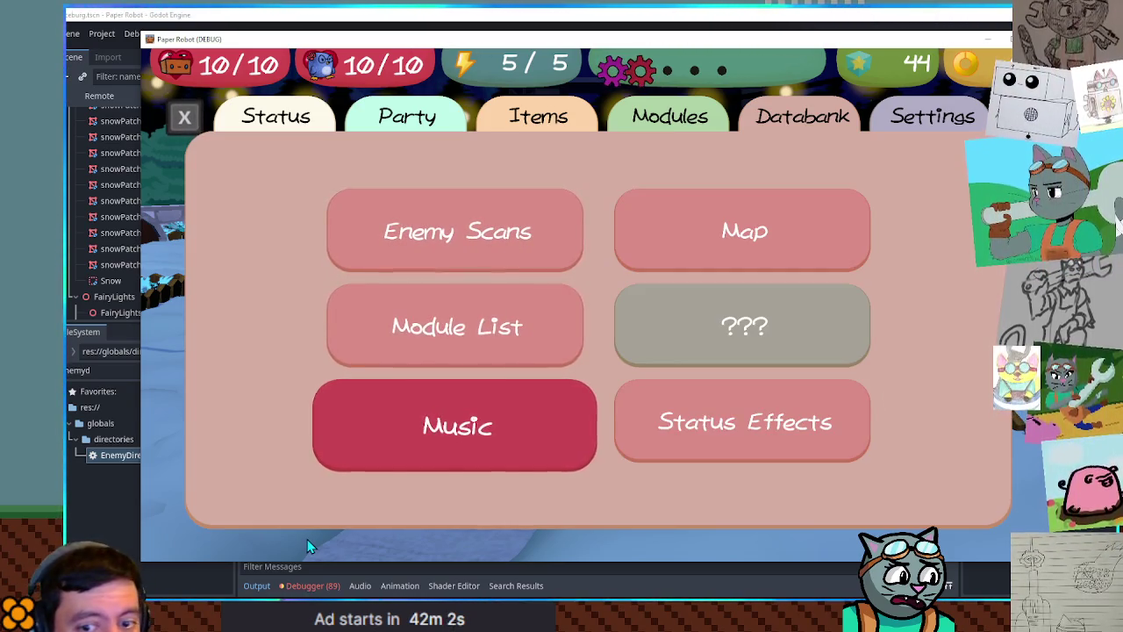
key(Up)
key(Up)
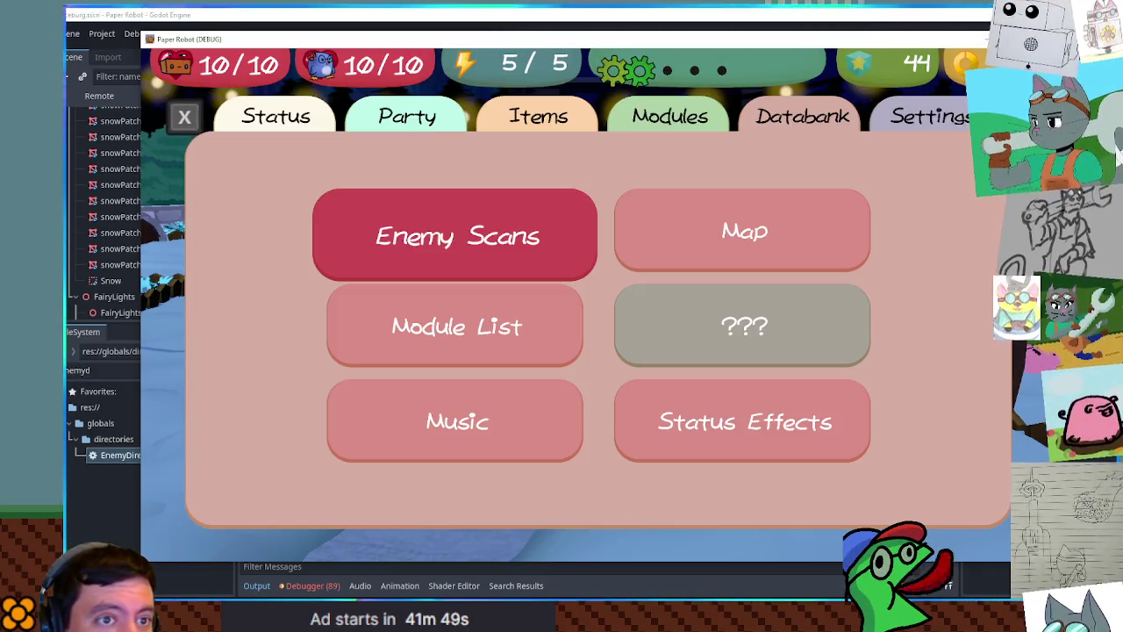
key(alt+Tab)
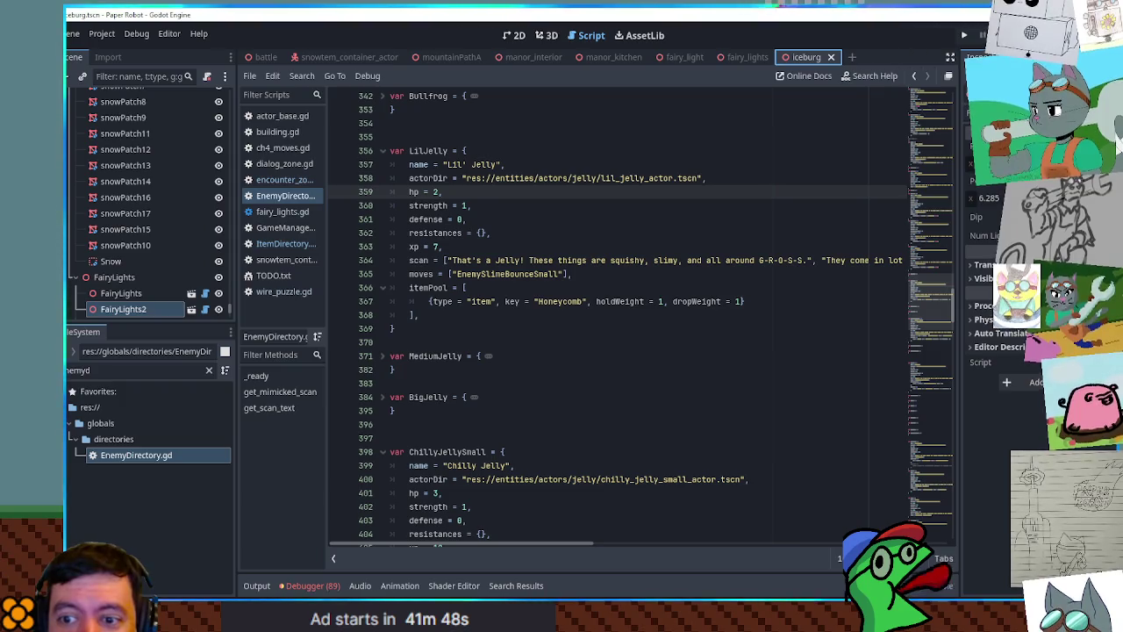
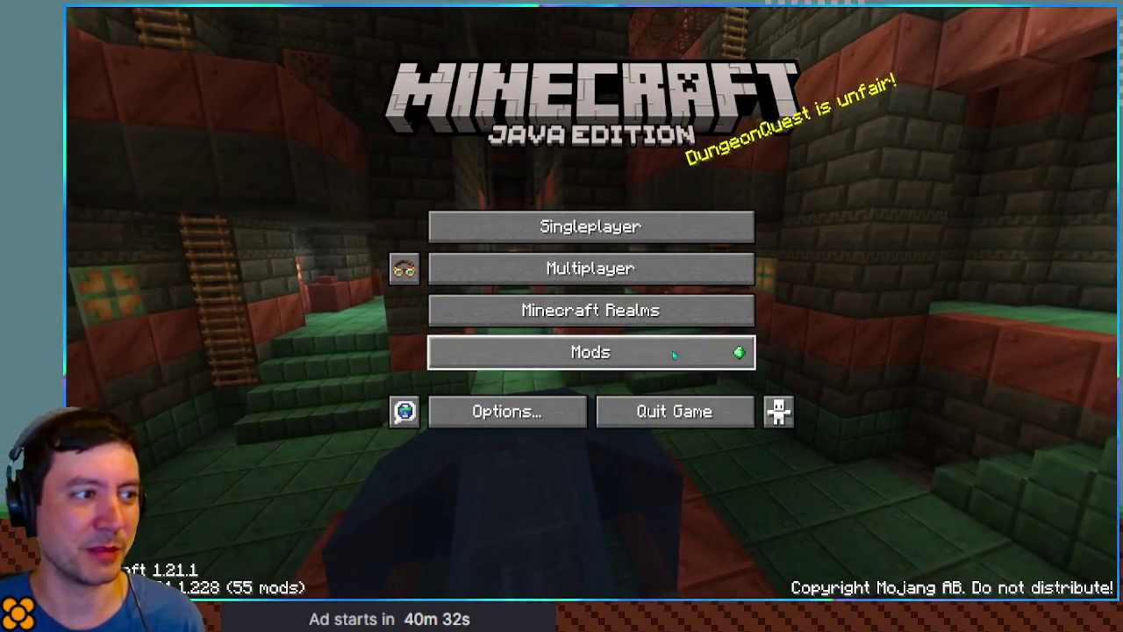
Open the Multiplayer server list and select the Dobbs Create server entry
click(523, 268)
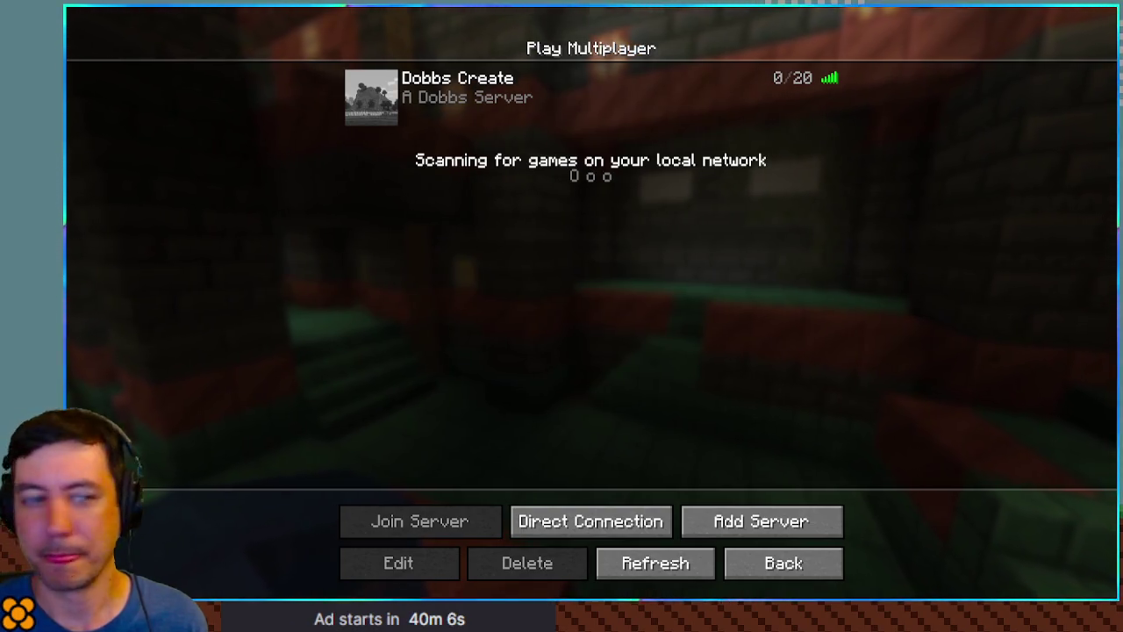
click(370, 96)
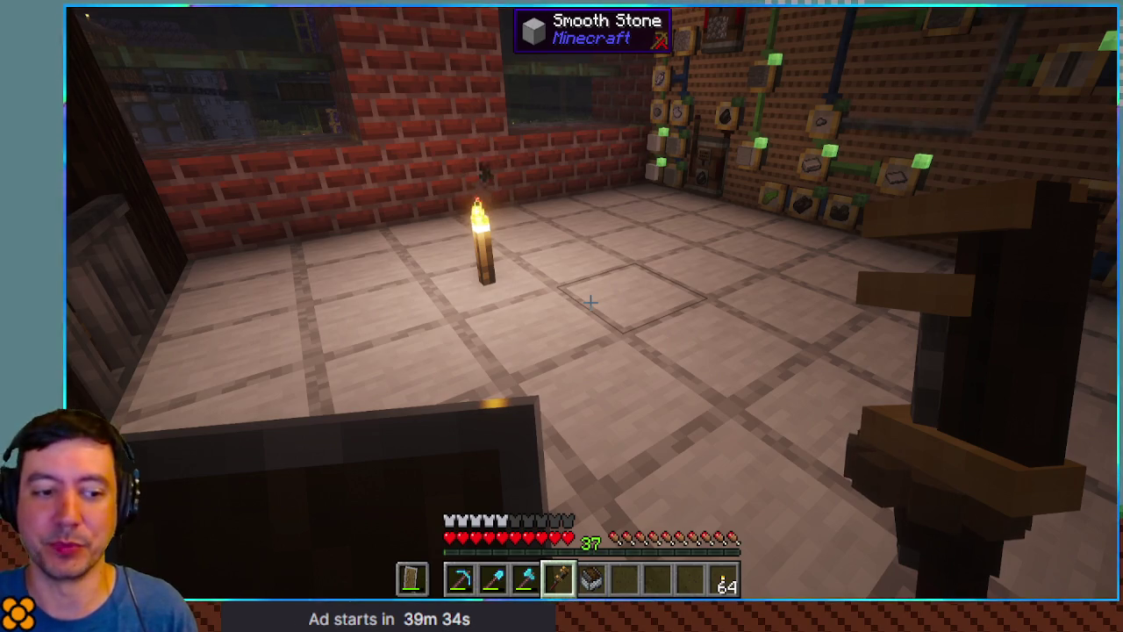
Connect to Dobbs Create and load into the smooth-stone brick room
mouse_move(591, 302)
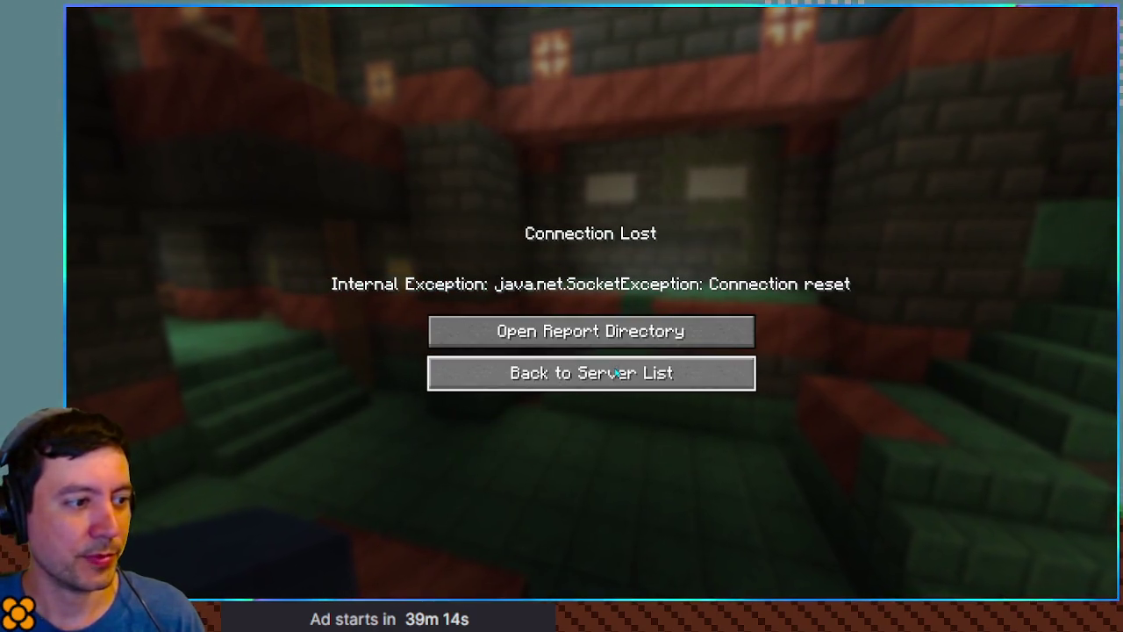
Go back to the server list from the Connection Lost screen
click(617, 373)
Rejoin the Dobbs Create server, then pause to the Game Menu
double_click(611, 109)
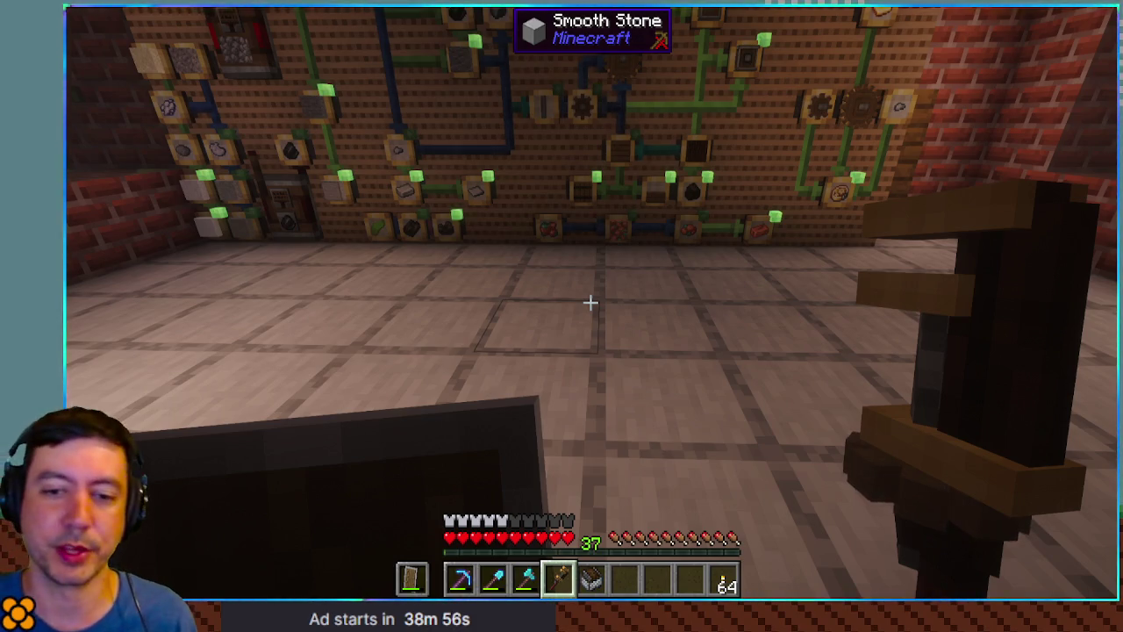
key(Escape)
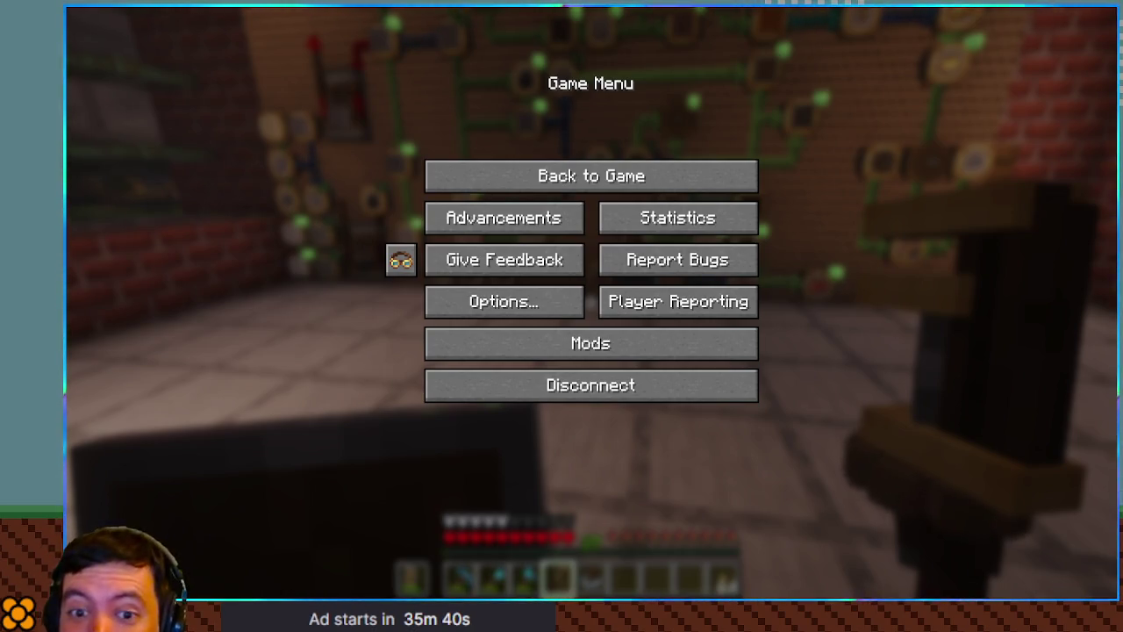
Resume play, view the item-frame wall up close and from afar, and hide the HUD with F1
key(Escape)
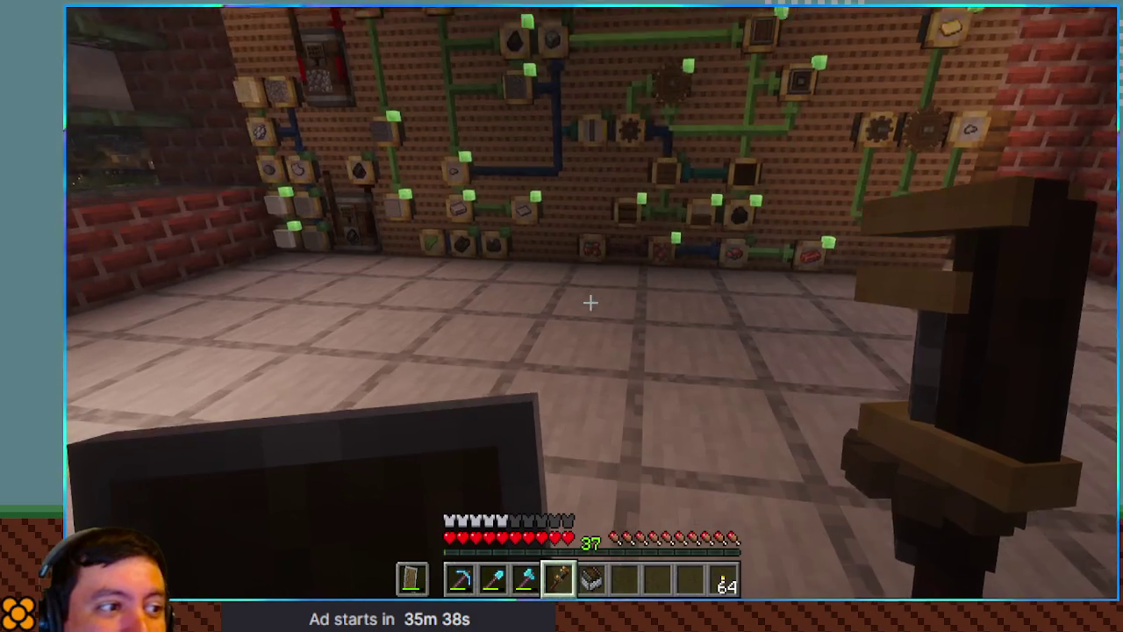
scroll(590, 302, down, 1)
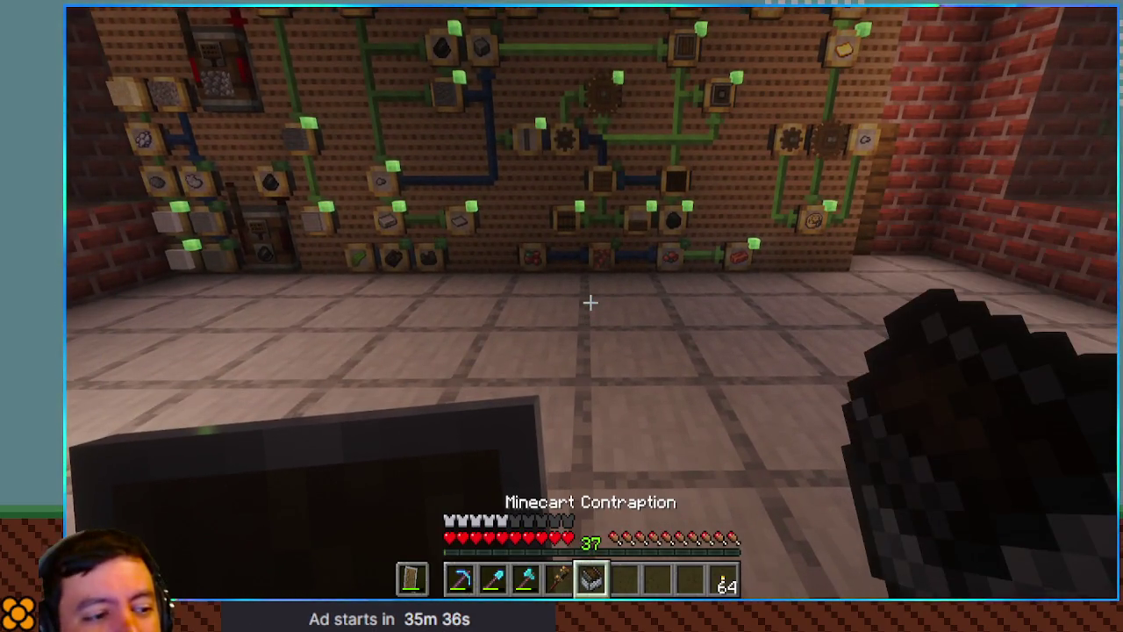
scroll(589, 302, down, 1)
key(w)
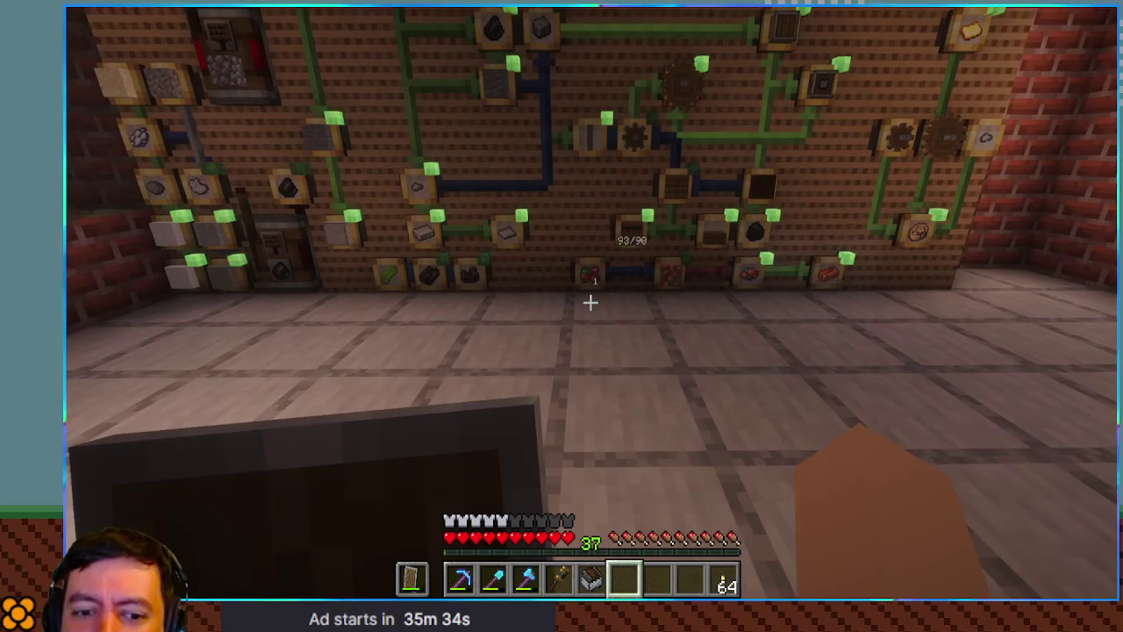
key(s)
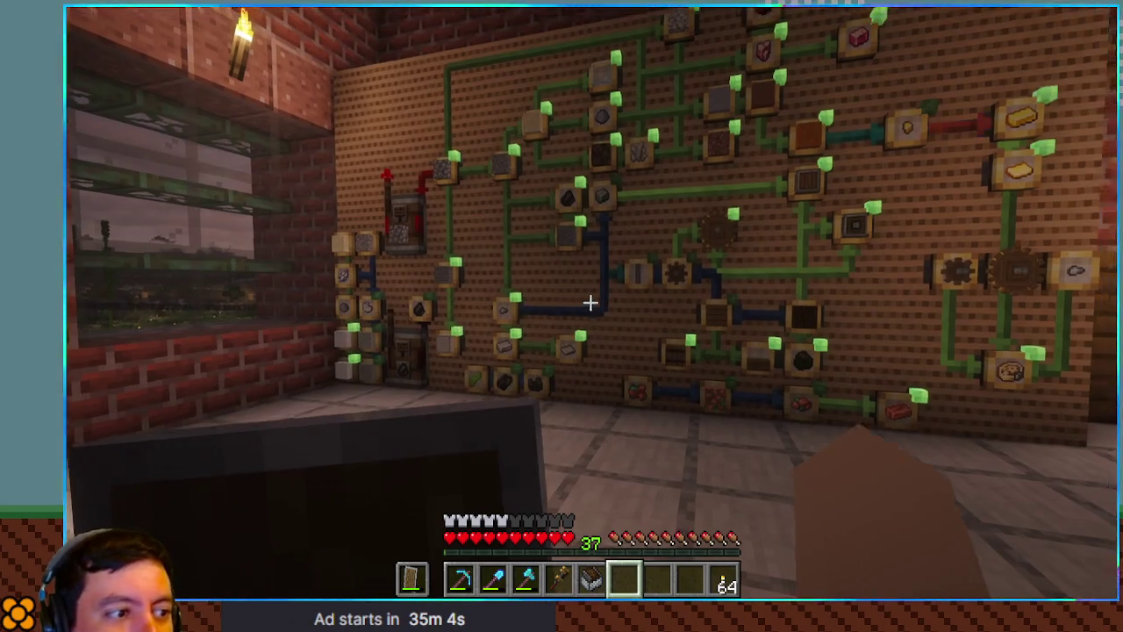
key(F1)
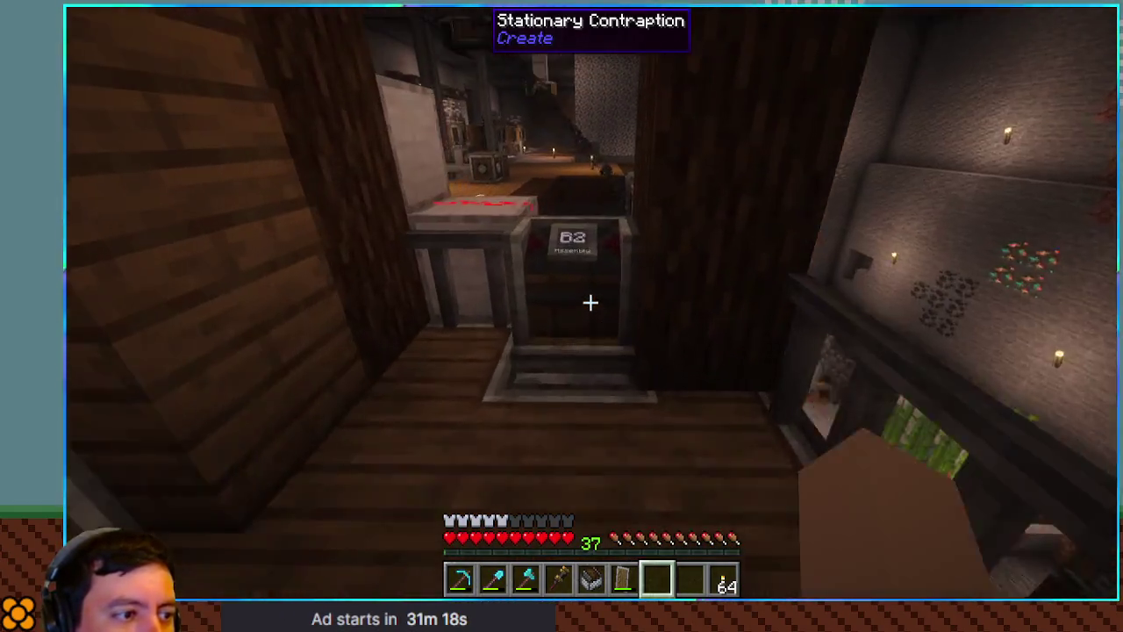
click(589, 303)
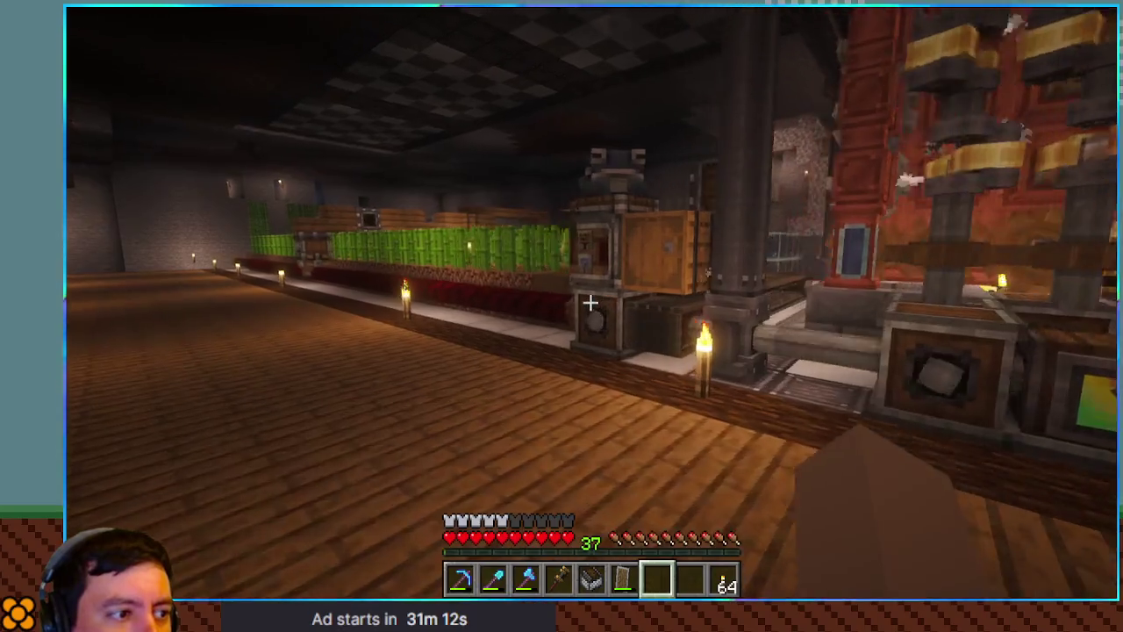
Walk along the sugar cane rows and spruce walkway to the B3 Production barrel
key(a)
key(w)
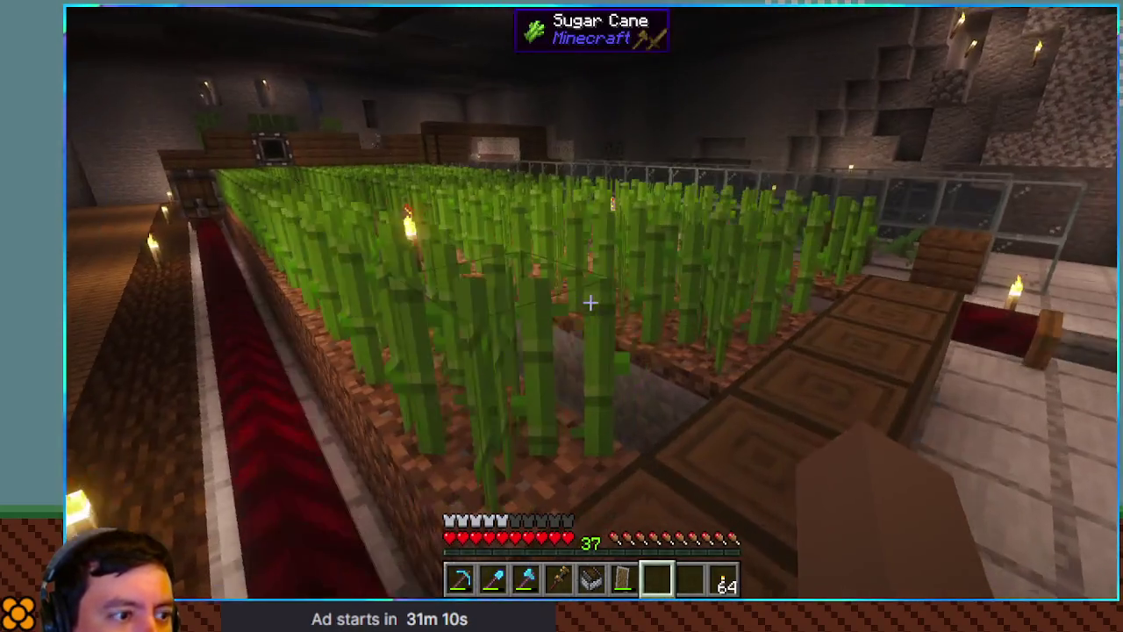
key(d)
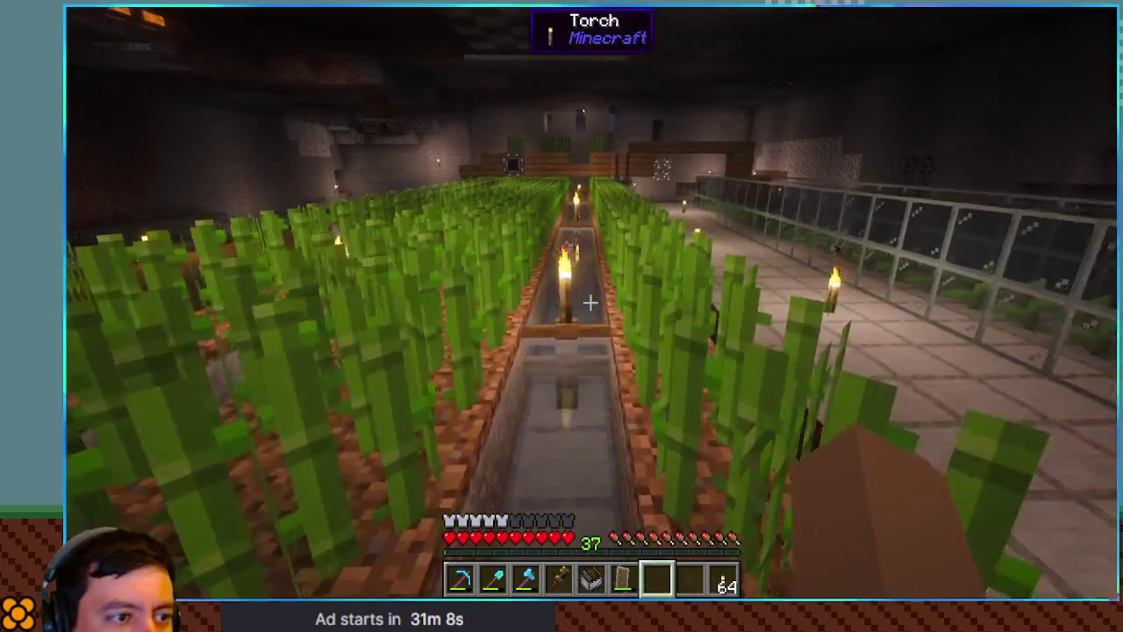
key(w)
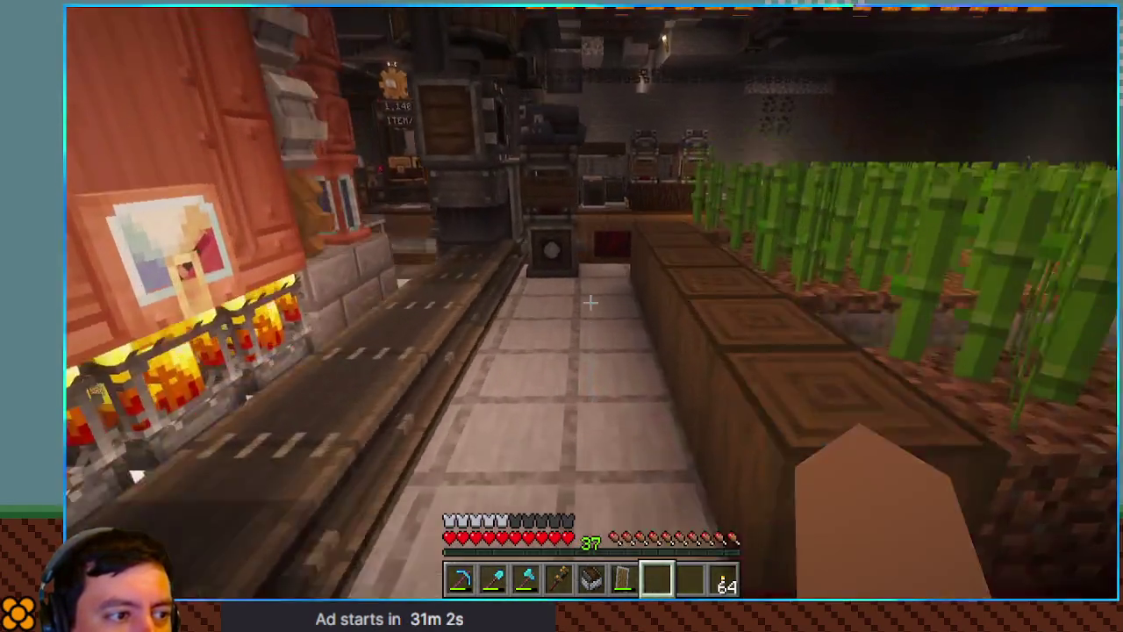
key(a)
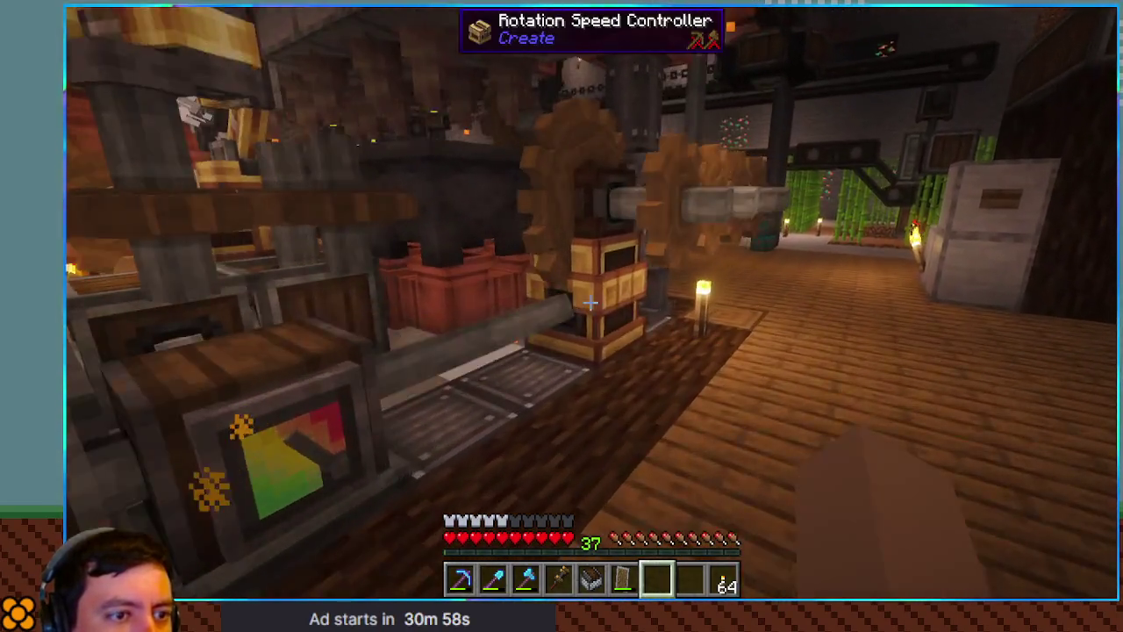
key(w)
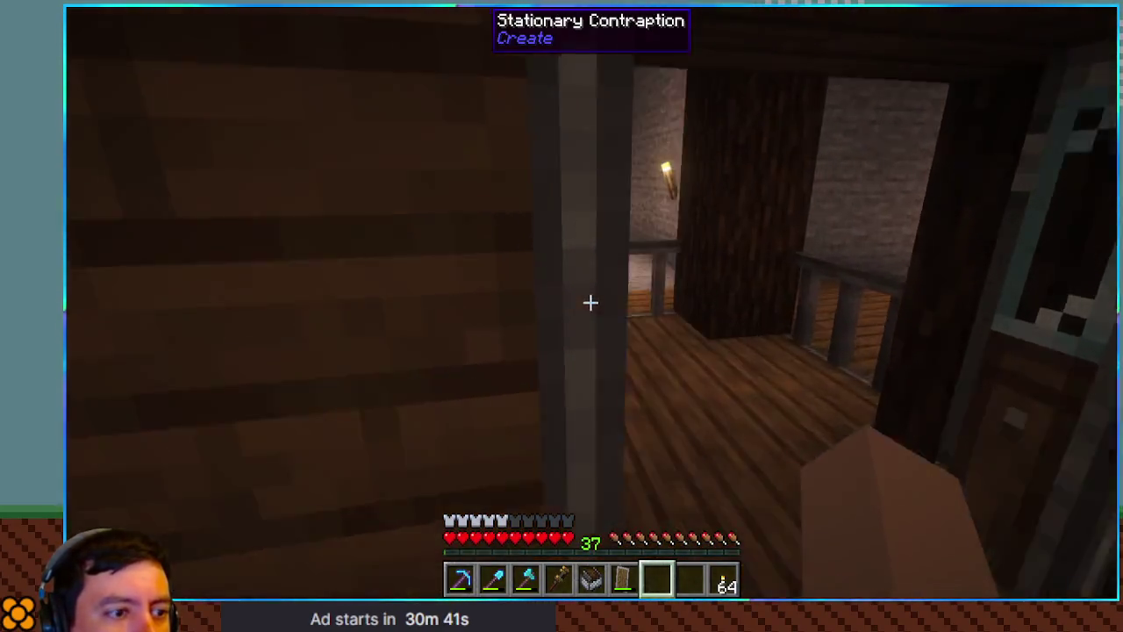
mouse_move(590, 303)
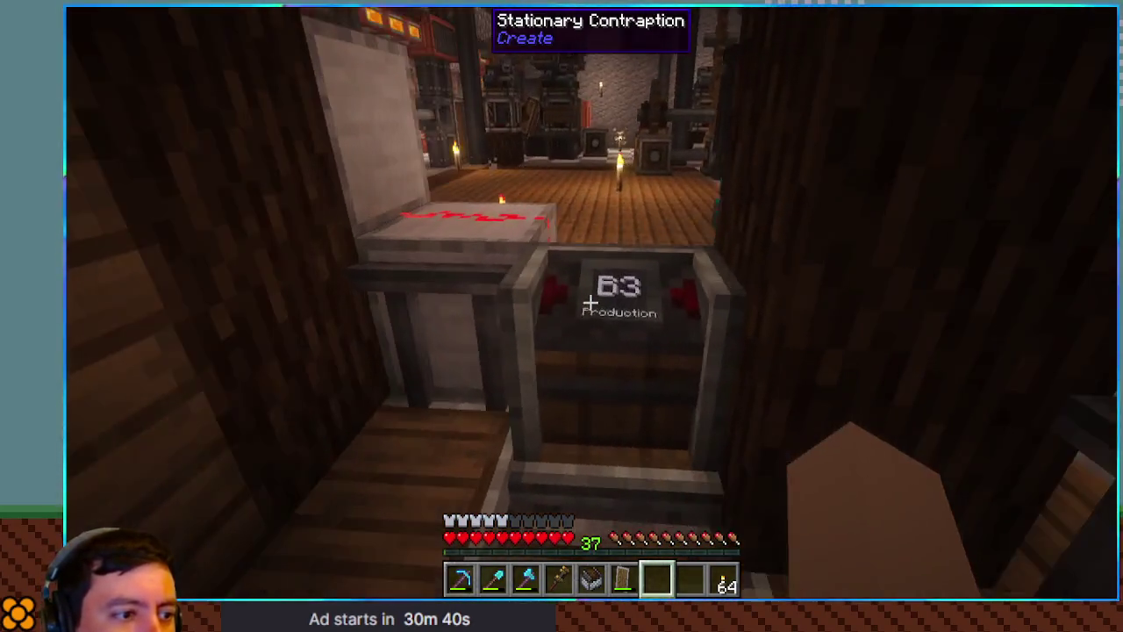
Out on the grass field, turn on chunk border lines with F3+G
scroll(589, 303, up, 1)
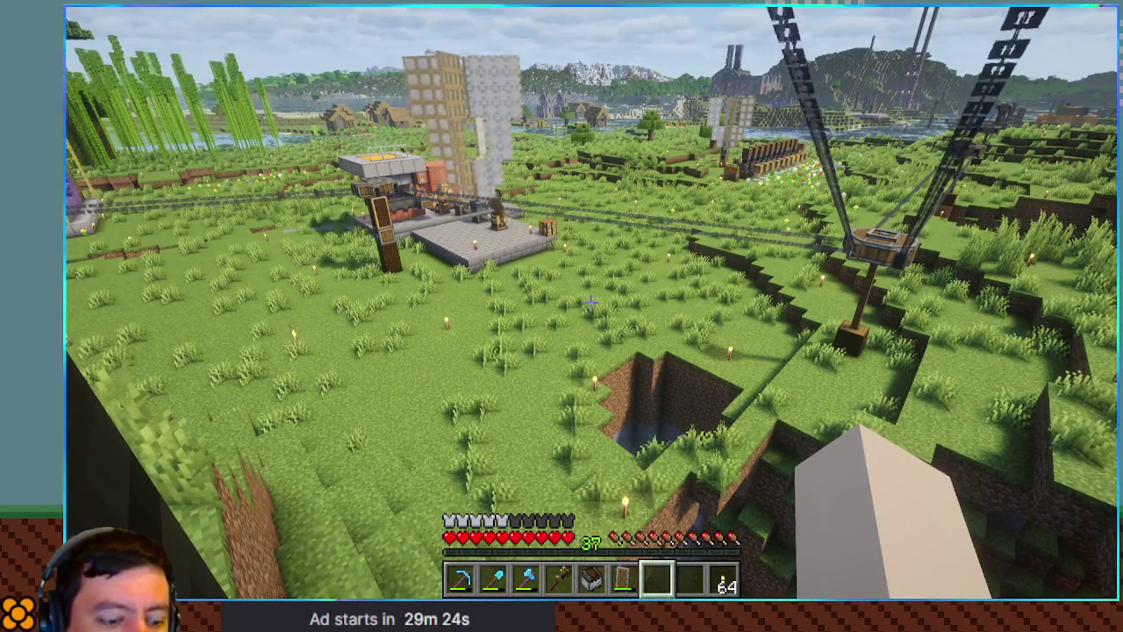
key(F3+g)
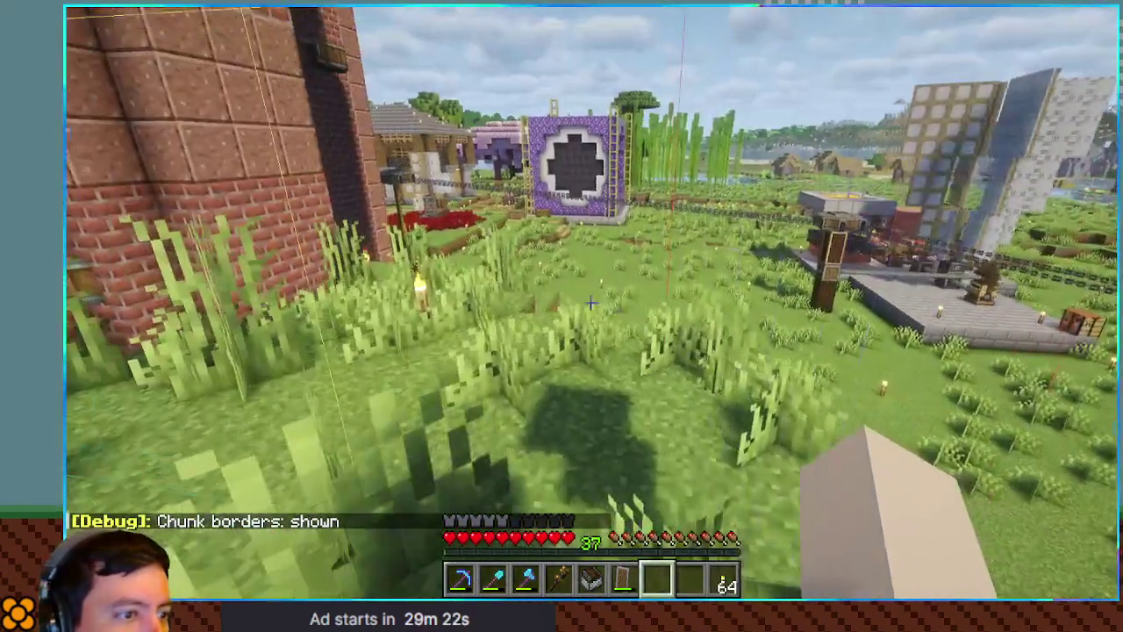
Fly up over the dug pit to check chunk borders, hide them, and walk past the wooden pillar
key(space)
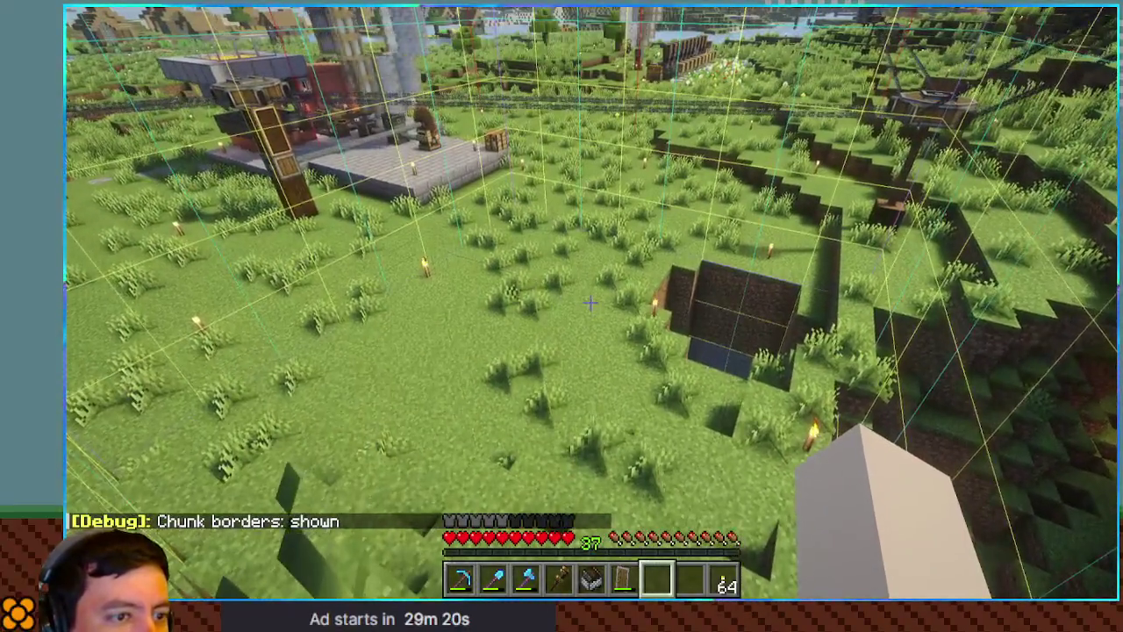
key(w)
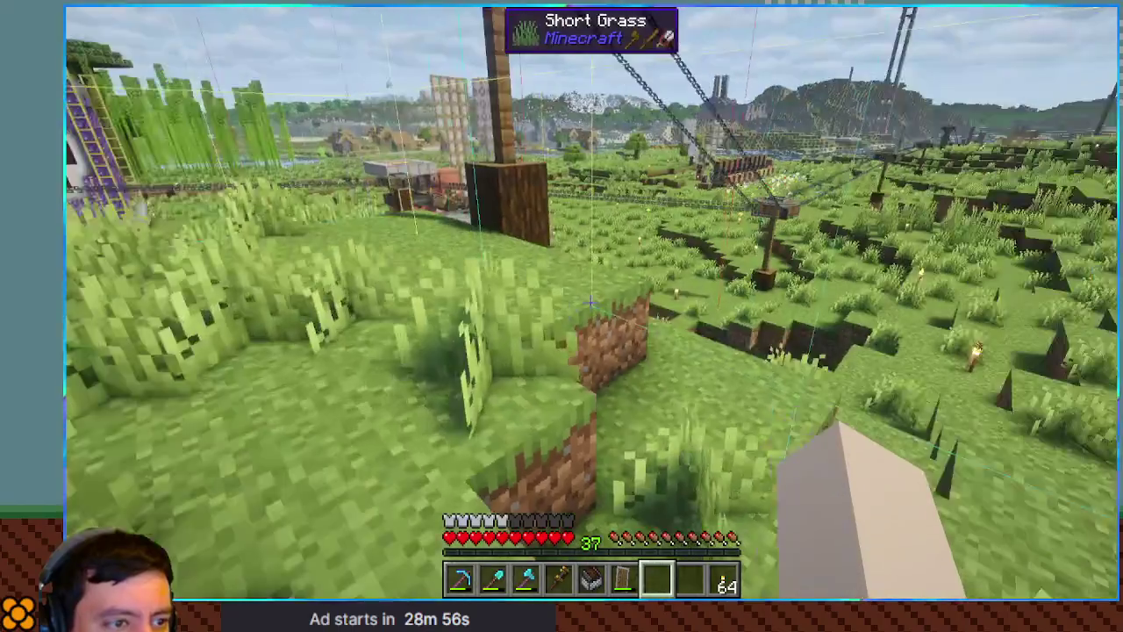
key(F3+g)
key(w)
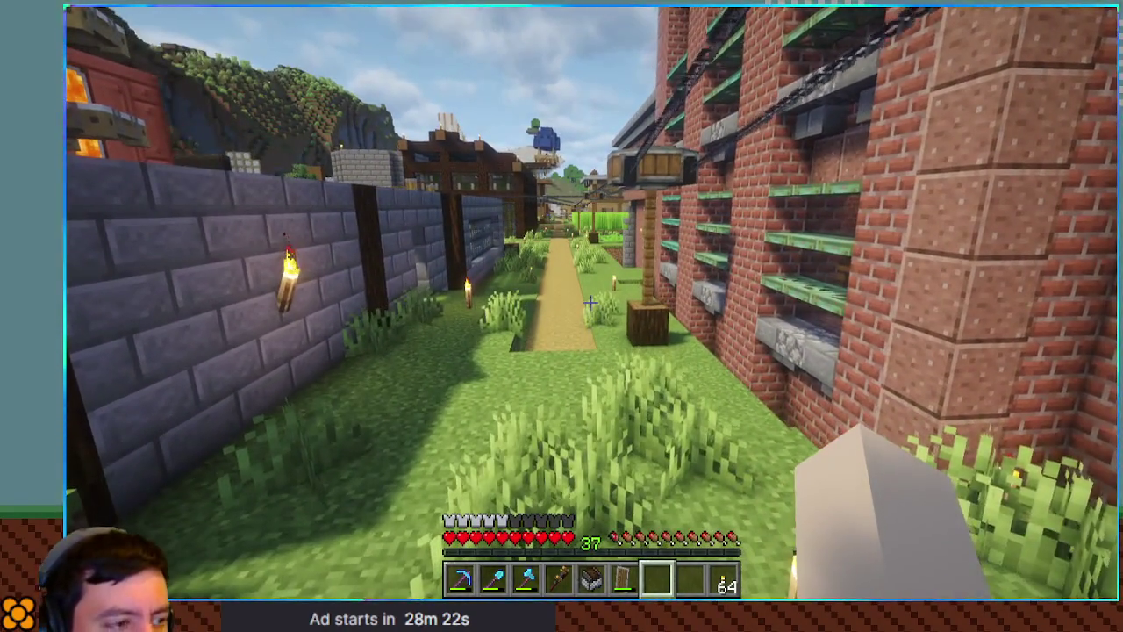
Disable shaders under Video Settings > Shader Packs and return to the game
key(Escape)
click(530, 301)
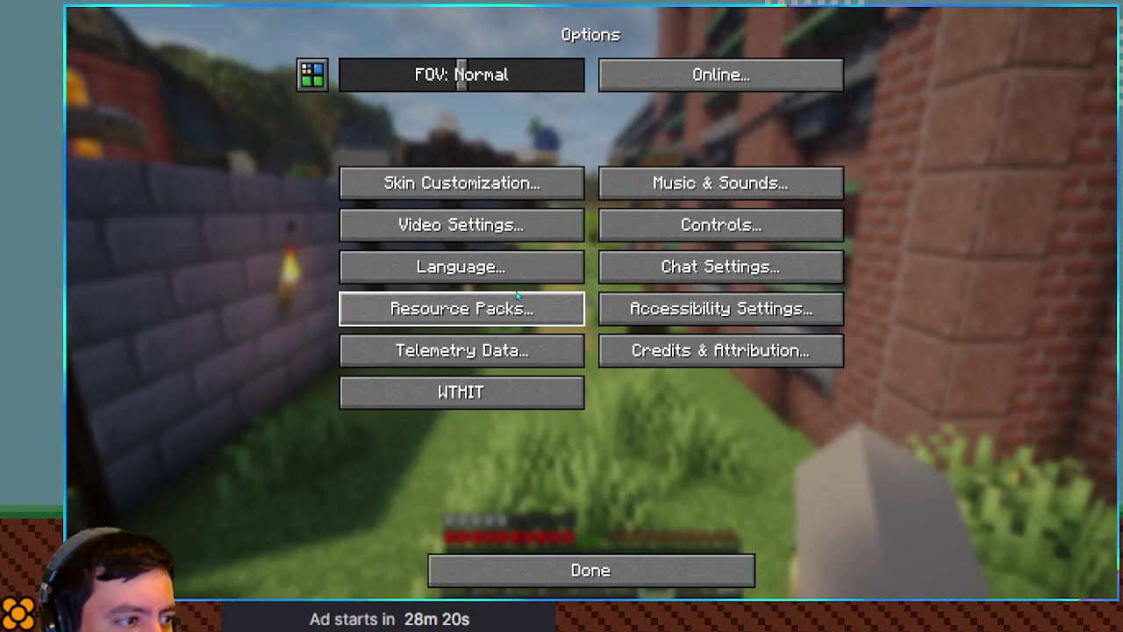
click(490, 230)
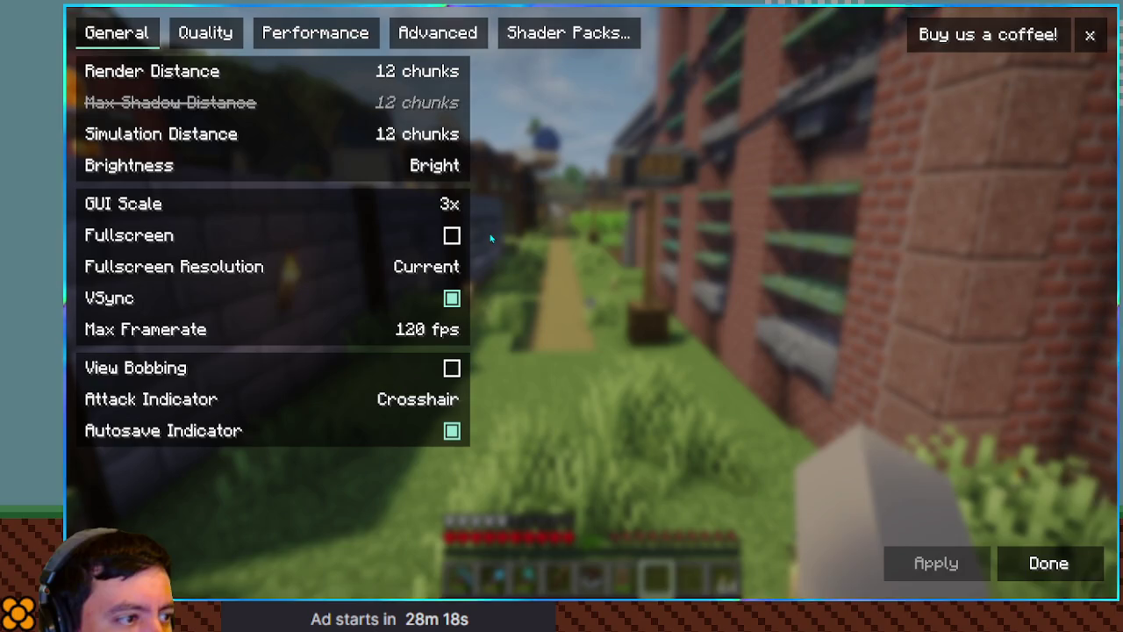
click(419, 39)
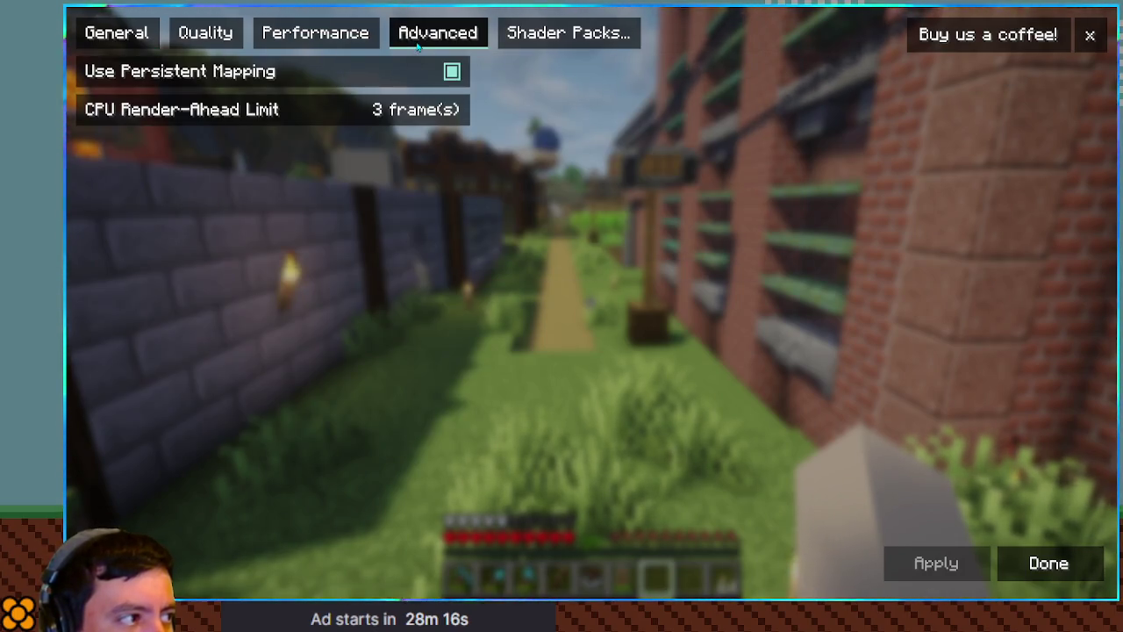
click(346, 34)
click(522, 34)
click(504, 93)
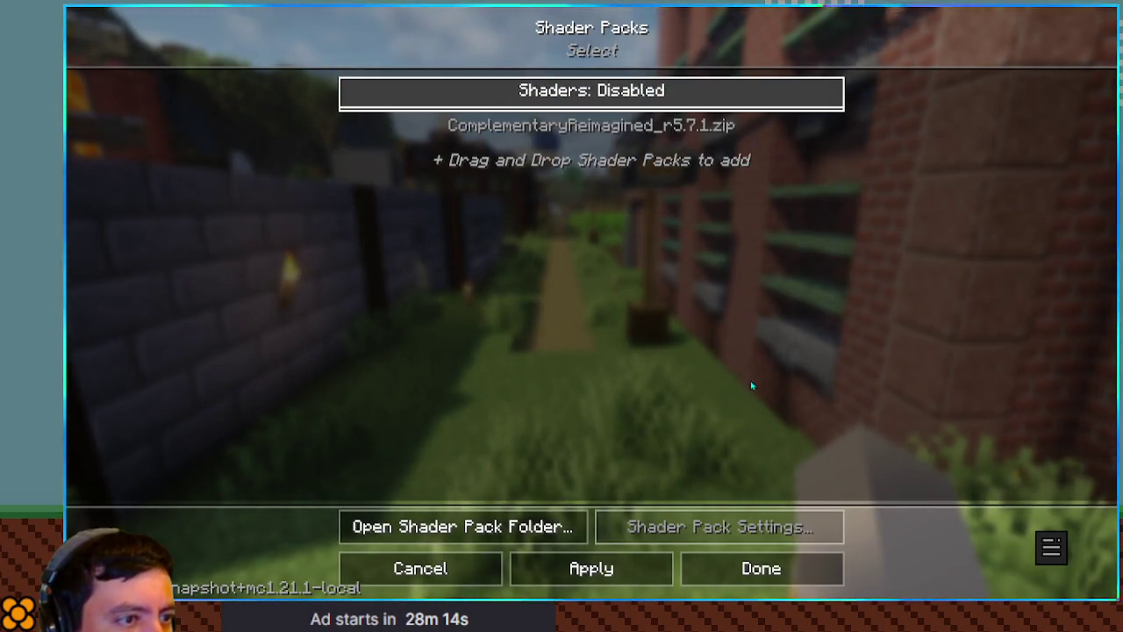
click(762, 569)
key(Escape)
key(Escape)
key(Escape)
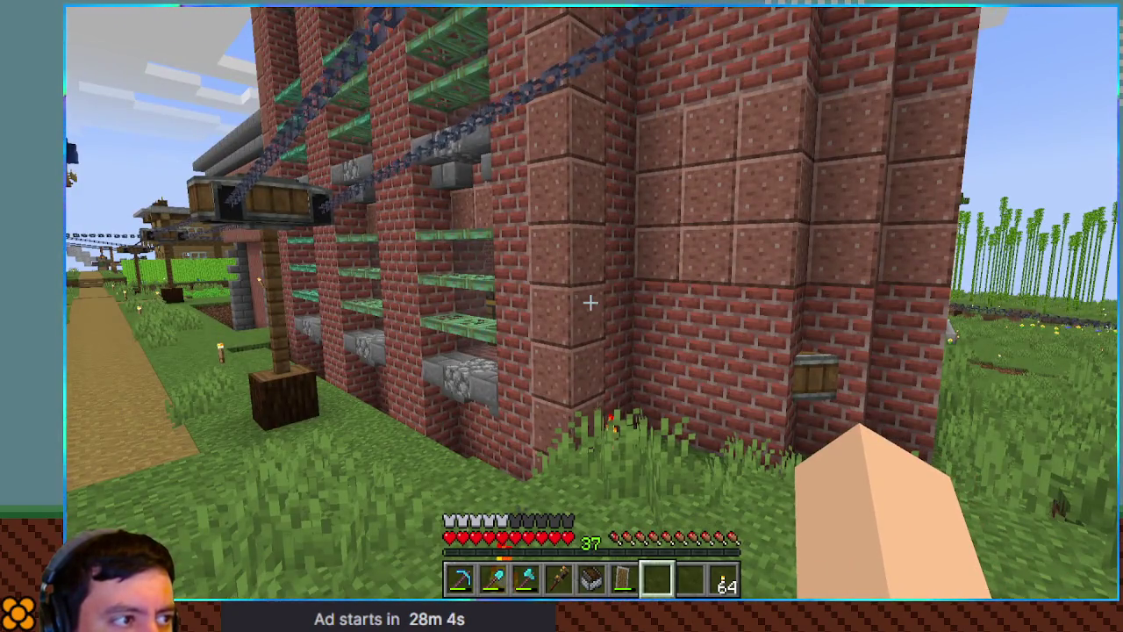
Walk down the dirt path into the brick building up to the chest by the window
key(w)
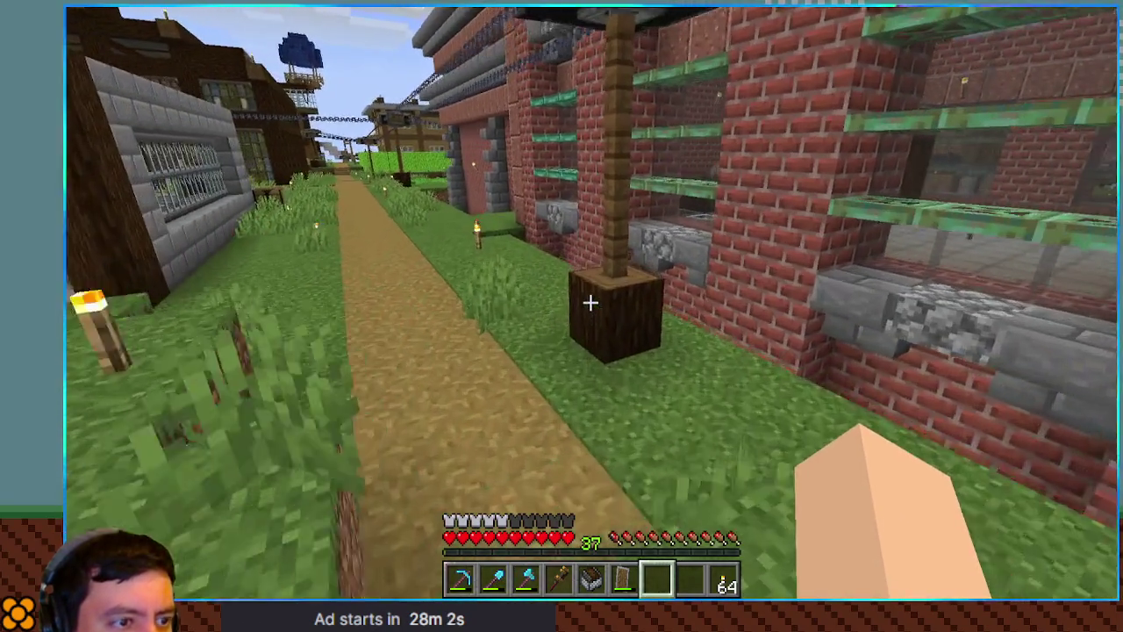
key(w)
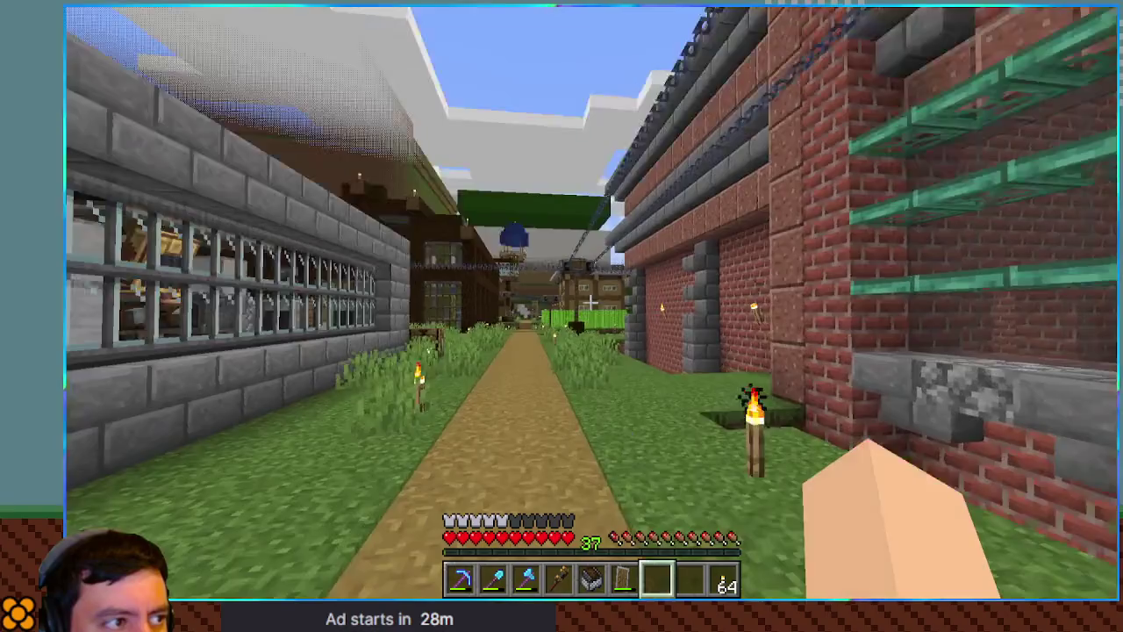
key(w)
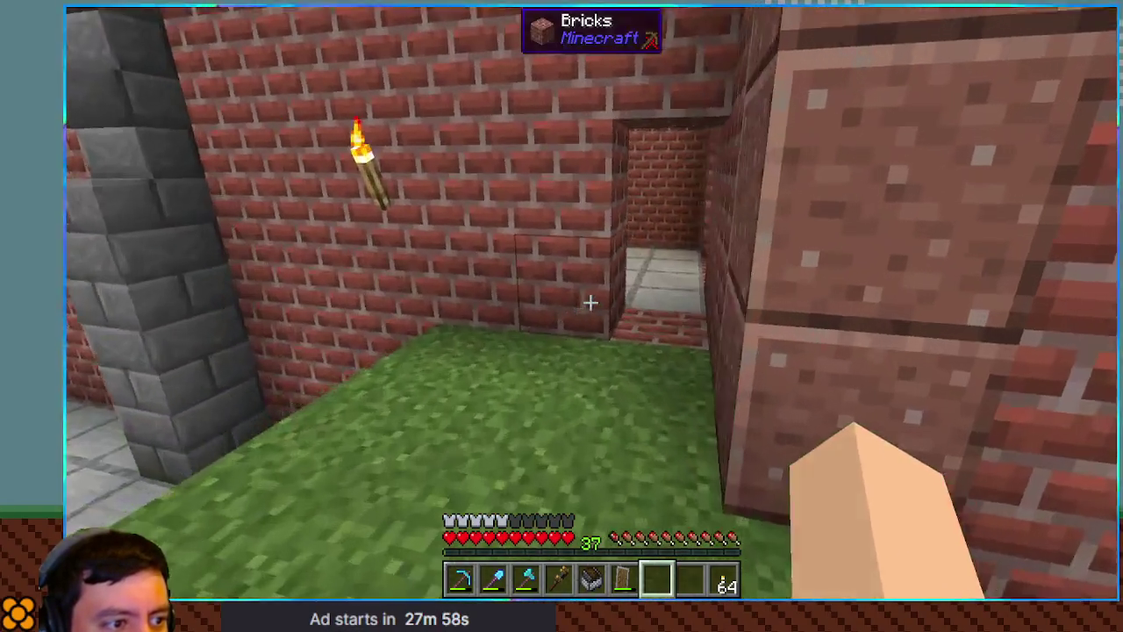
key(w)
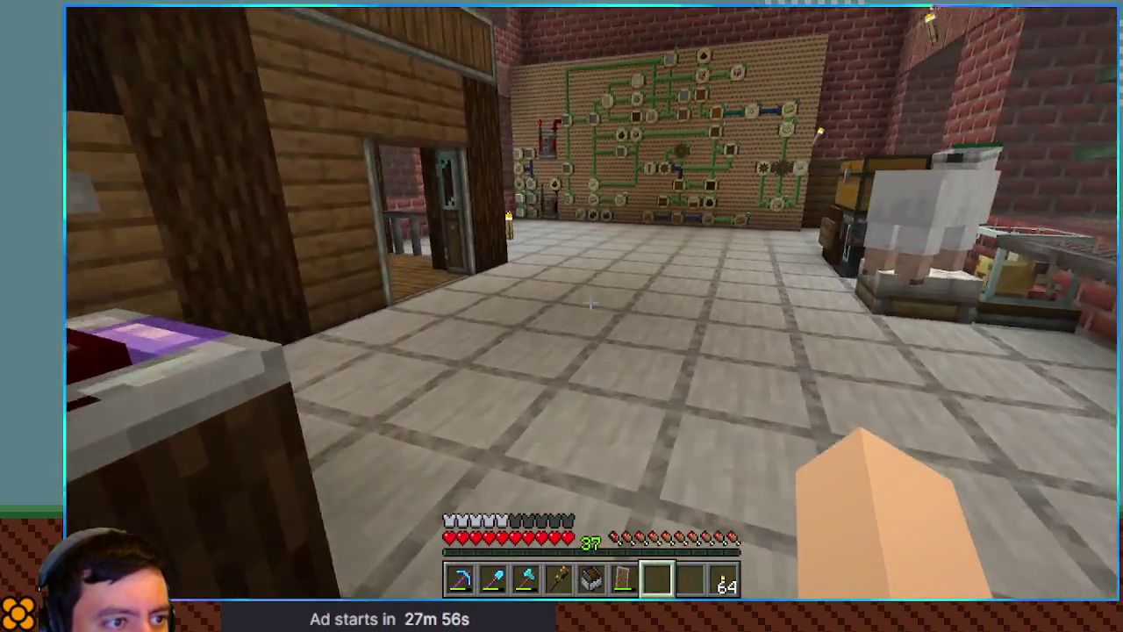
key(w)
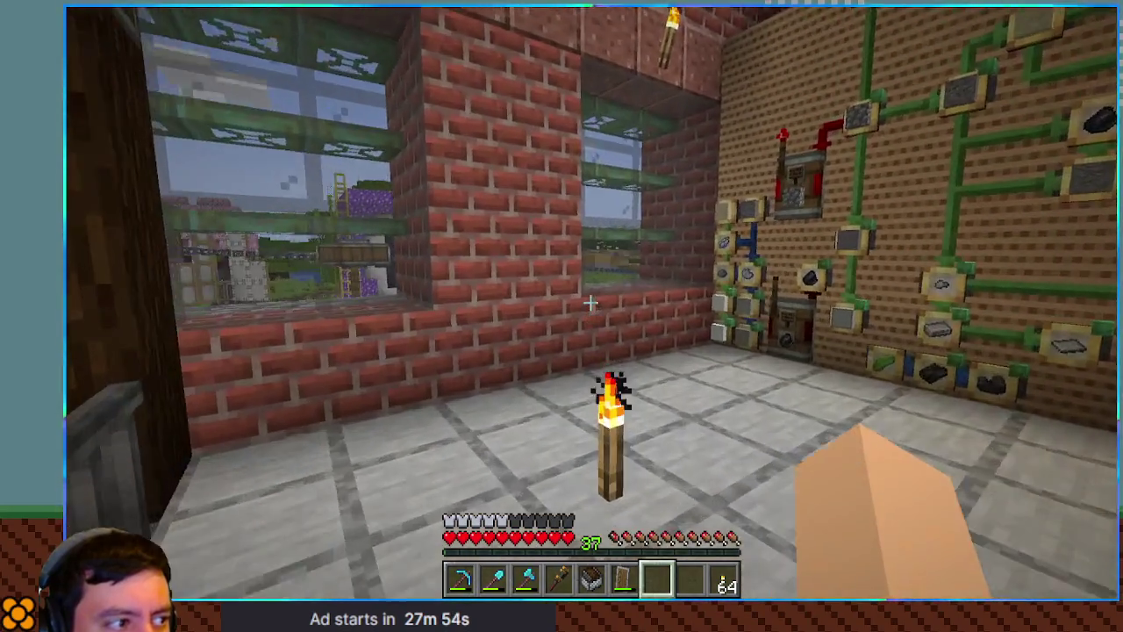
key(w)
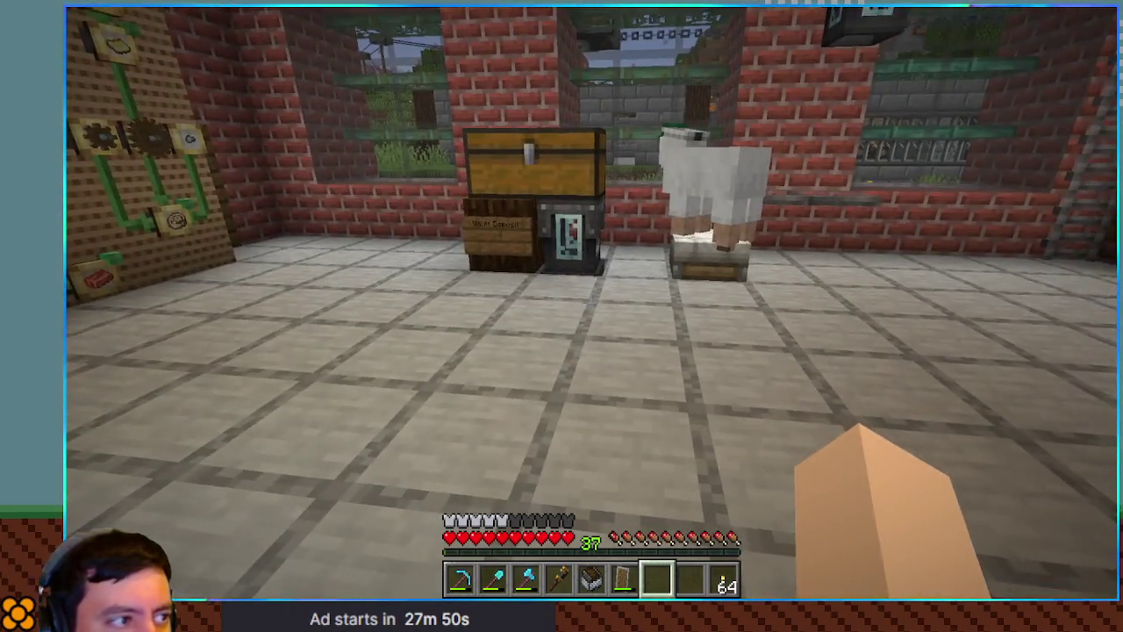
Show the F3 debug overlay, then pause and bring up the Options screen
key(F3)
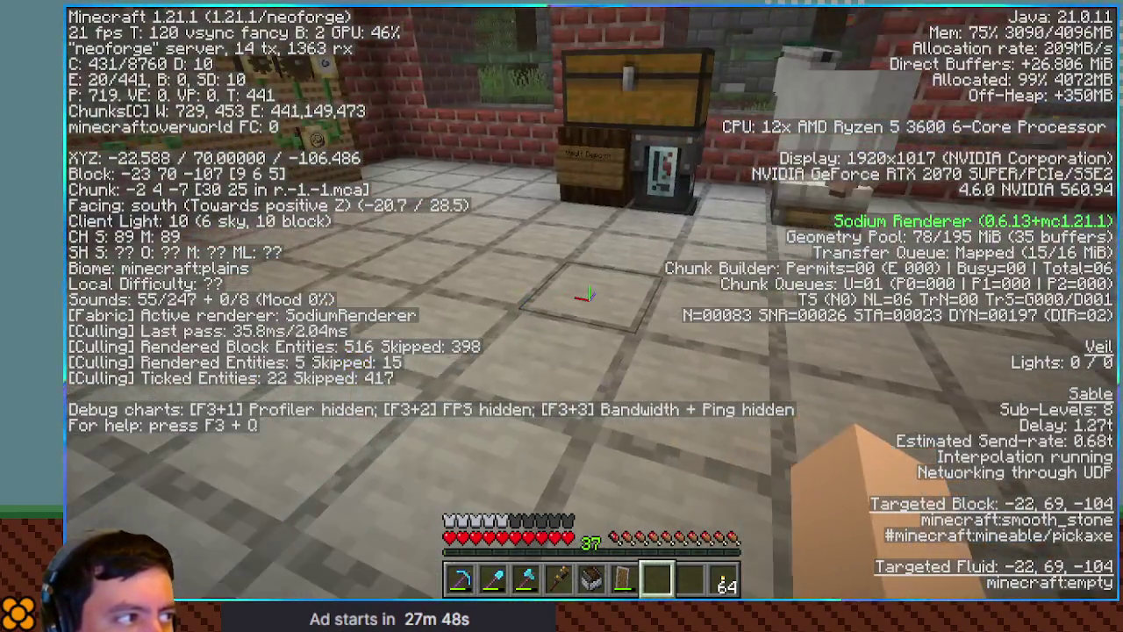
key(Escape)
click(537, 299)
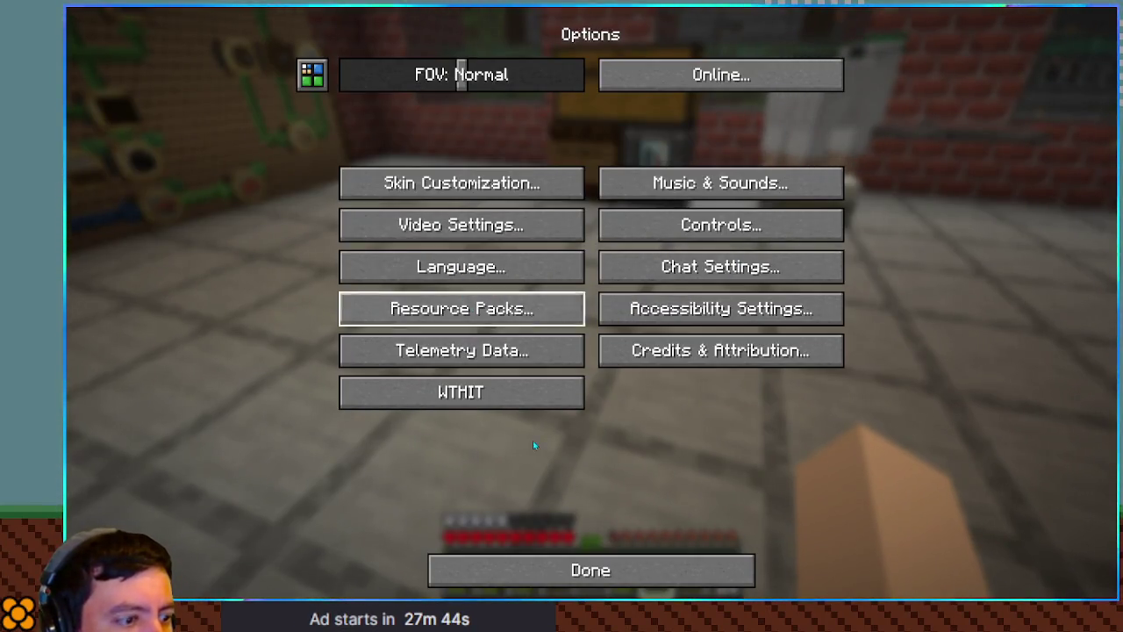
Set Distant Horizons' Enable Rendering to False in its mod config, then resume play
click(535, 570)
click(560, 356)
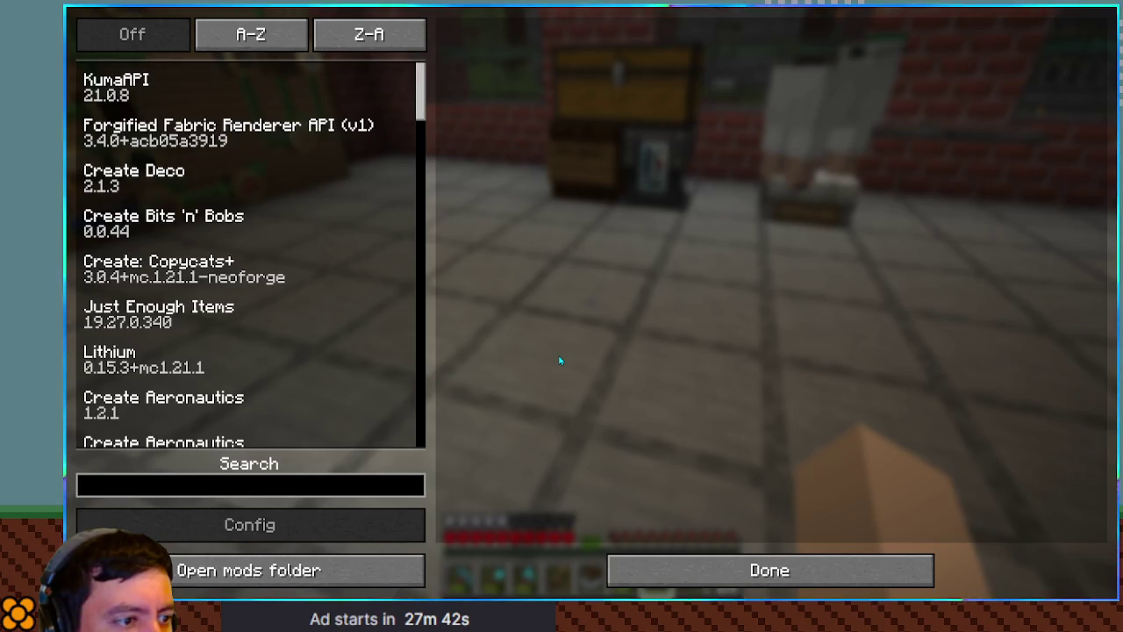
text(di)
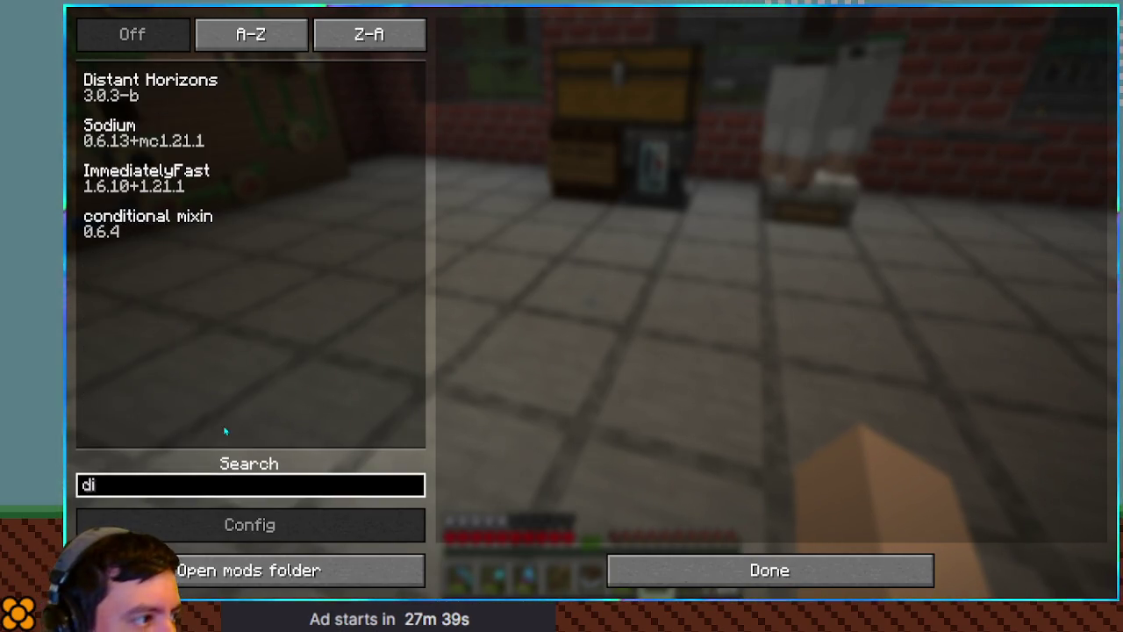
click(141, 96)
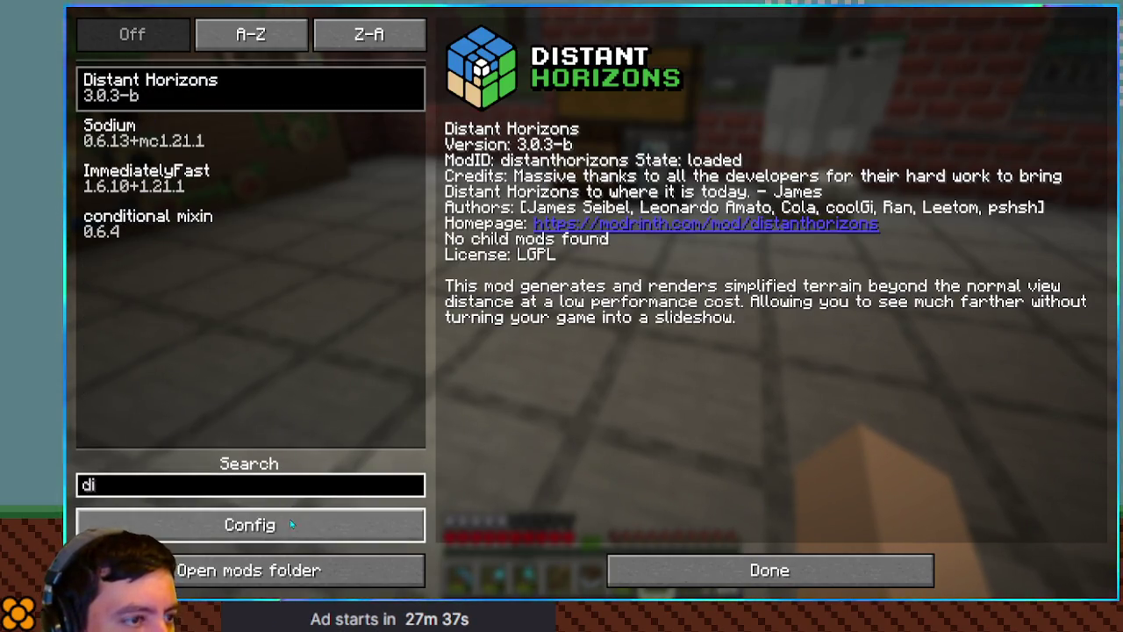
click(255, 525)
click(855, 88)
click(654, 567)
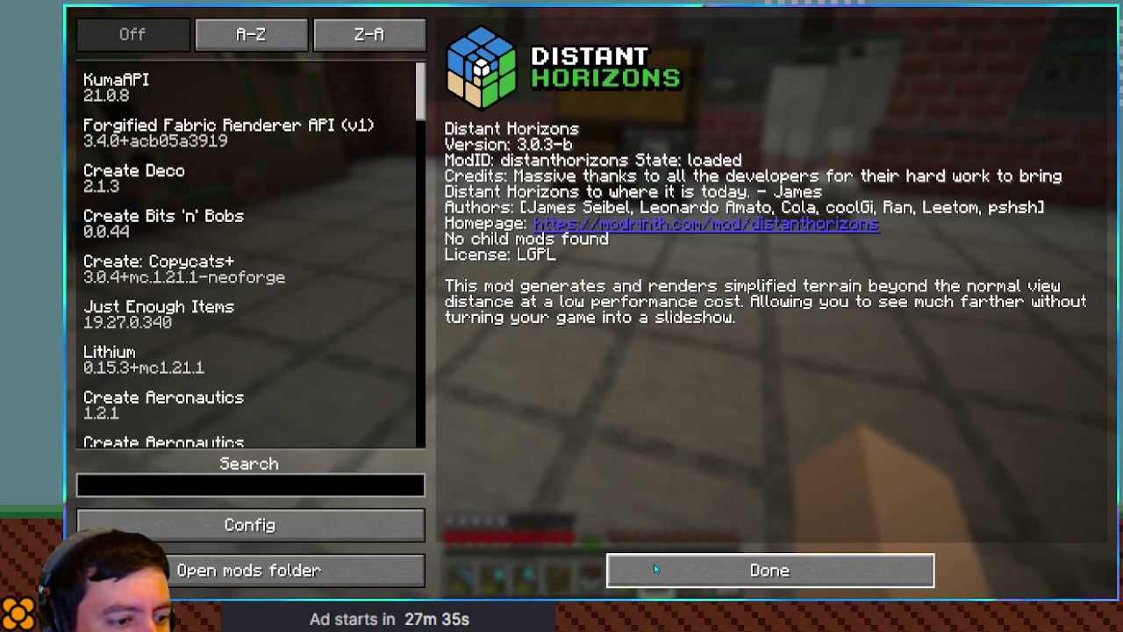
click(654, 563)
key(Escape)
Toggle the F3 debug overlay on and off to check the readout
key(F3)
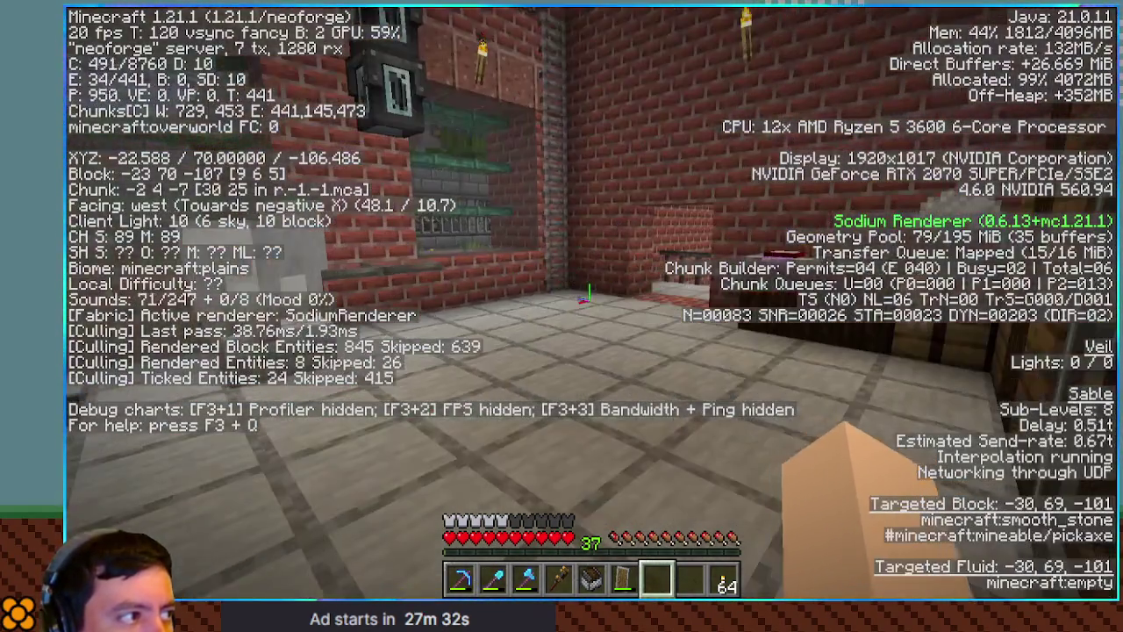
key(F3)
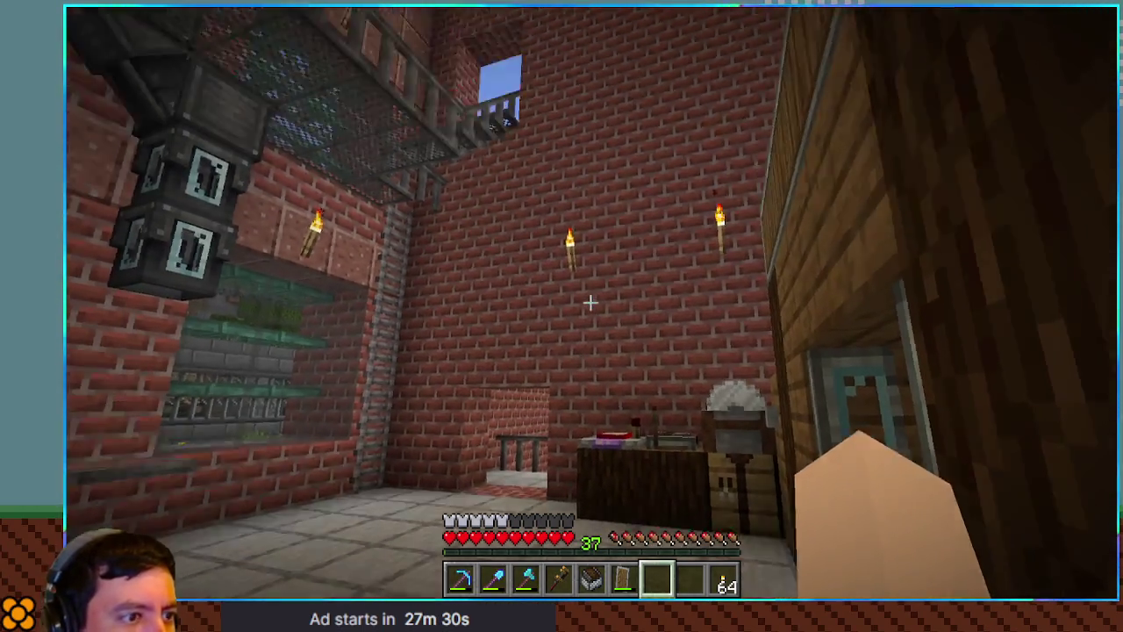
key(F3)
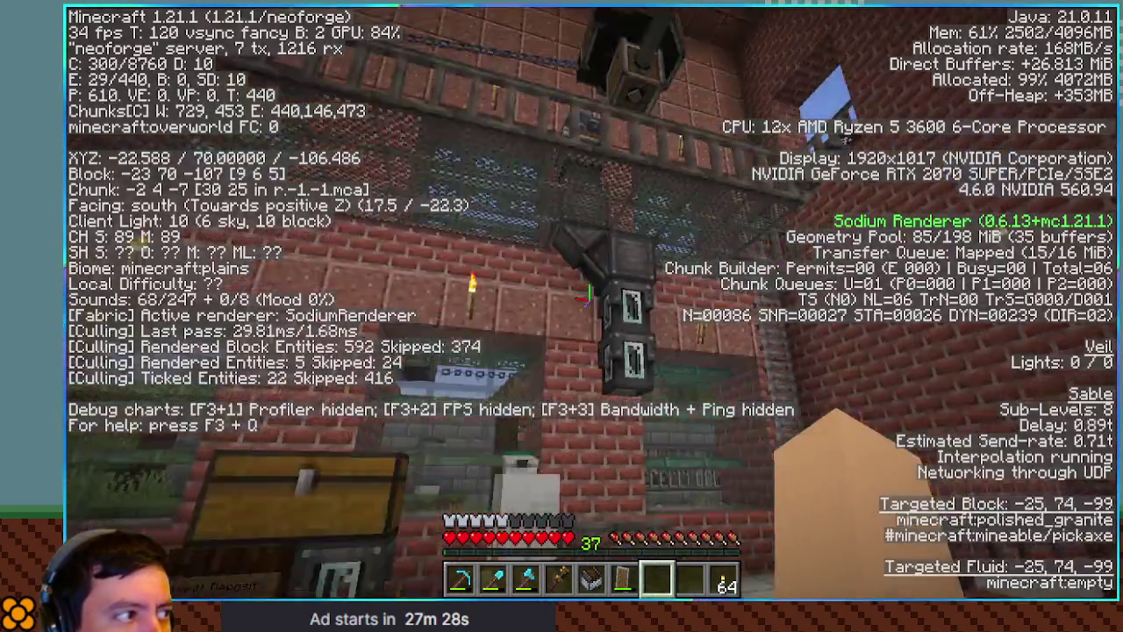
key(F3)
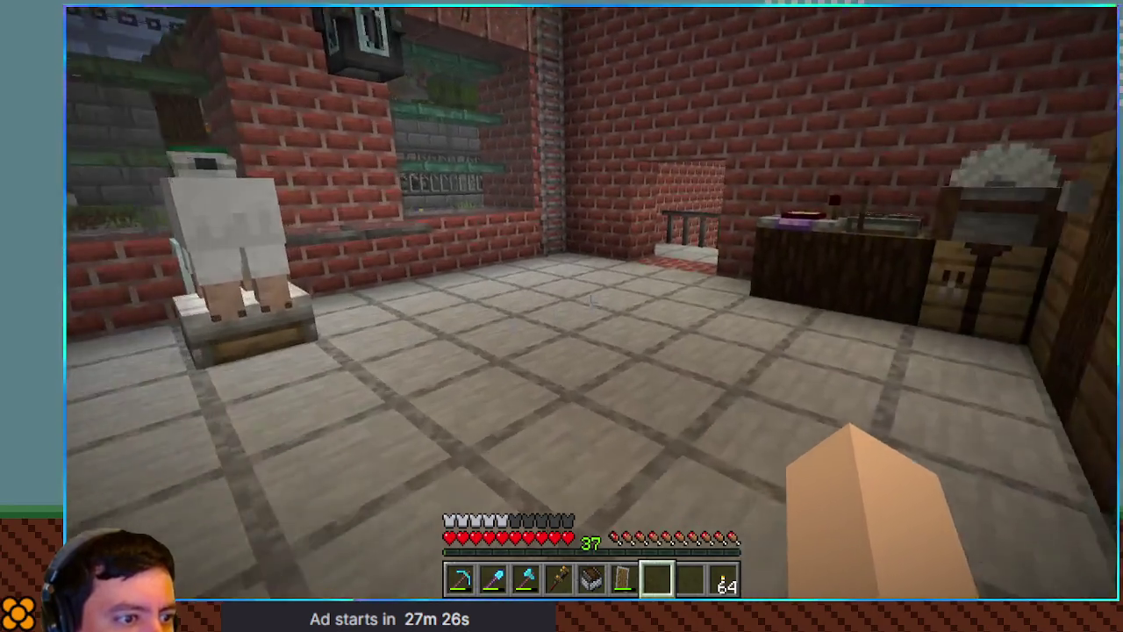
Walk through the brick room to the outside doorway, then back toward the wooden wall
key(w)
key(w)
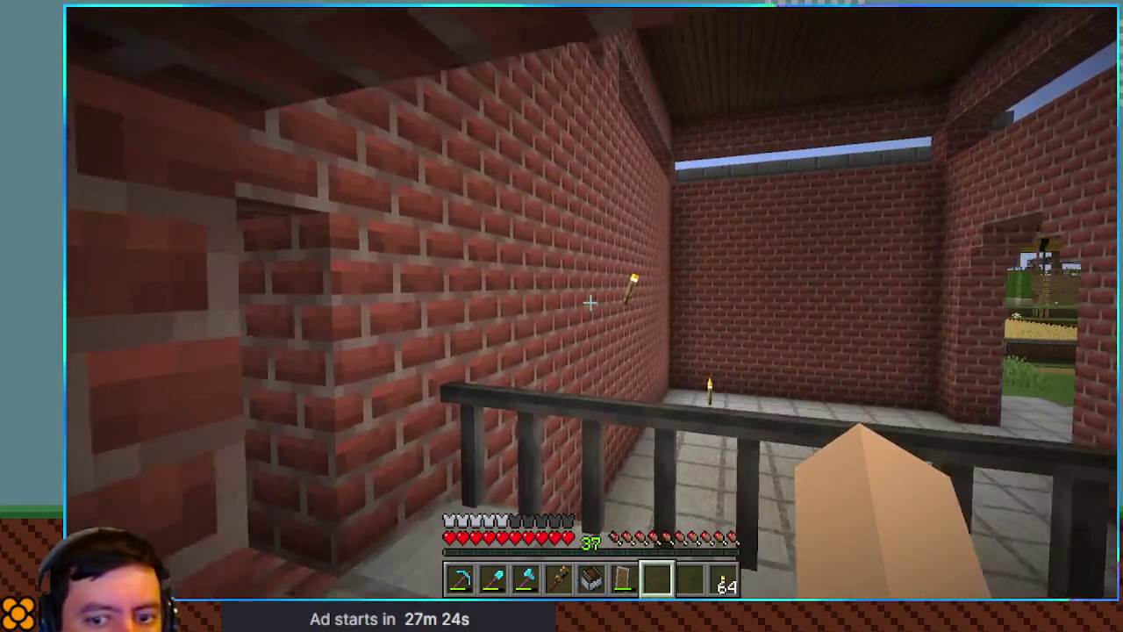
key(w)
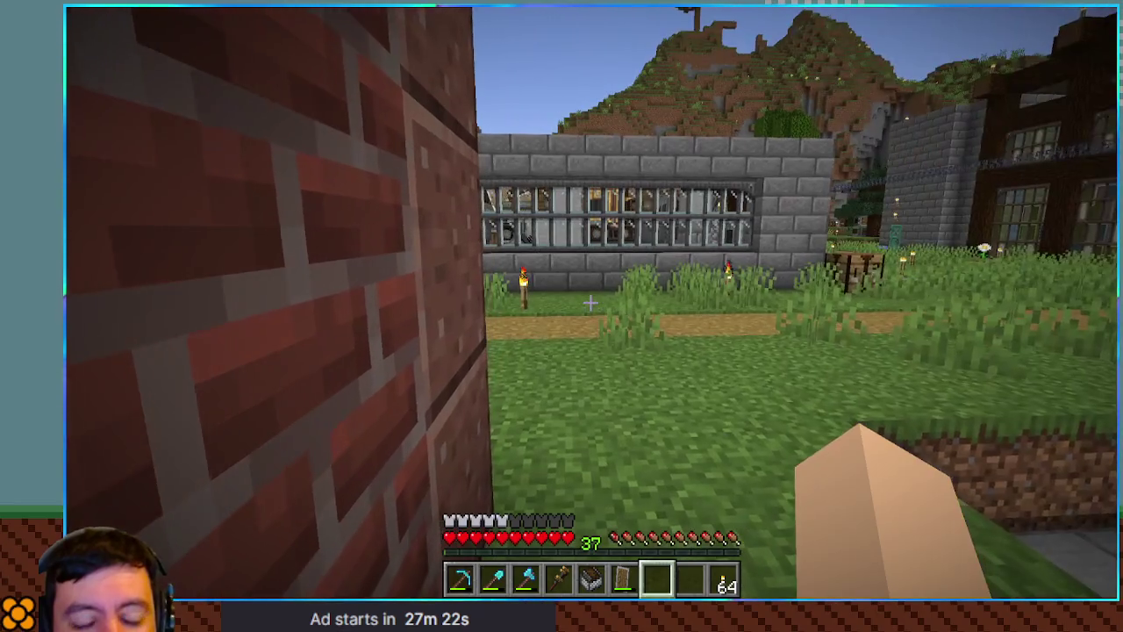
key(s)
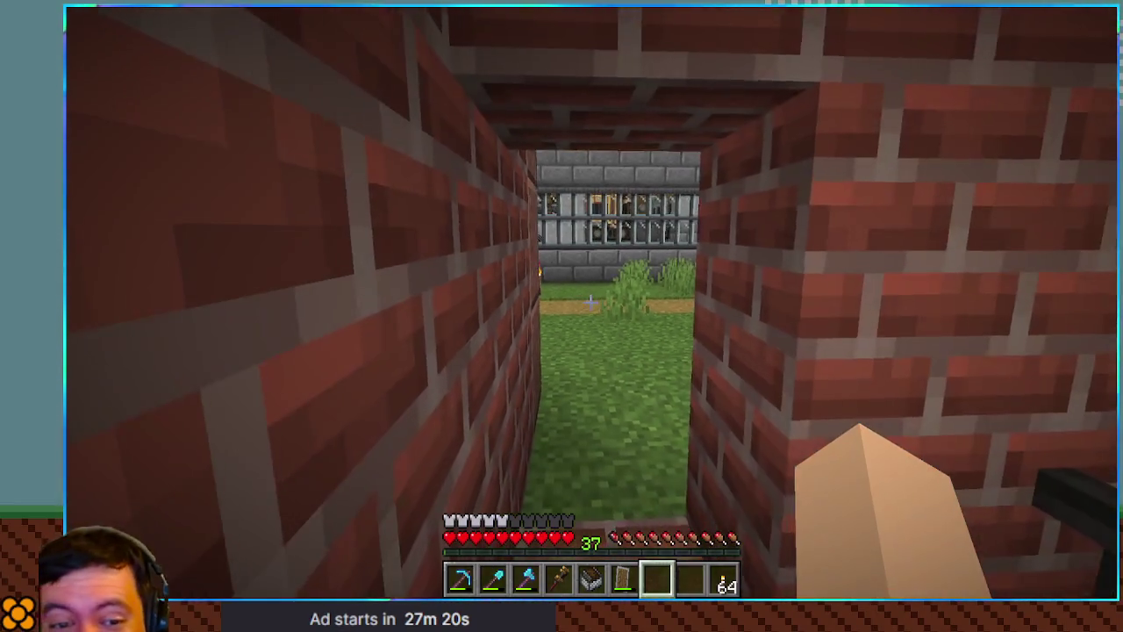
key(s)
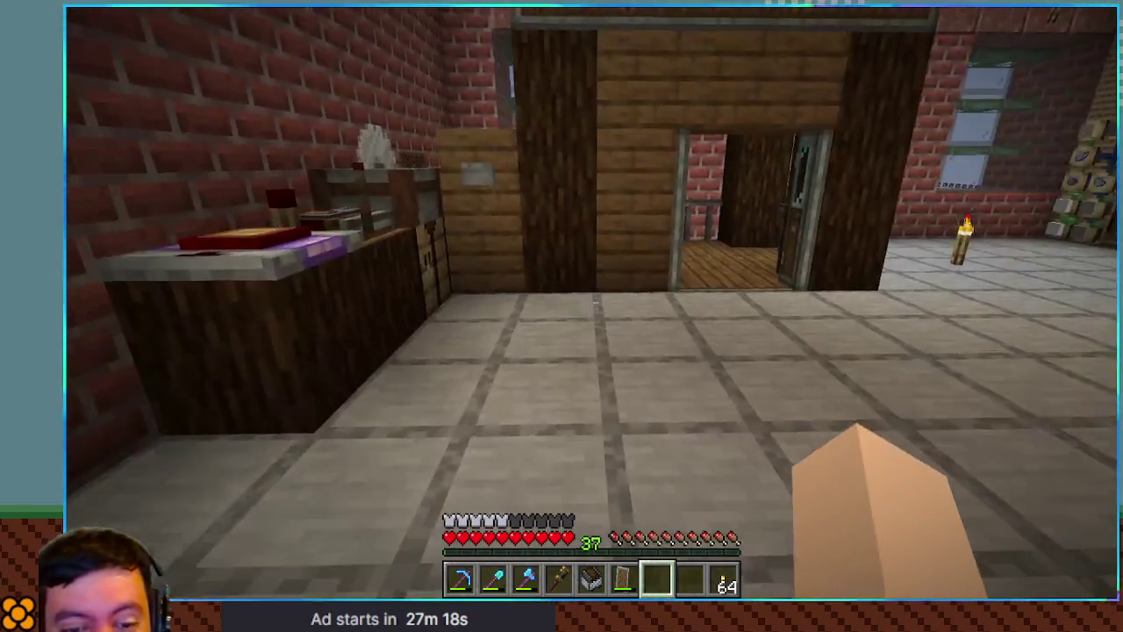
key(w)
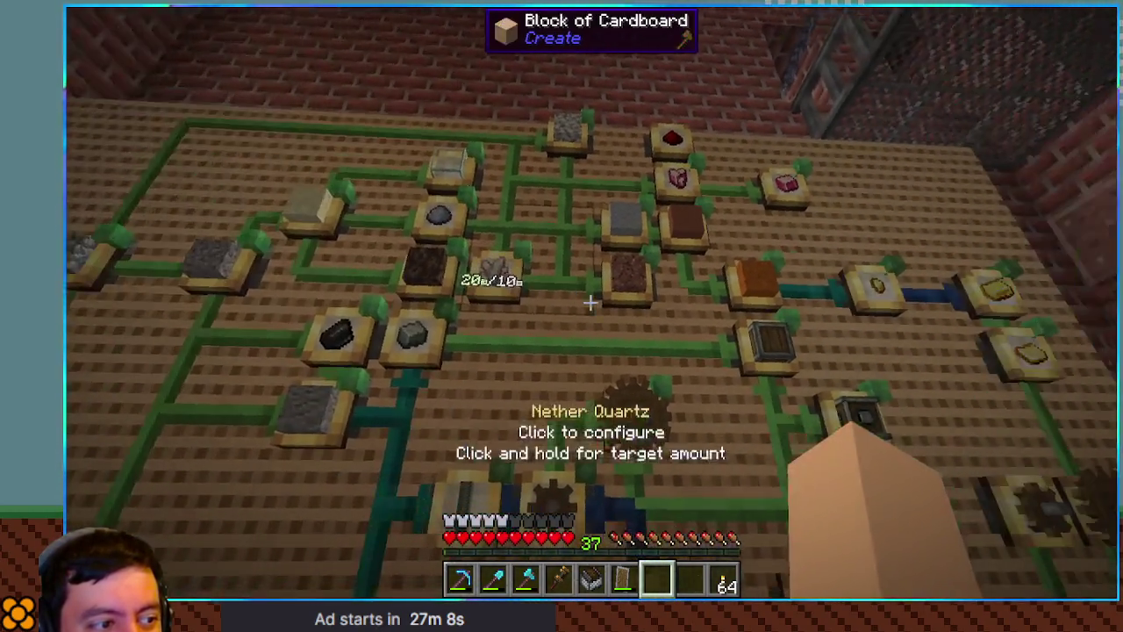
Walk up to the factory gauge board, then step back to view the whole gauge grid
key(w)
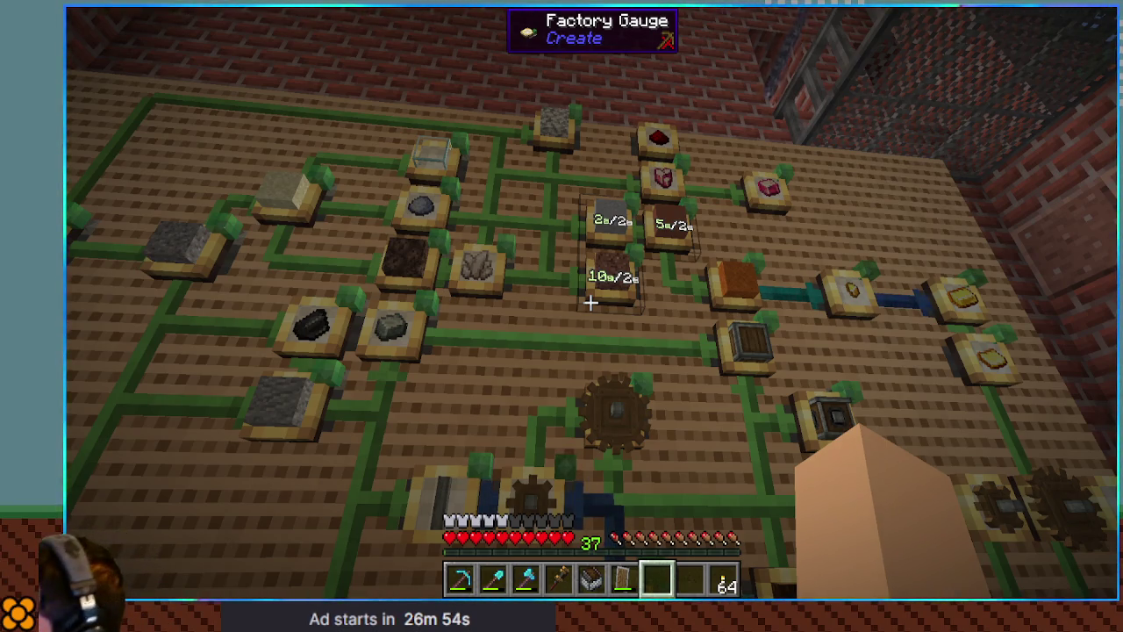
key(s)
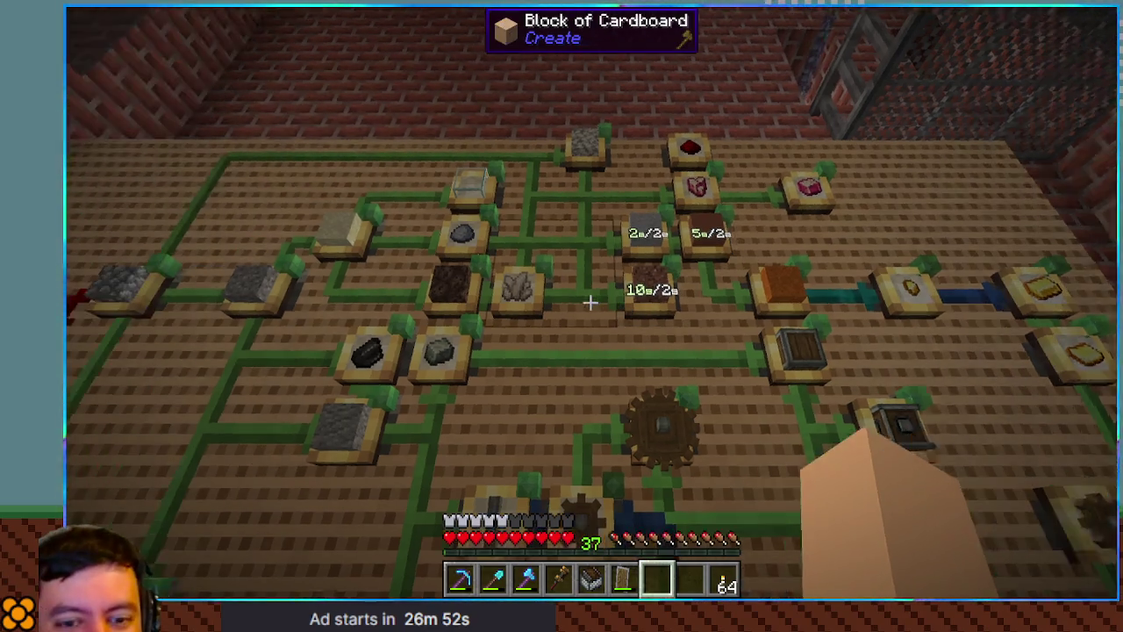
key(d)
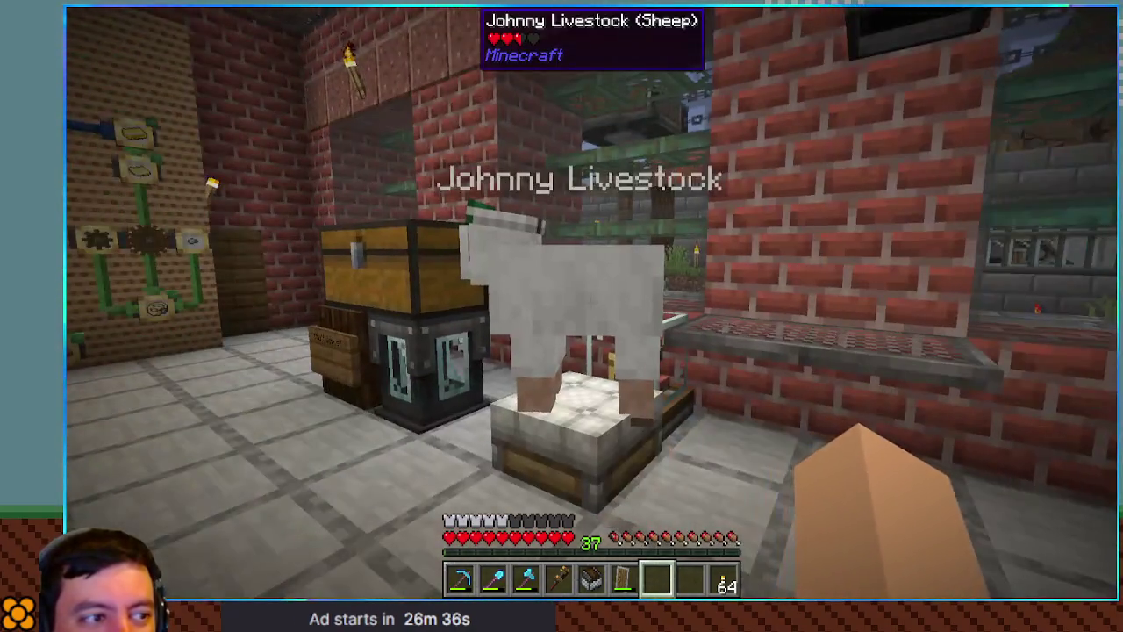
Walk through the brick doorway up to the catwalk railing
key(w)
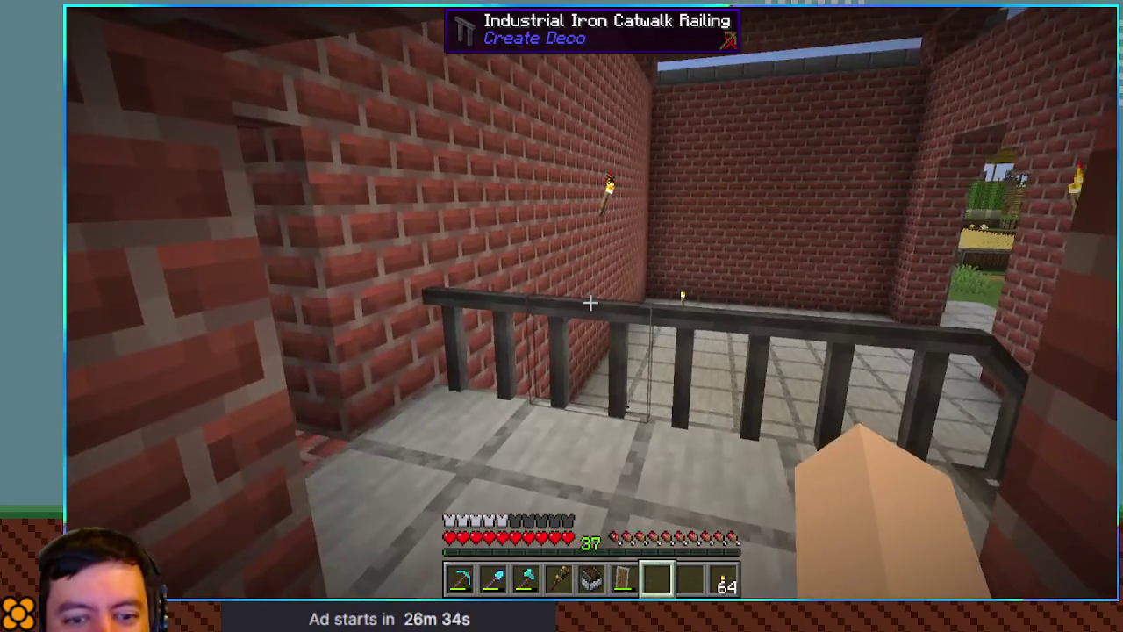
key(w)
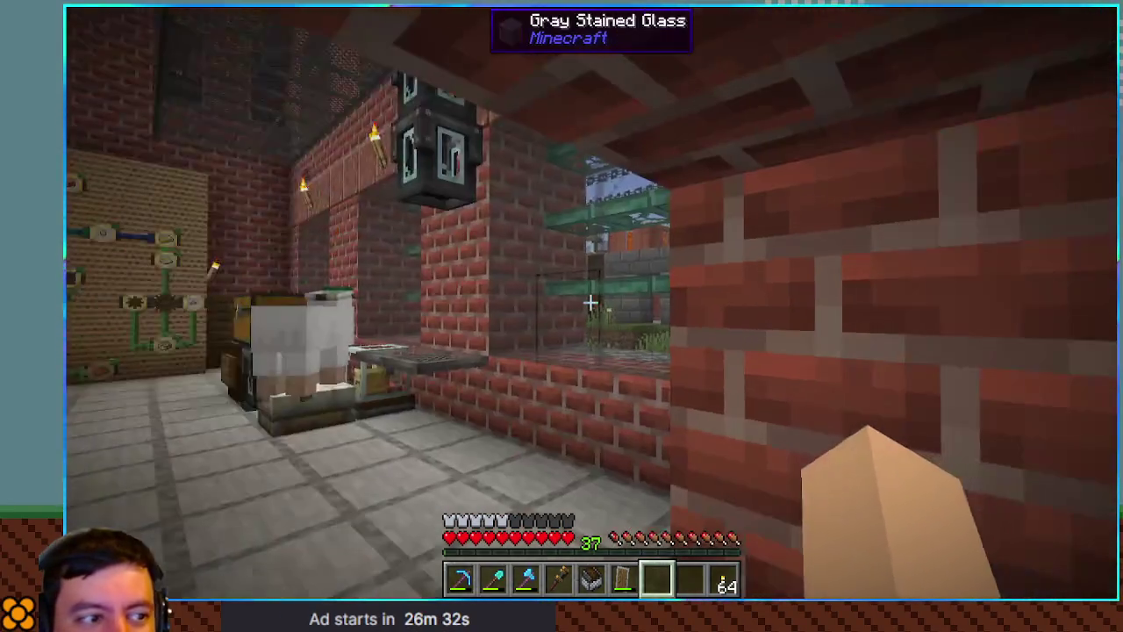
key(w)
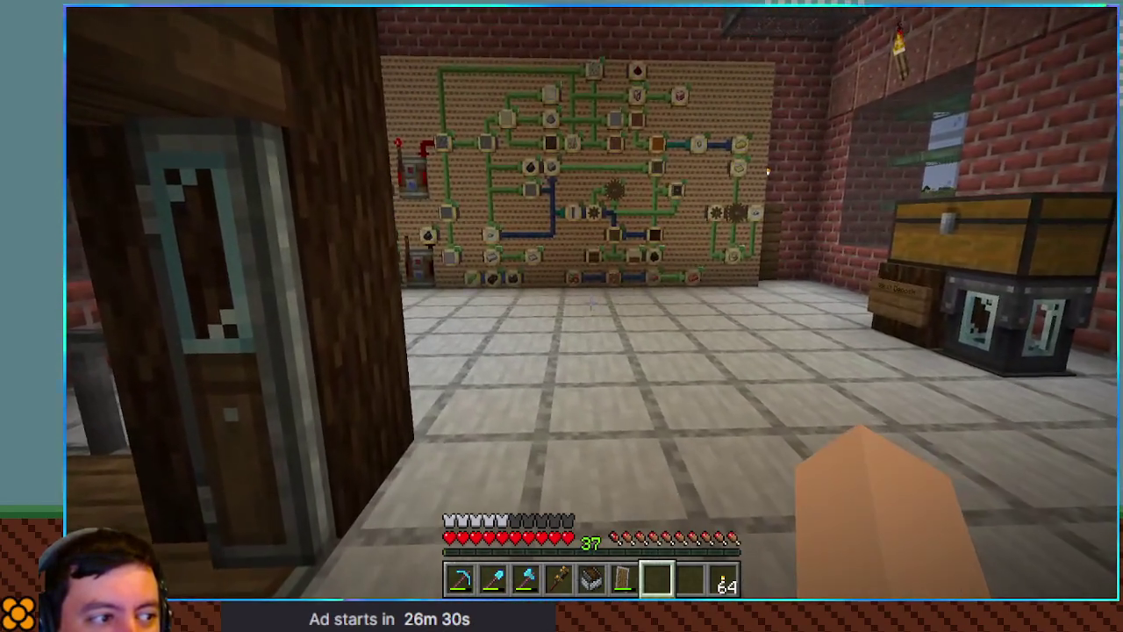
Disconnect from the multiplayer server and launch the AirTest singleplayer world
key(Escape)
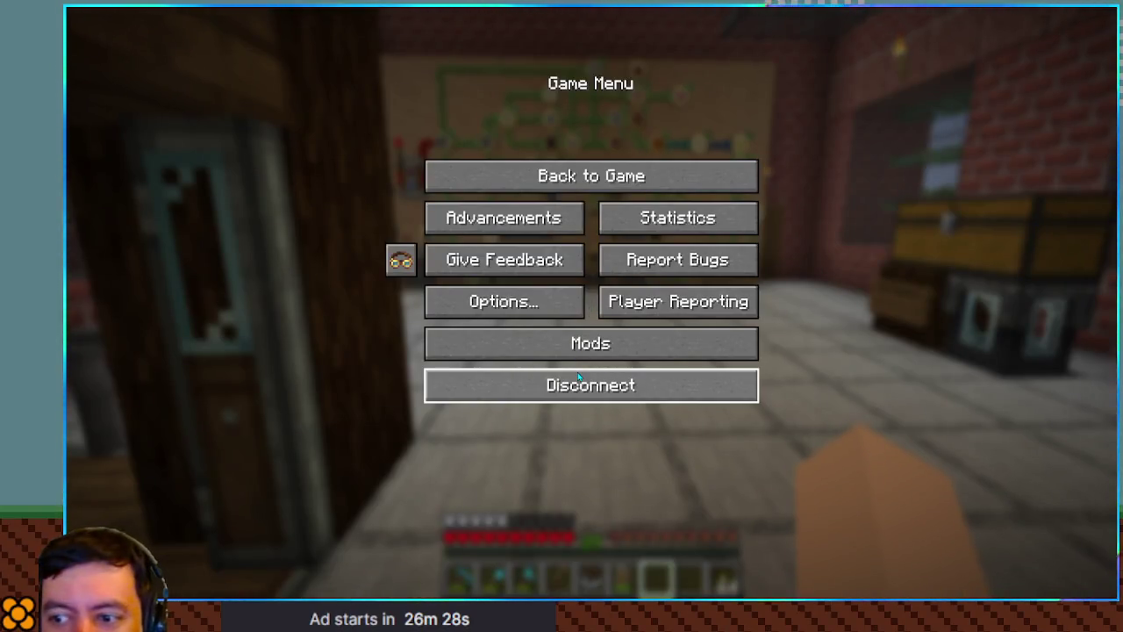
click(579, 375)
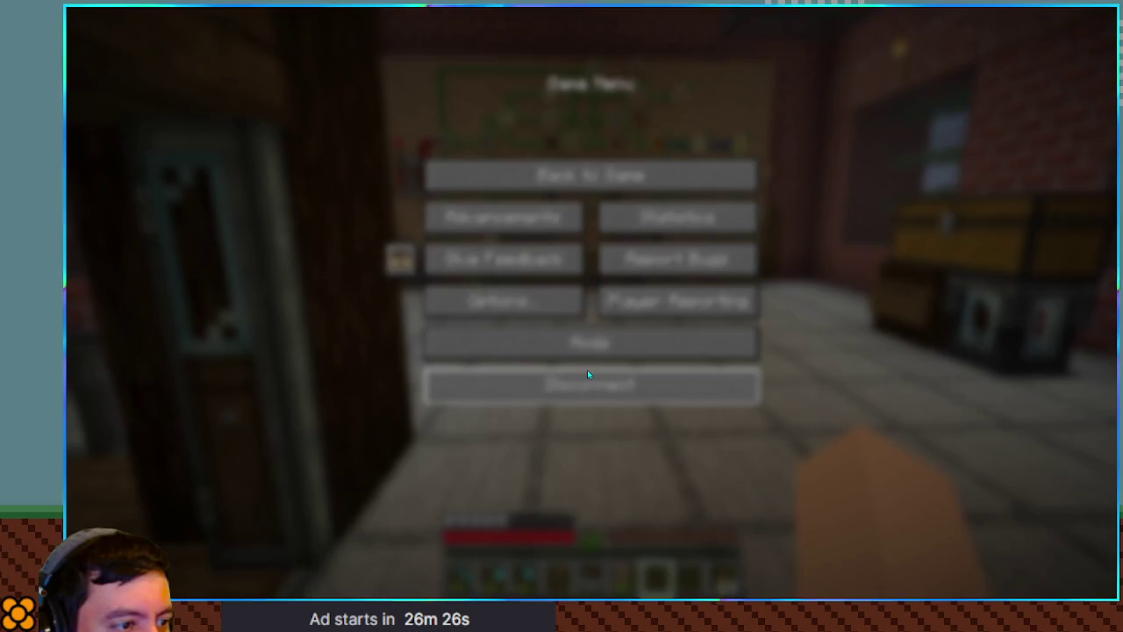
click(769, 562)
click(604, 217)
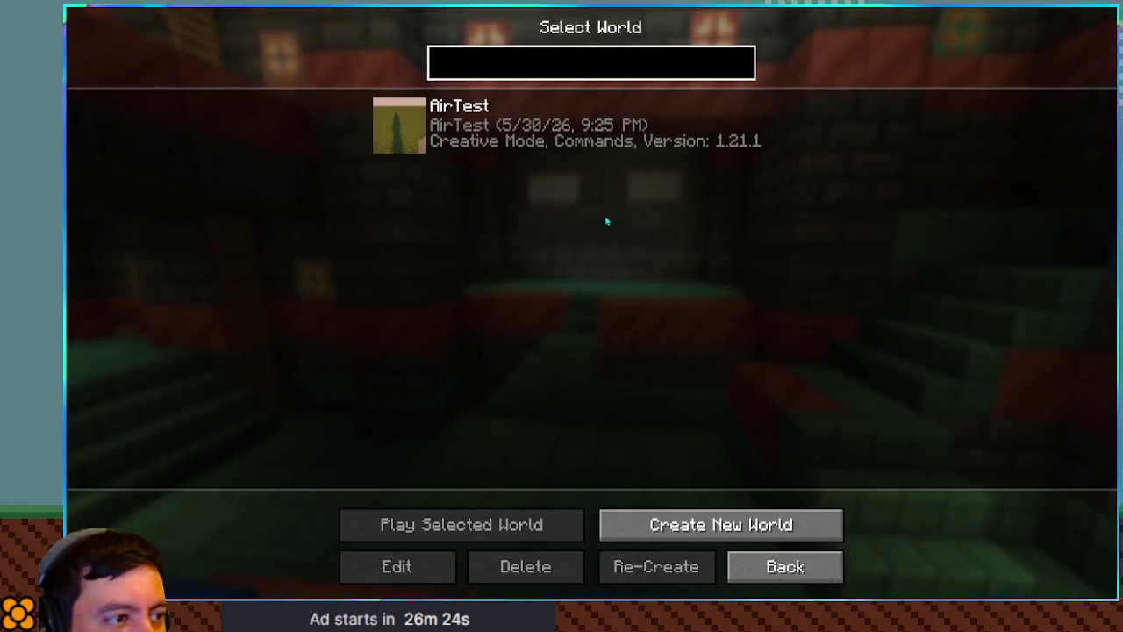
click(406, 130)
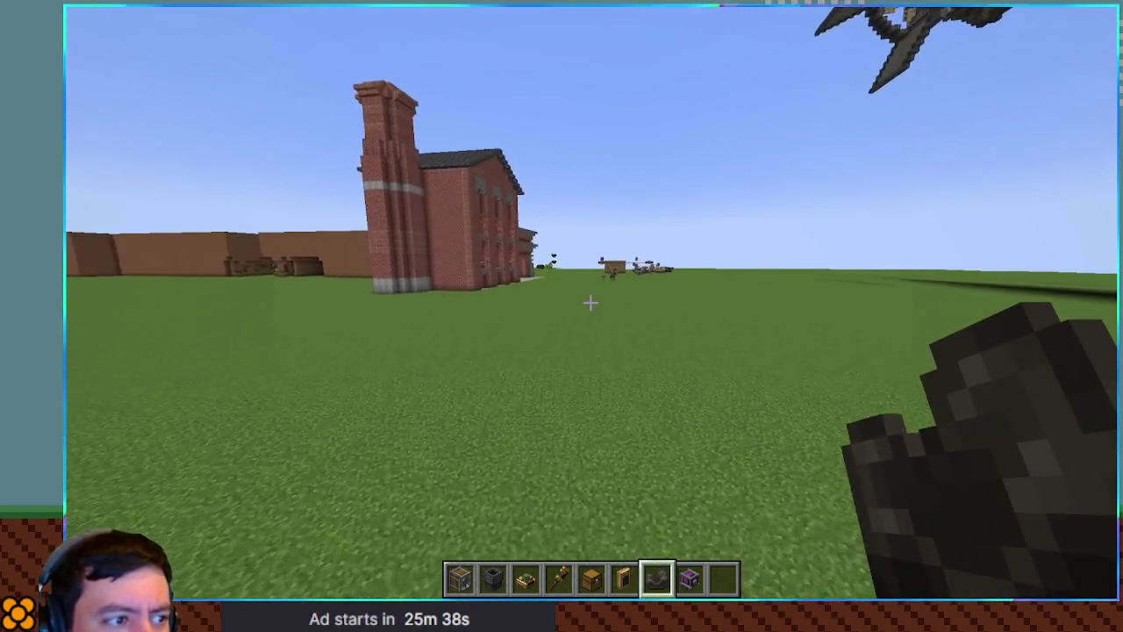
Walk along the brick building toward the long dirt wall, briefly checking the creative inventory
key(w)
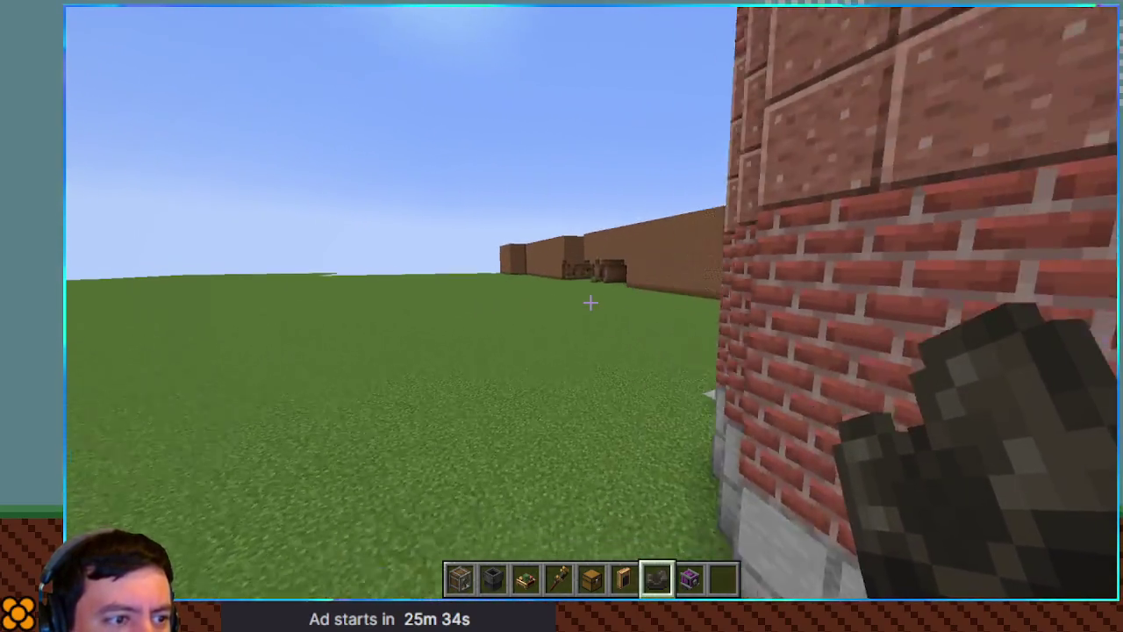
key(w)
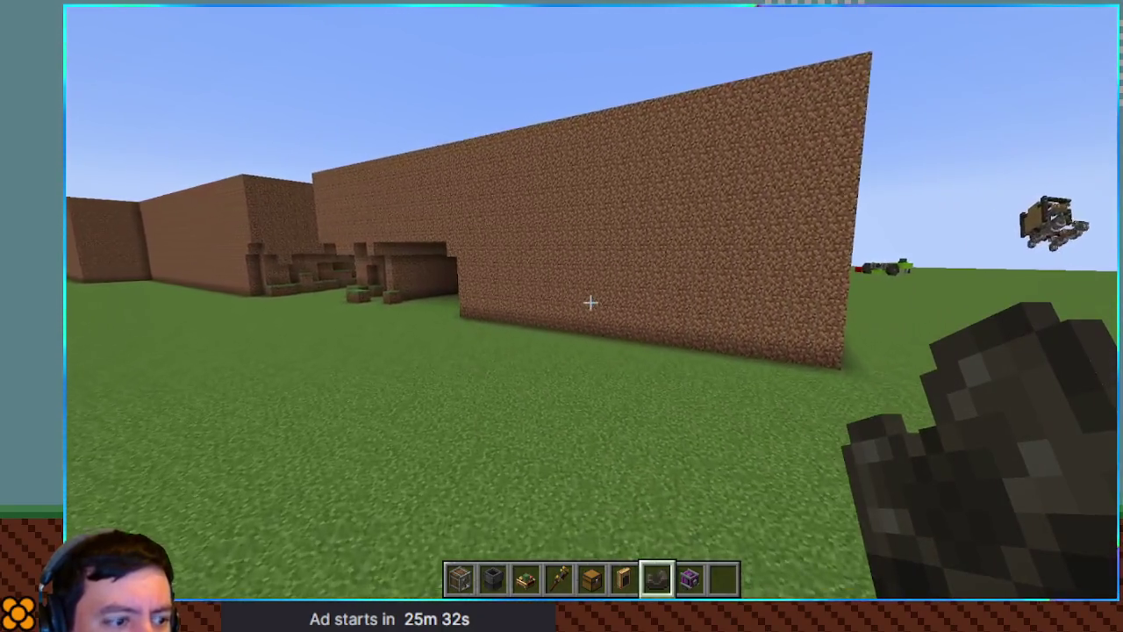
key(e)
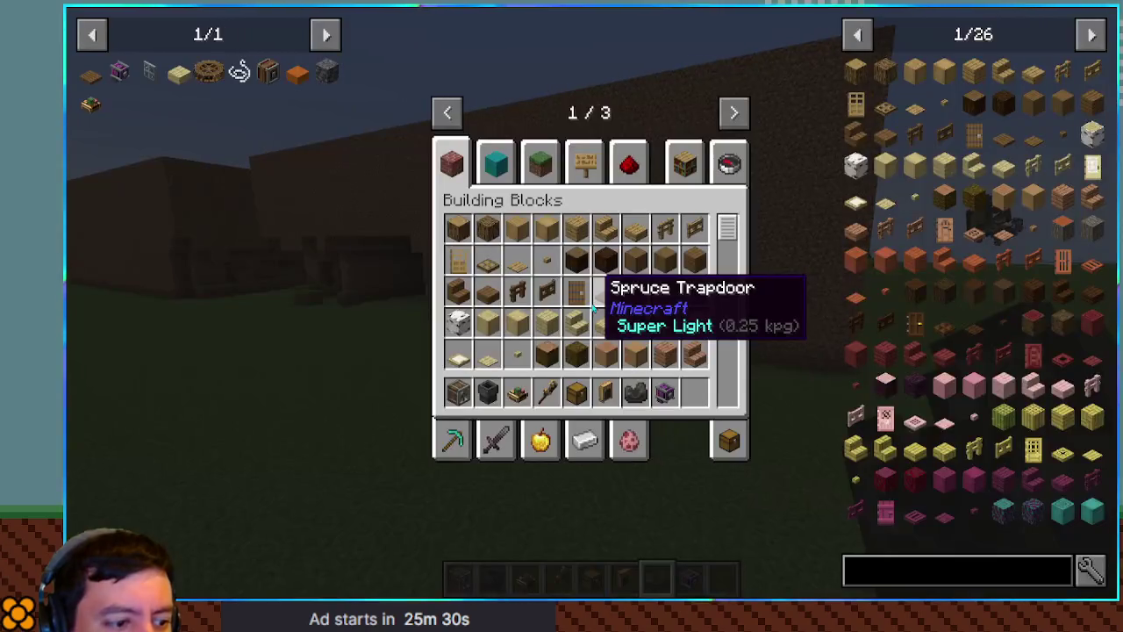
key(e)
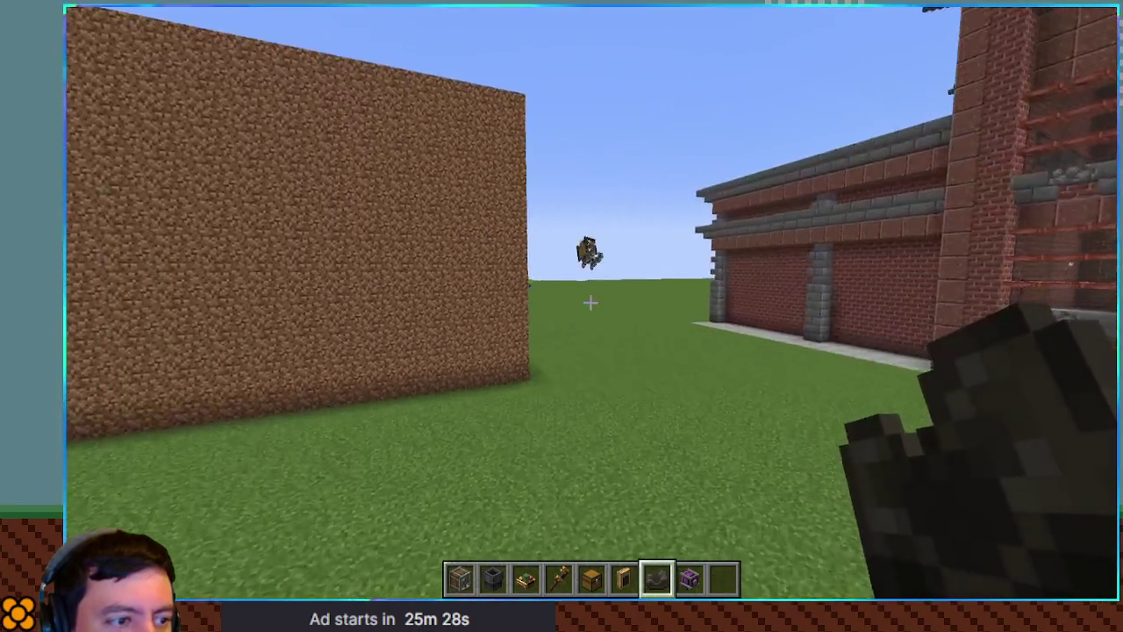
key(w)
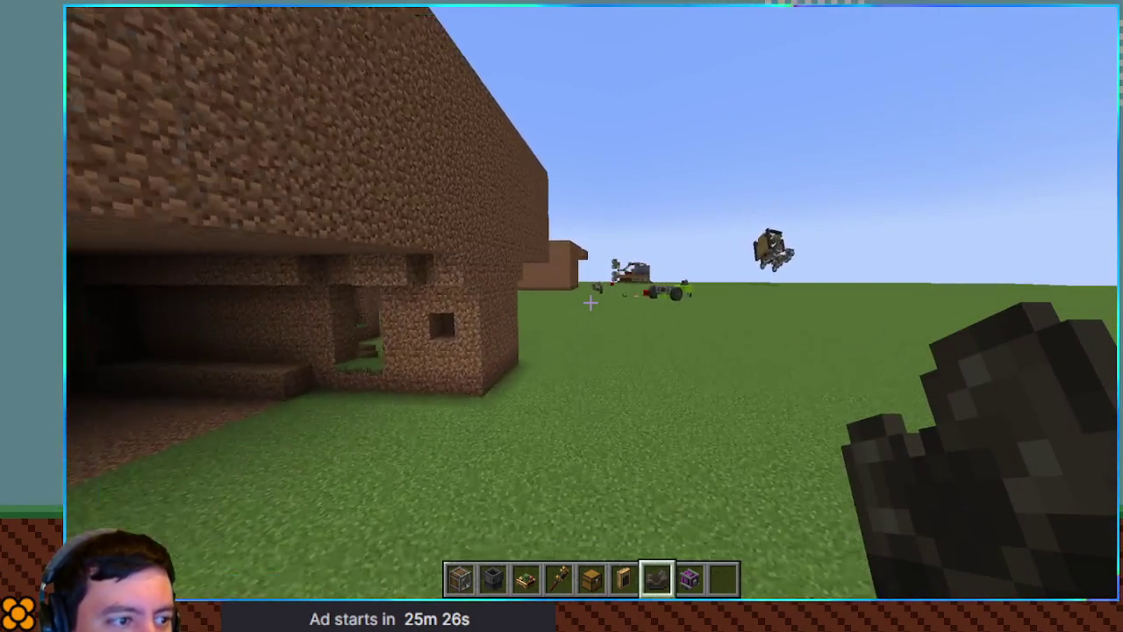
key(w)
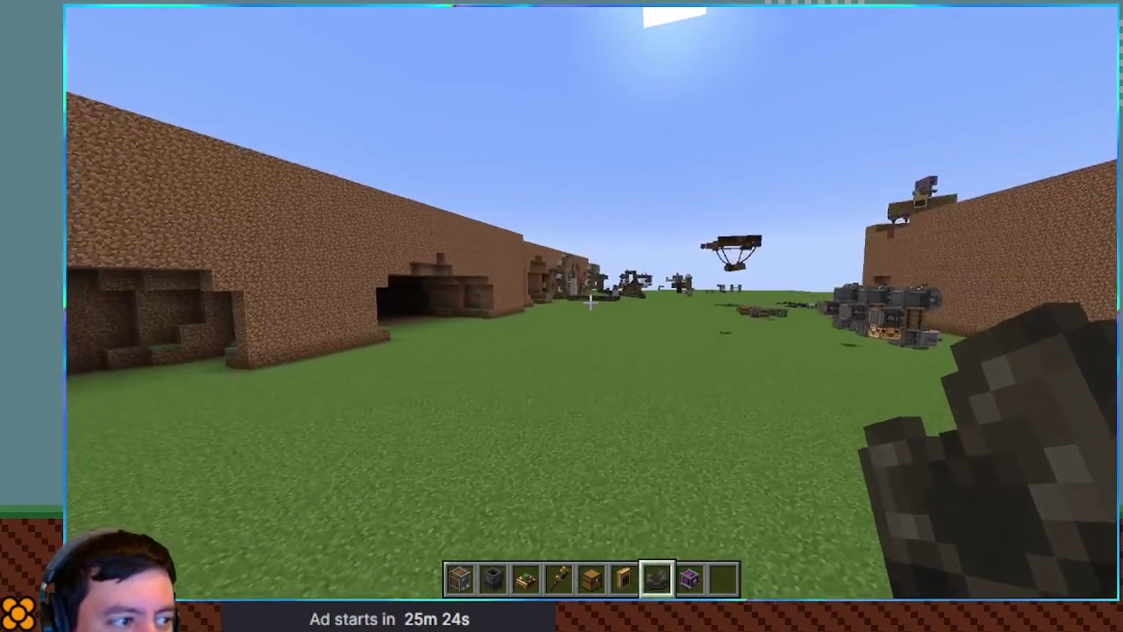
key(w)
key(w)
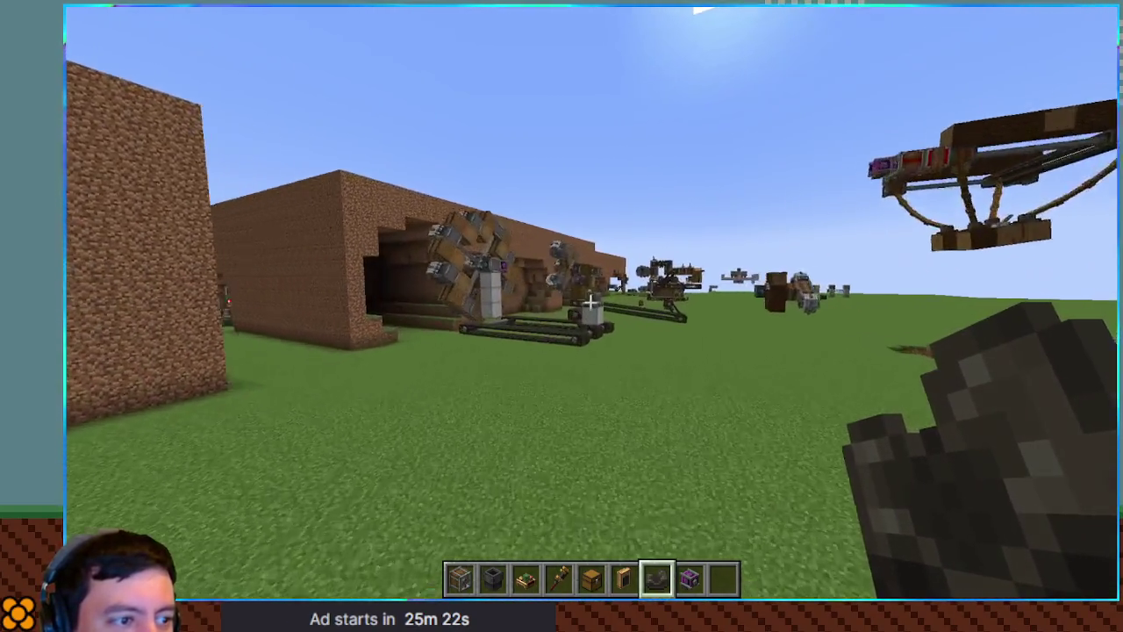
Go past the grey machine to the windmill contraption and pick its Rock Cutting Wheel into the hotbar
key(a)
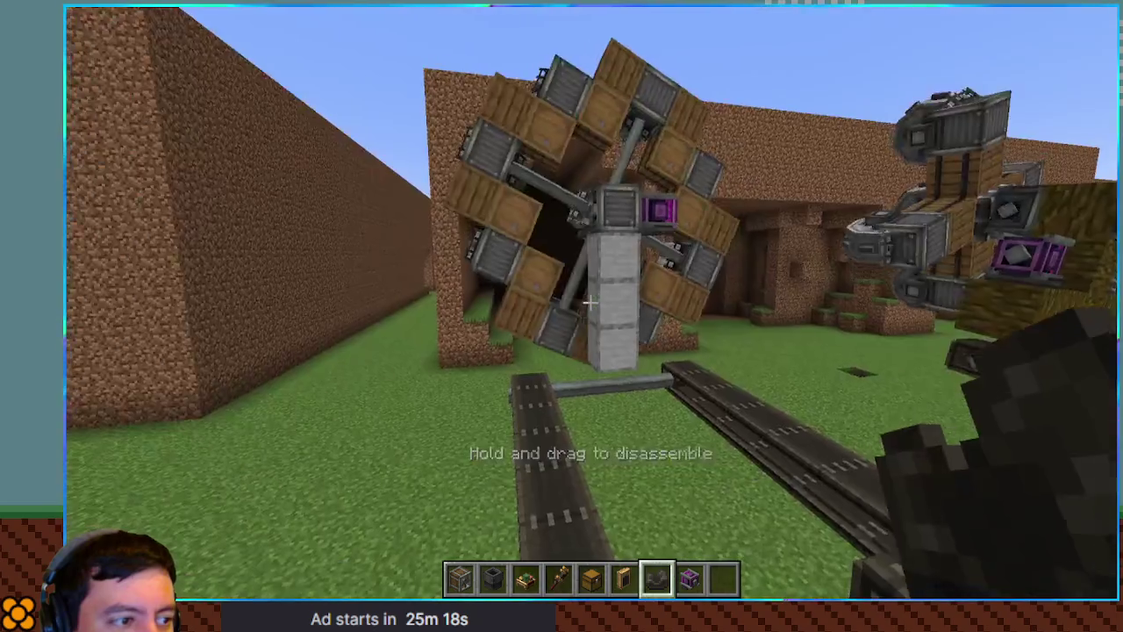
key(w)
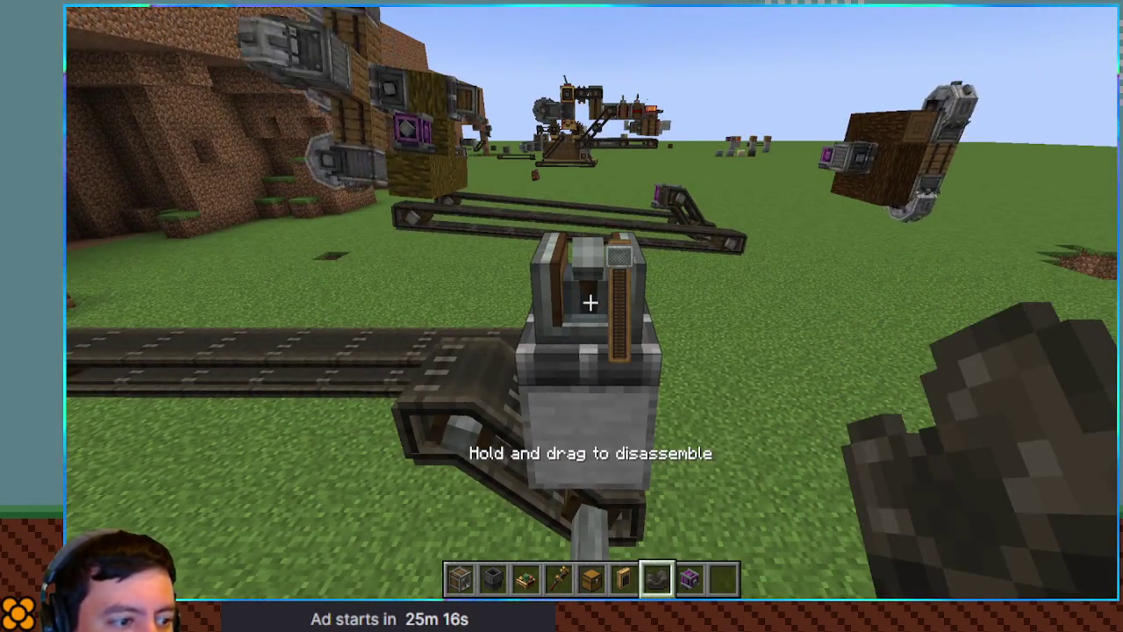
key(w)
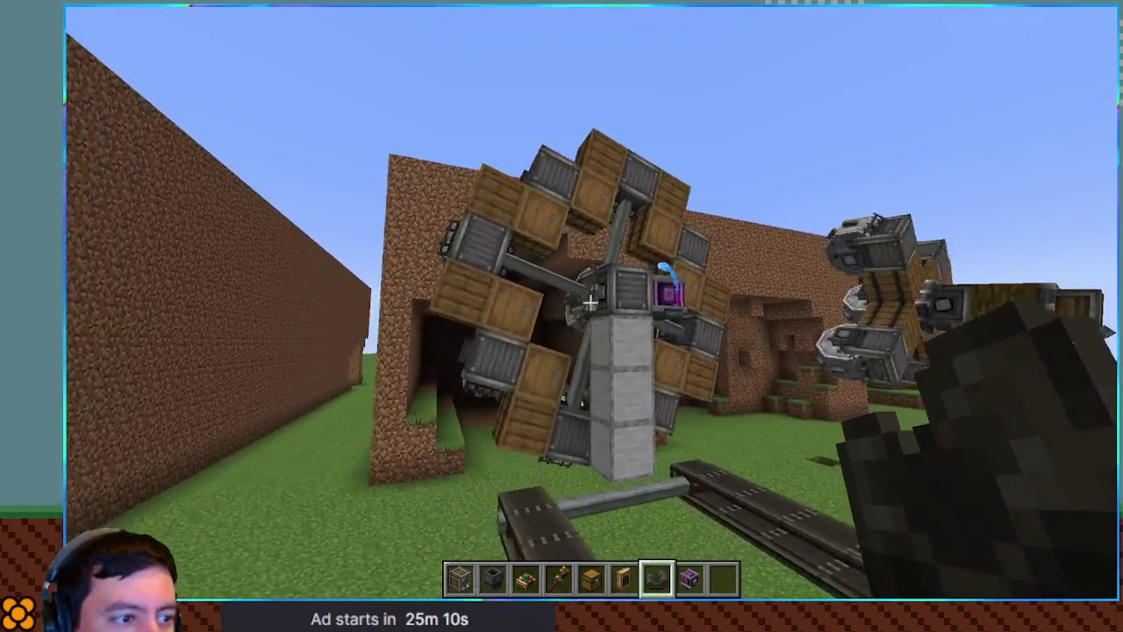
key(w)
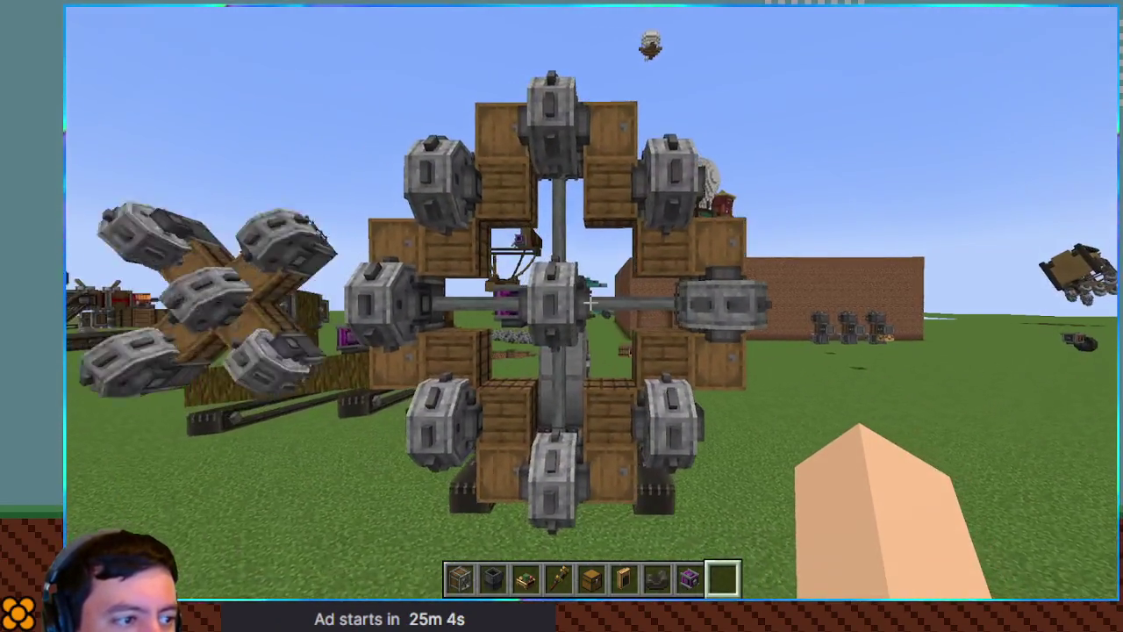
key(w)
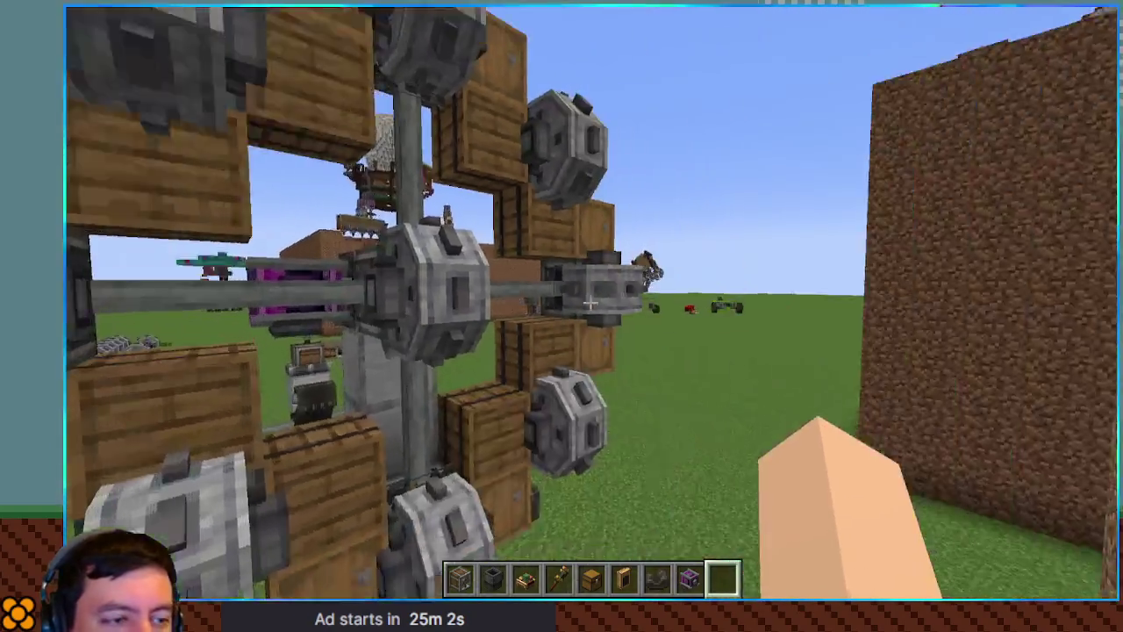
key(w)
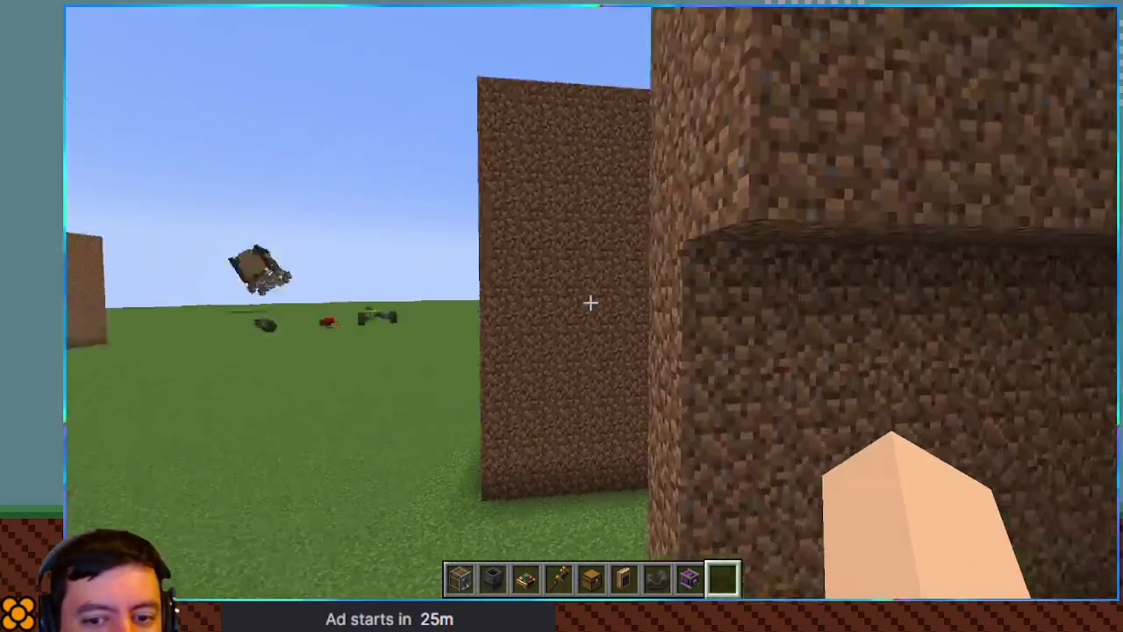
key(w)
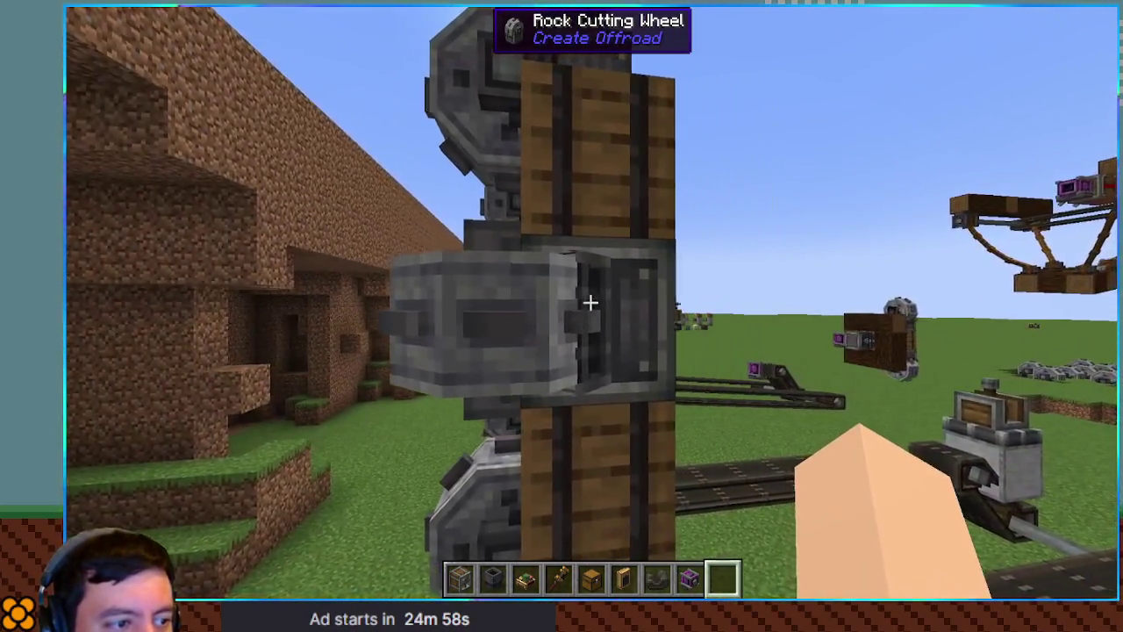
middle_click(590, 302)
Walk between the dirt walls into the dark tunnel toward its exit
key(w)
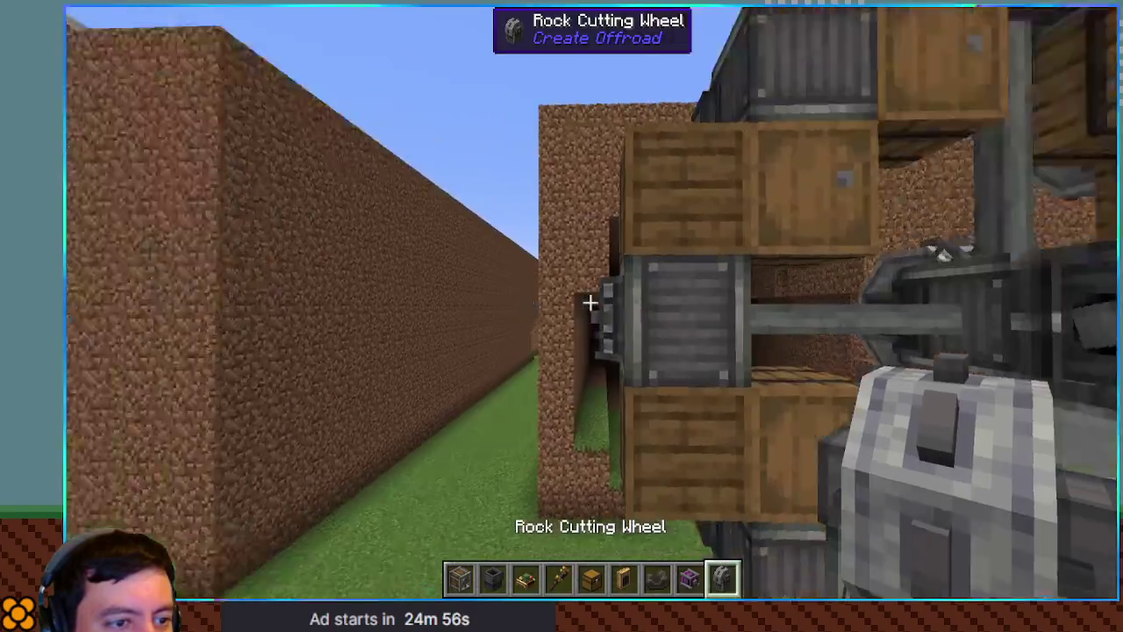
key(w)
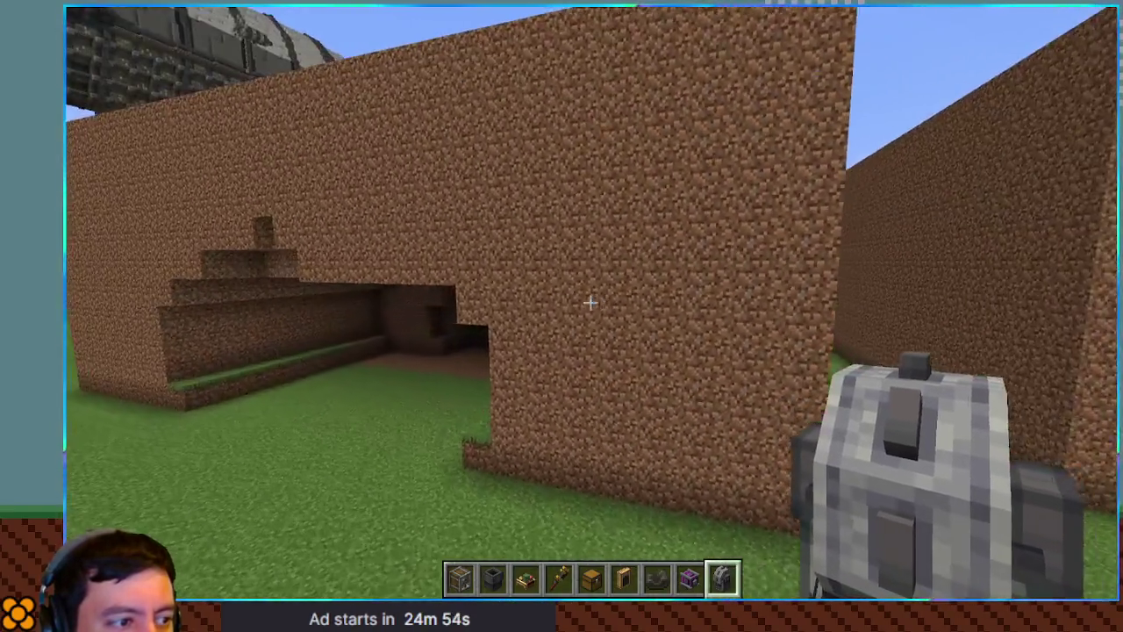
key(w)
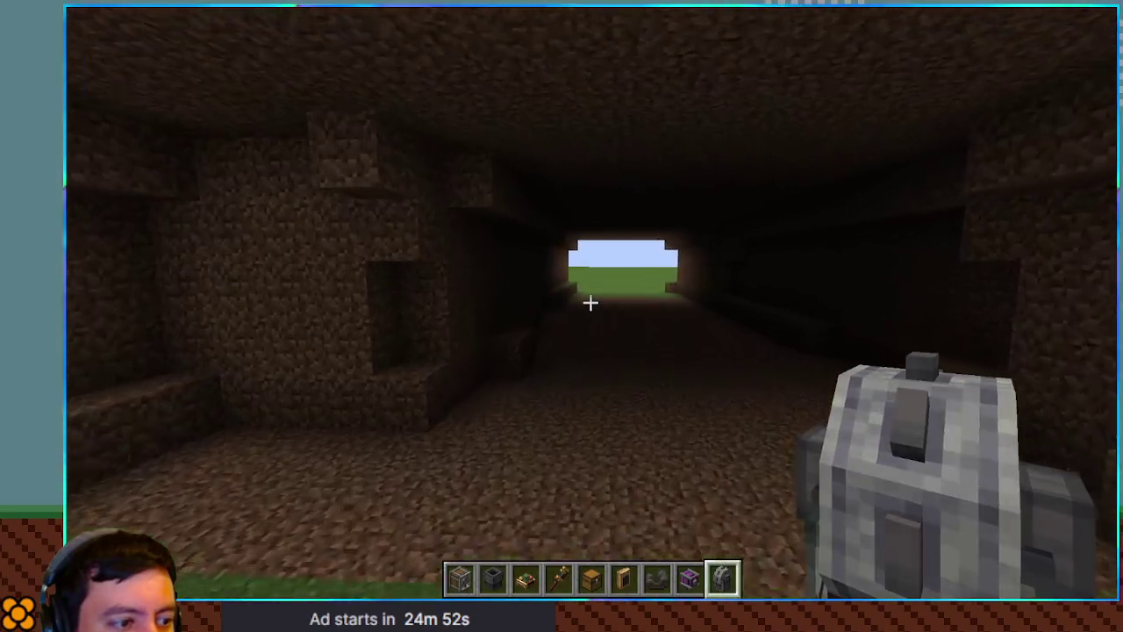
key(w)
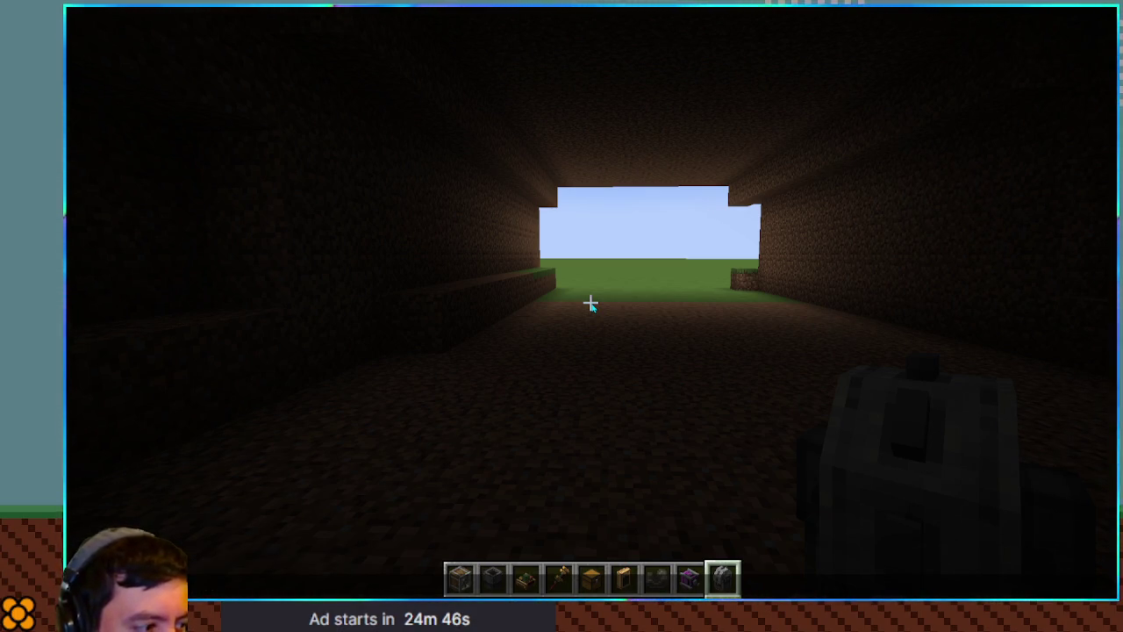
Run /fill with relative ~ coordinates and minecraft:dirt, packing 6533 dirt blocks into the tunnel
key(BackSpace)
key(Escape)
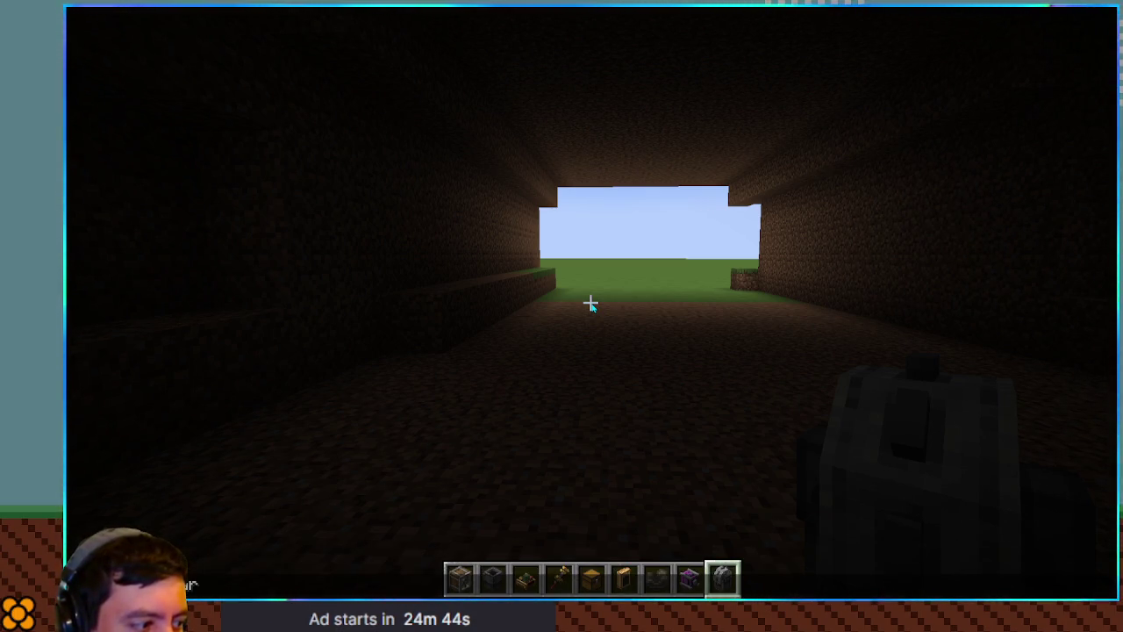
key(slash)
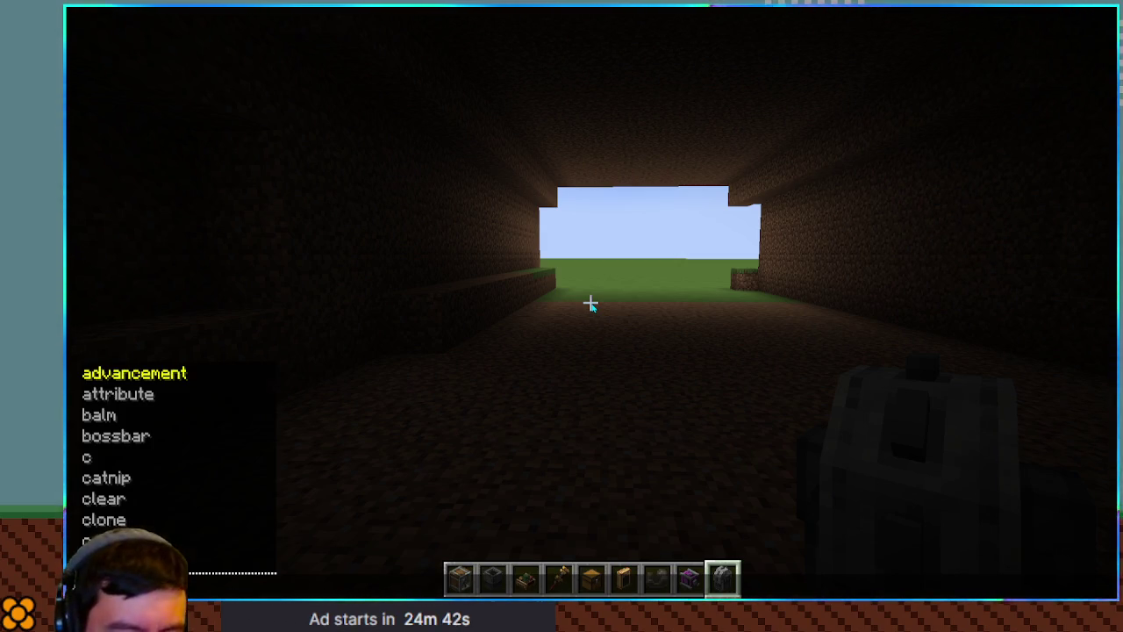
key(Escape)
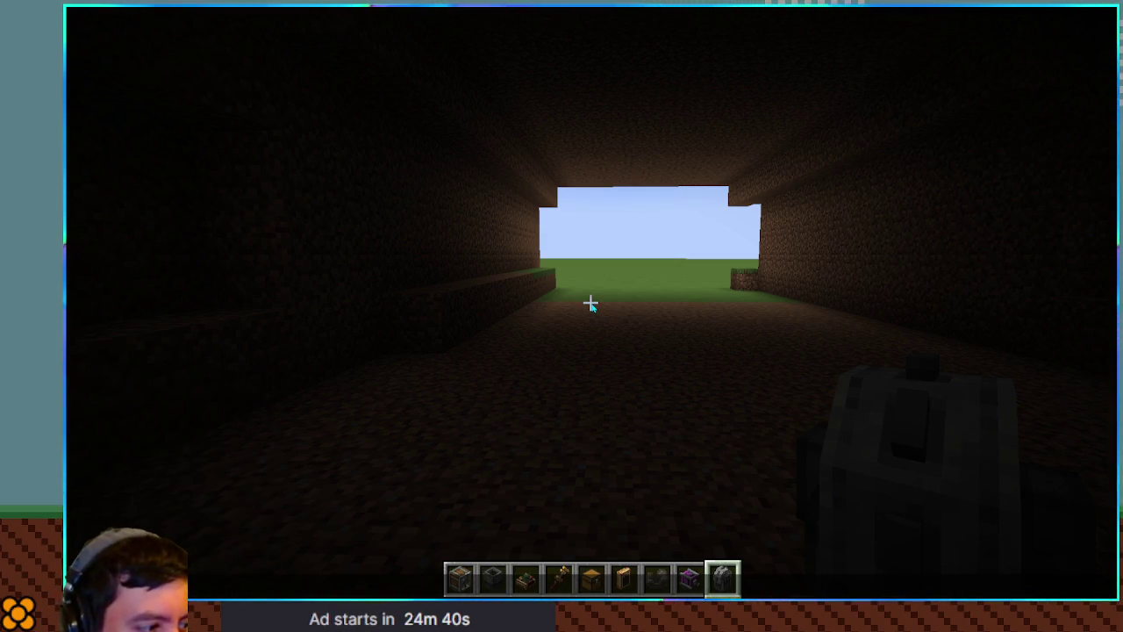
text(/fill ~-)
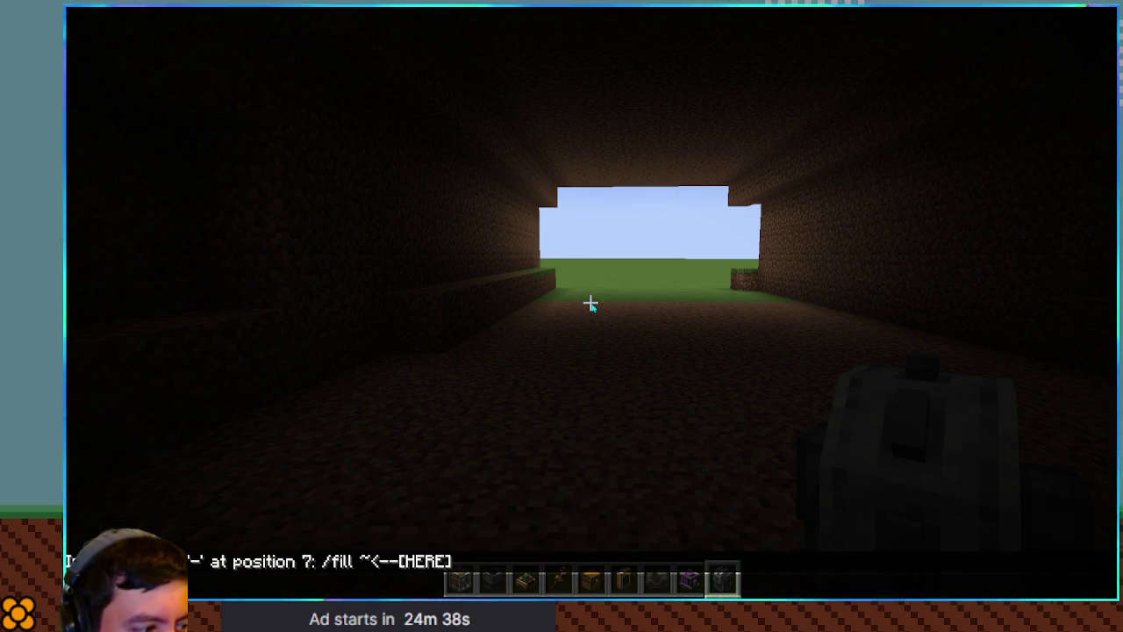
key(Escape)
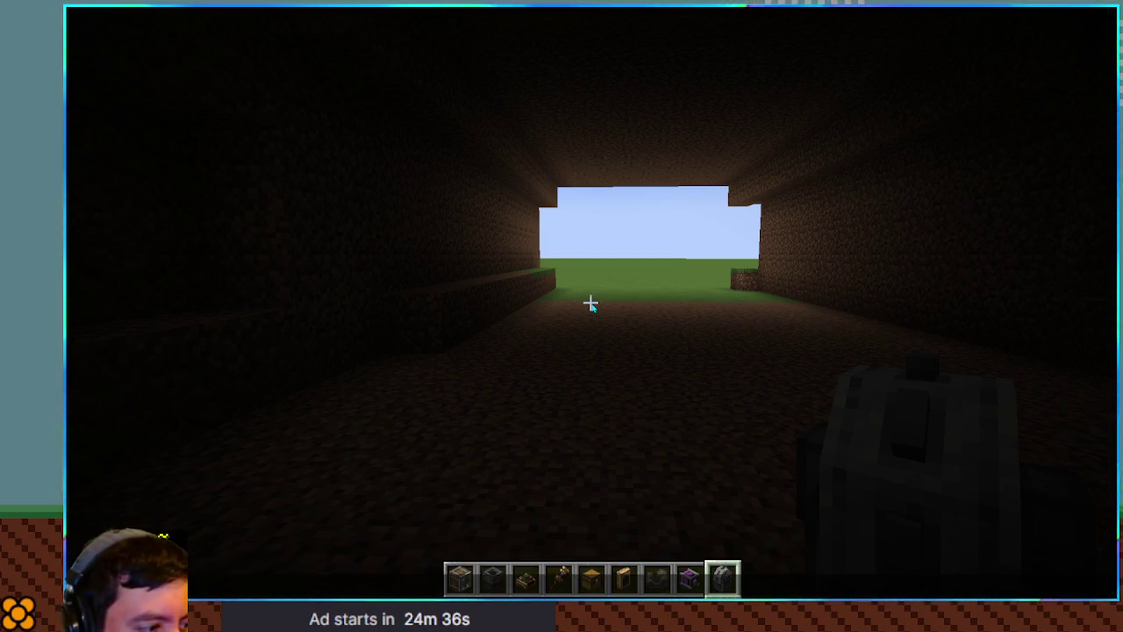
text(/fill)
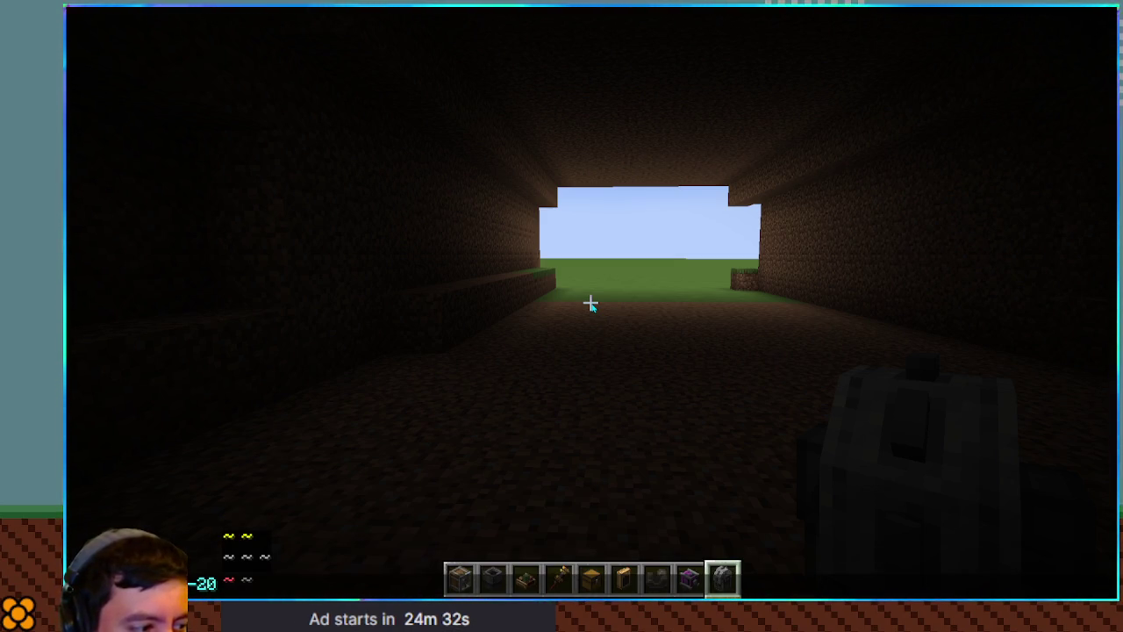
text(20)
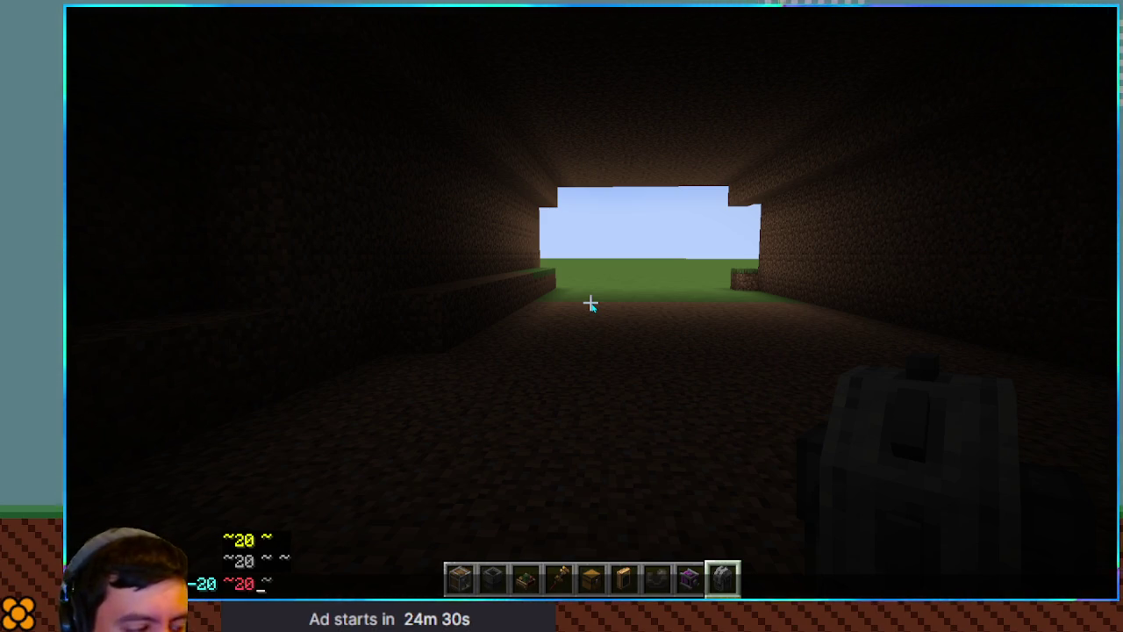
text( ~20 ~10)
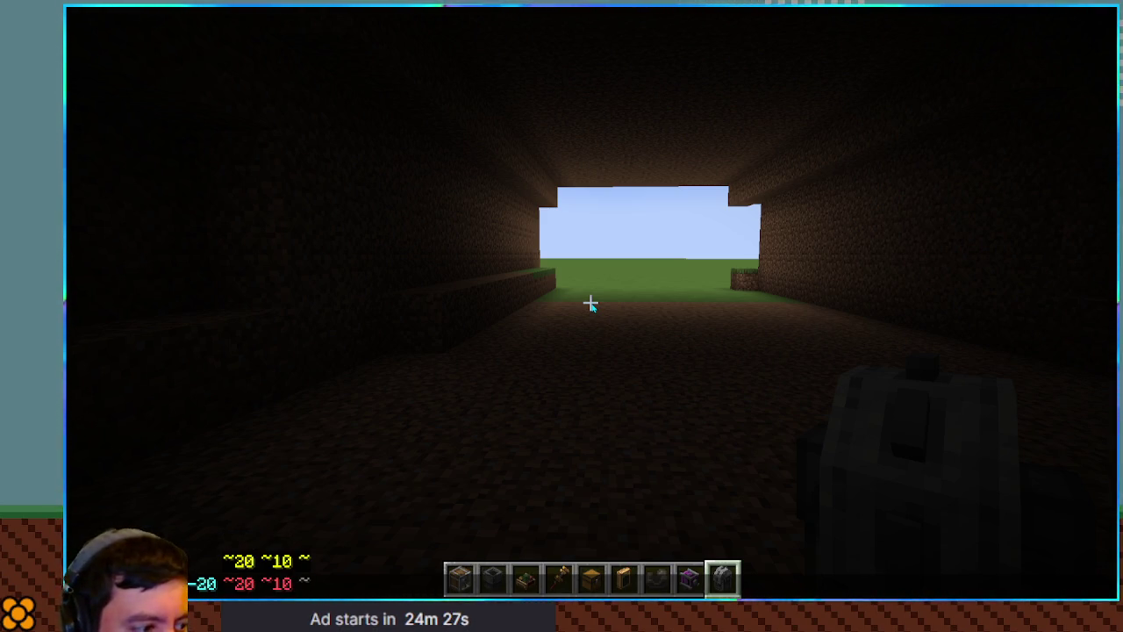
text( ~20 dir)
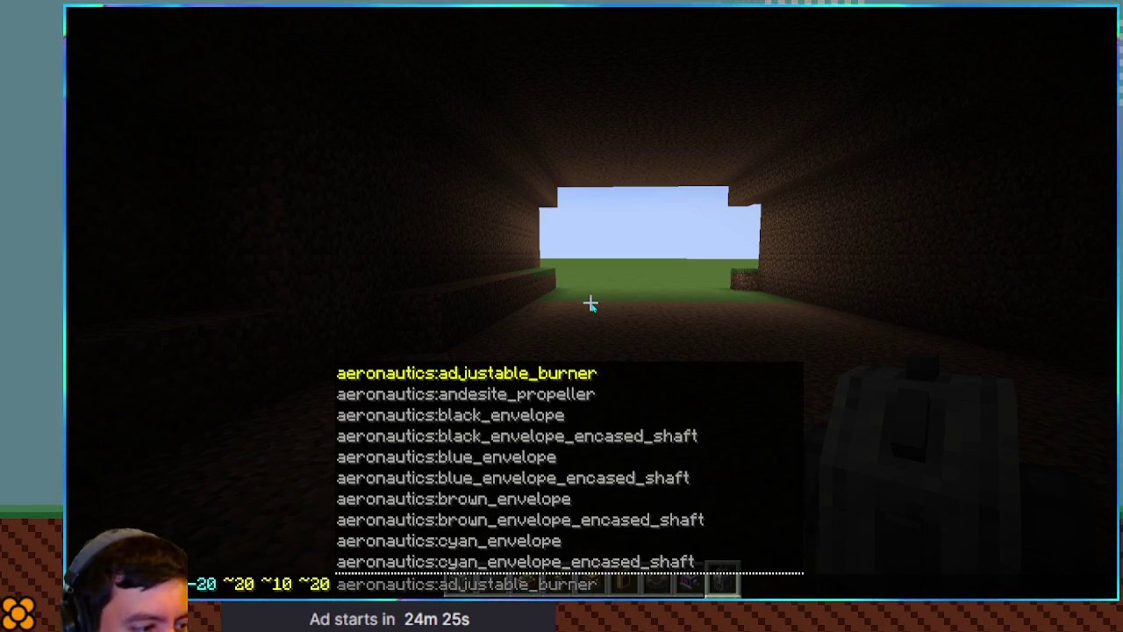
key(Return)
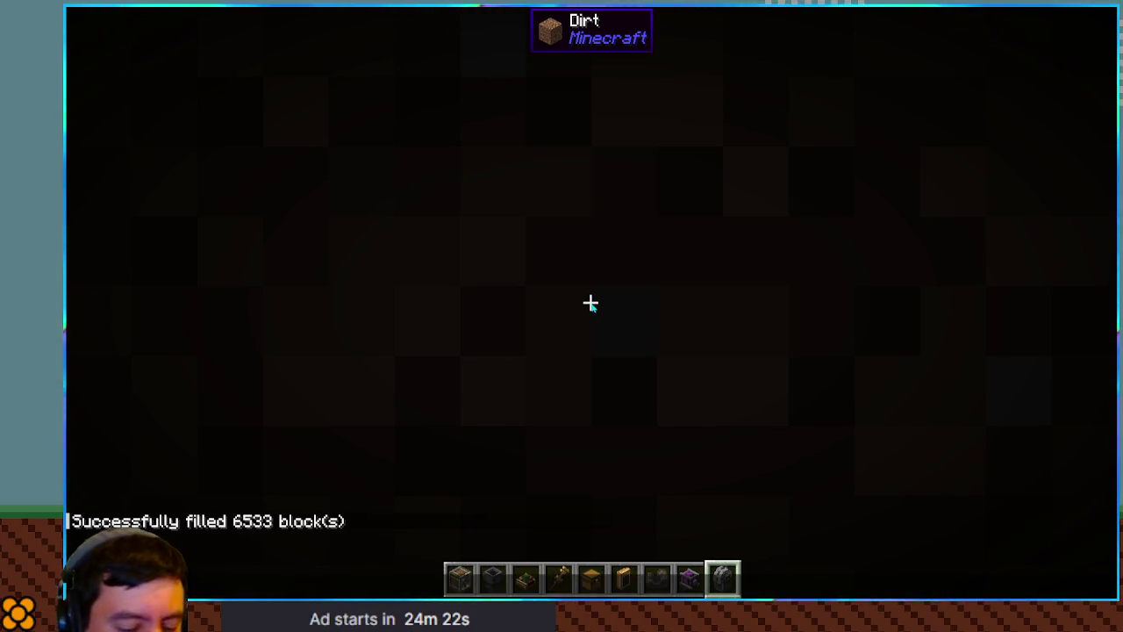
Teleport back outside with /tp using tab-completed coordinates
text(/tp)
key(Tab)
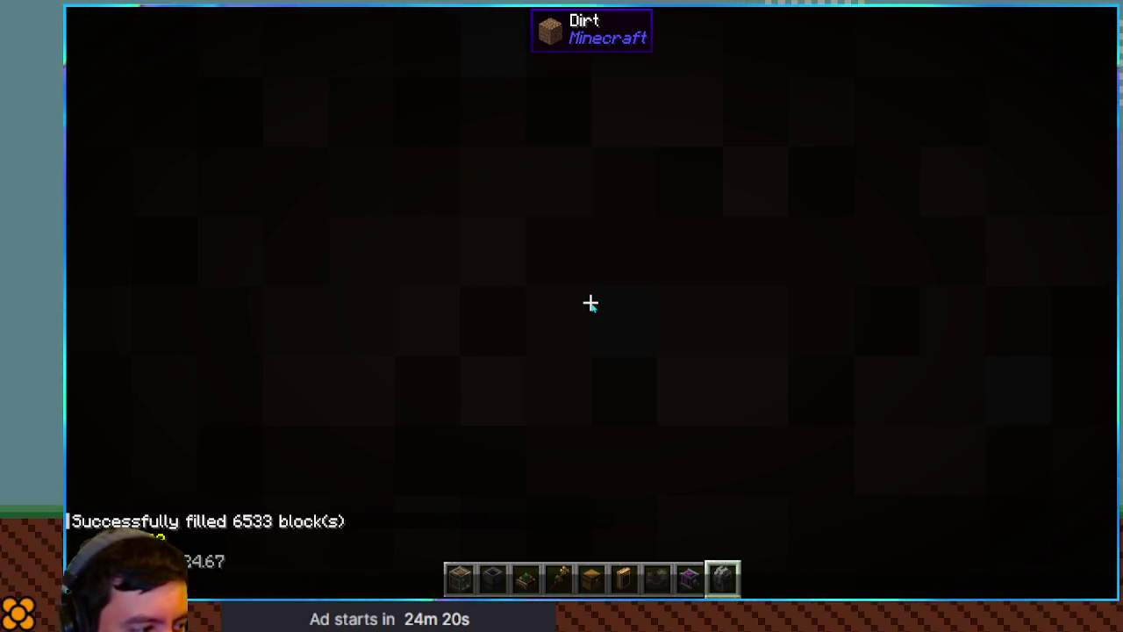
key(Return)
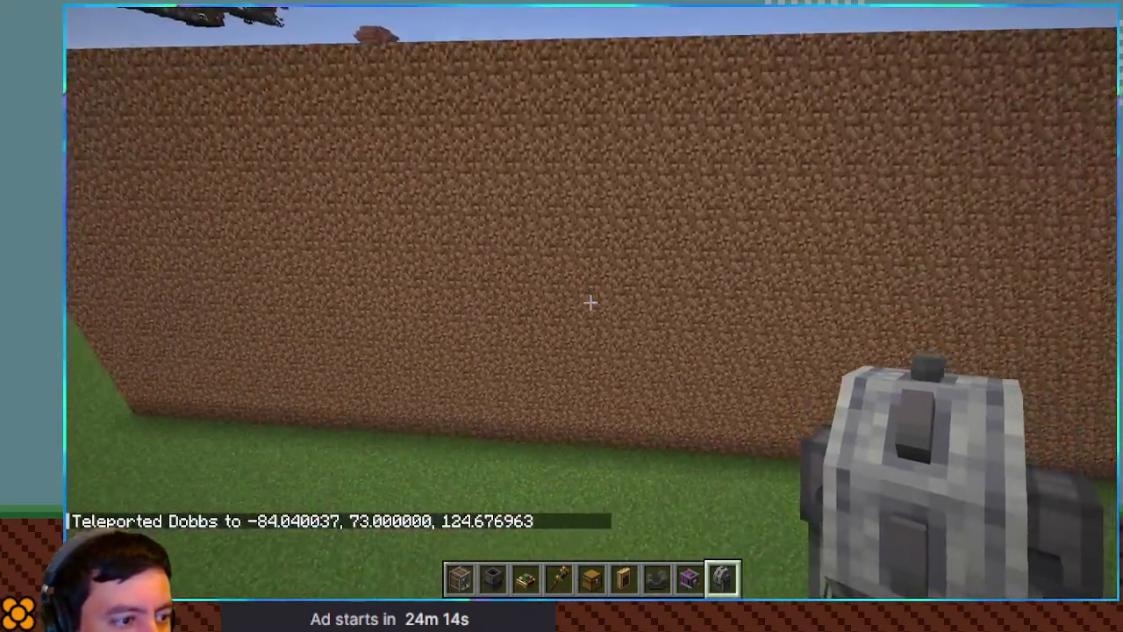
Place and break two test Rock Cutting Wheels on the dirt wall
key(w)
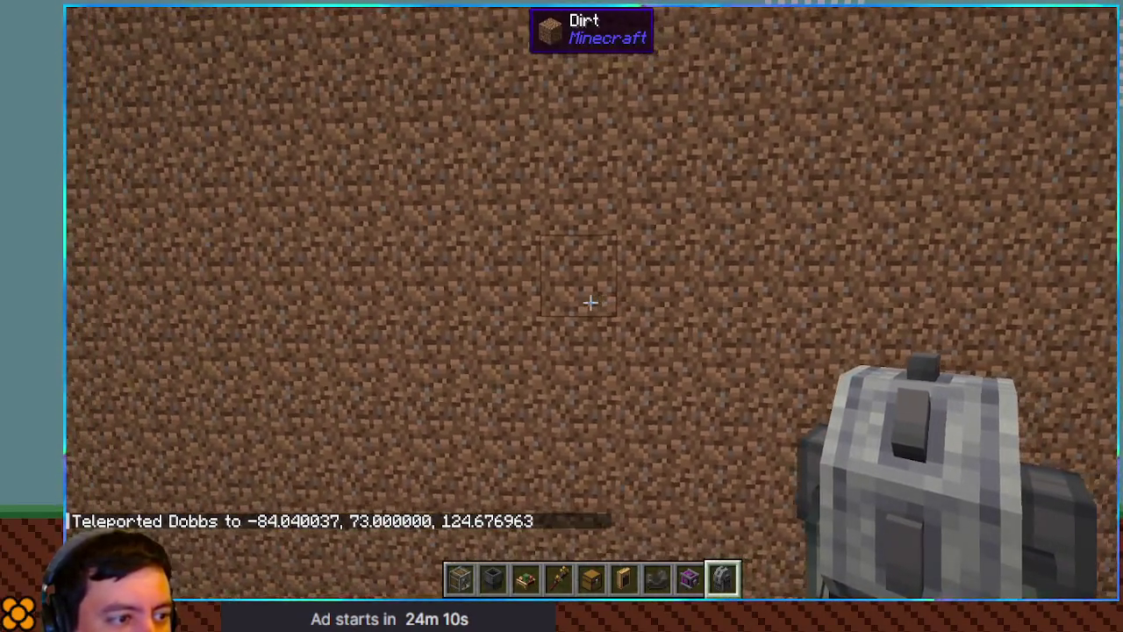
right_click(591, 302)
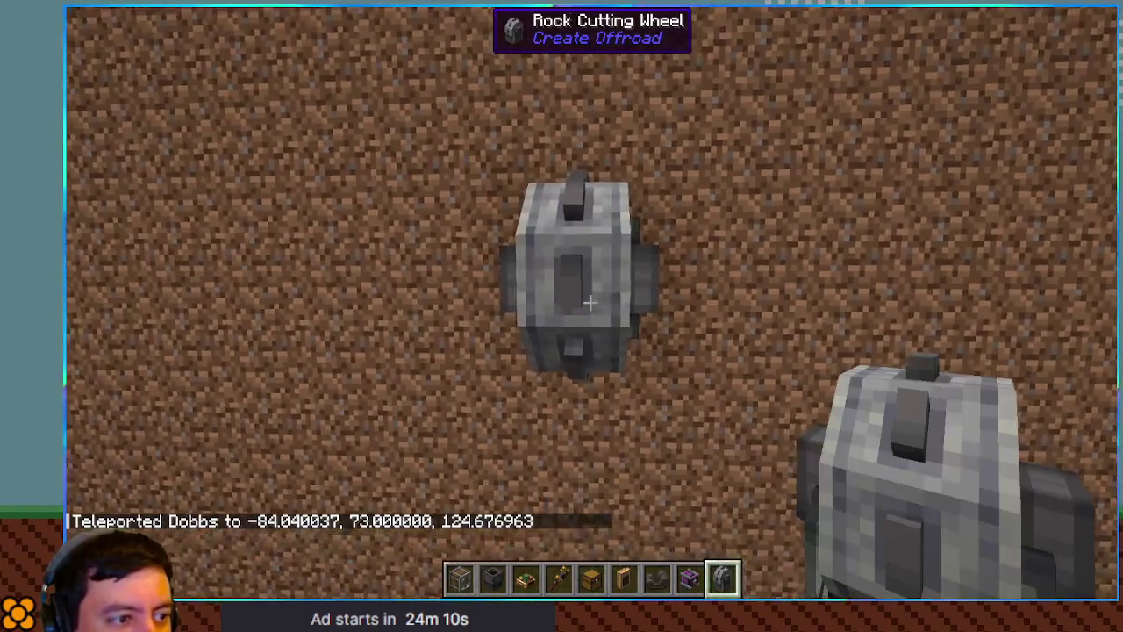
click(590, 302)
right_click(591, 302)
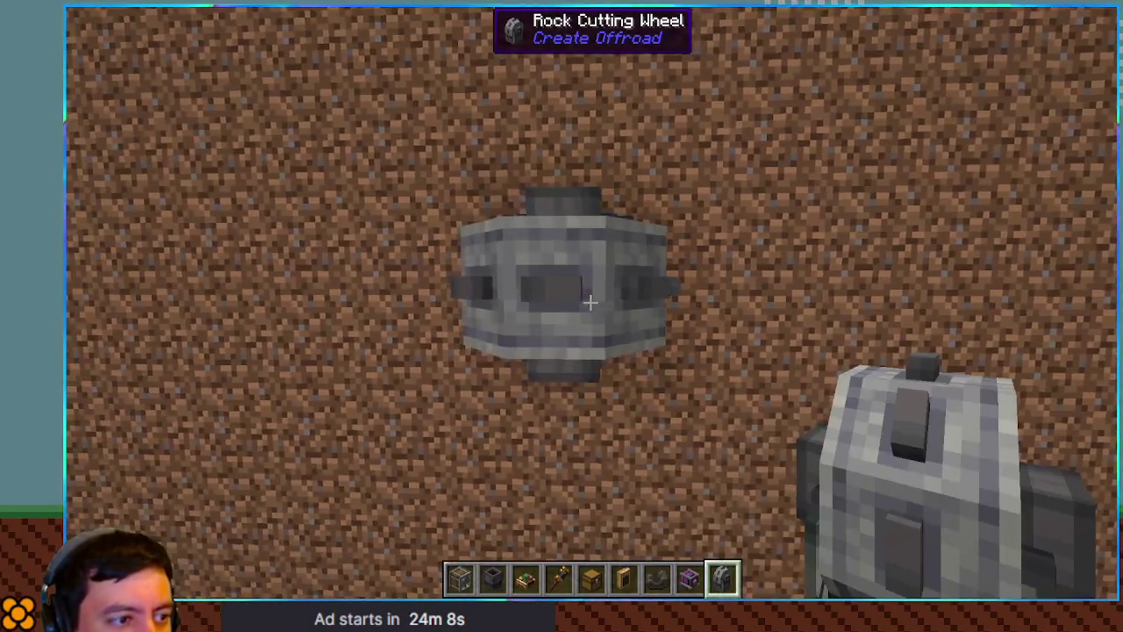
click(591, 302)
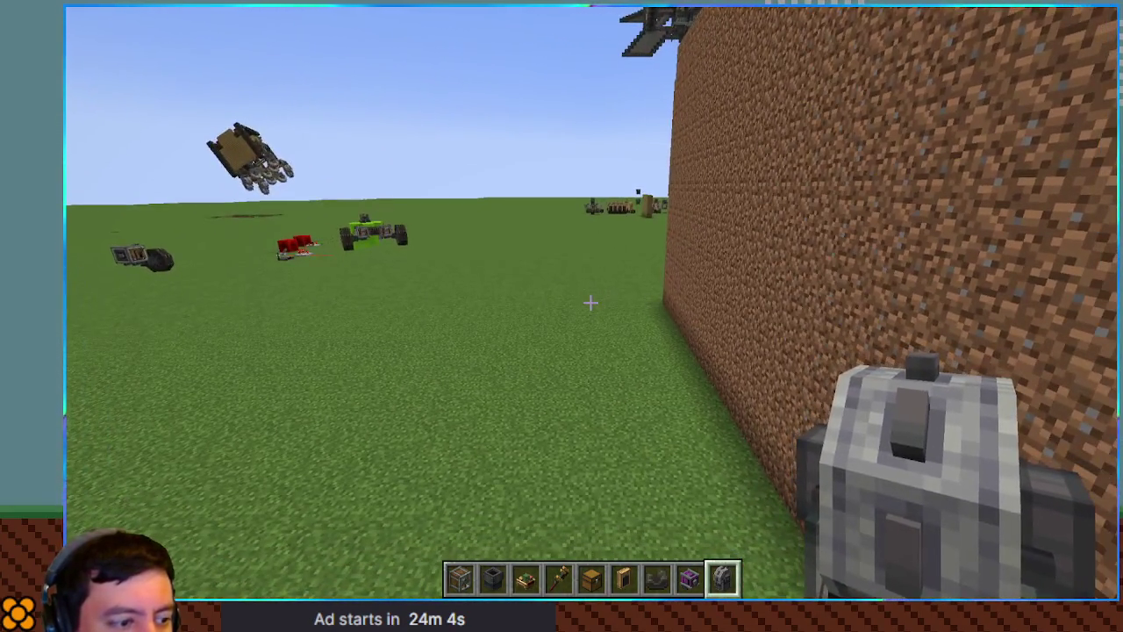
Stack and break Encased Fans, then break off the machine's front cutting-wheel section
key(4)
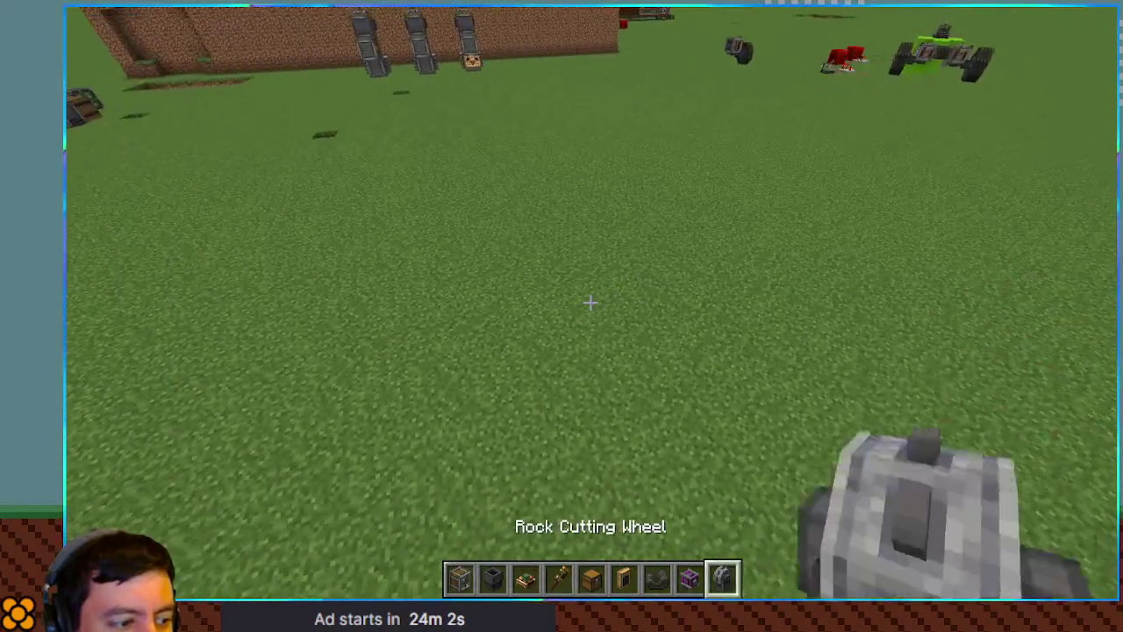
right_click(590, 303)
right_click(590, 303)
right_click(590, 303)
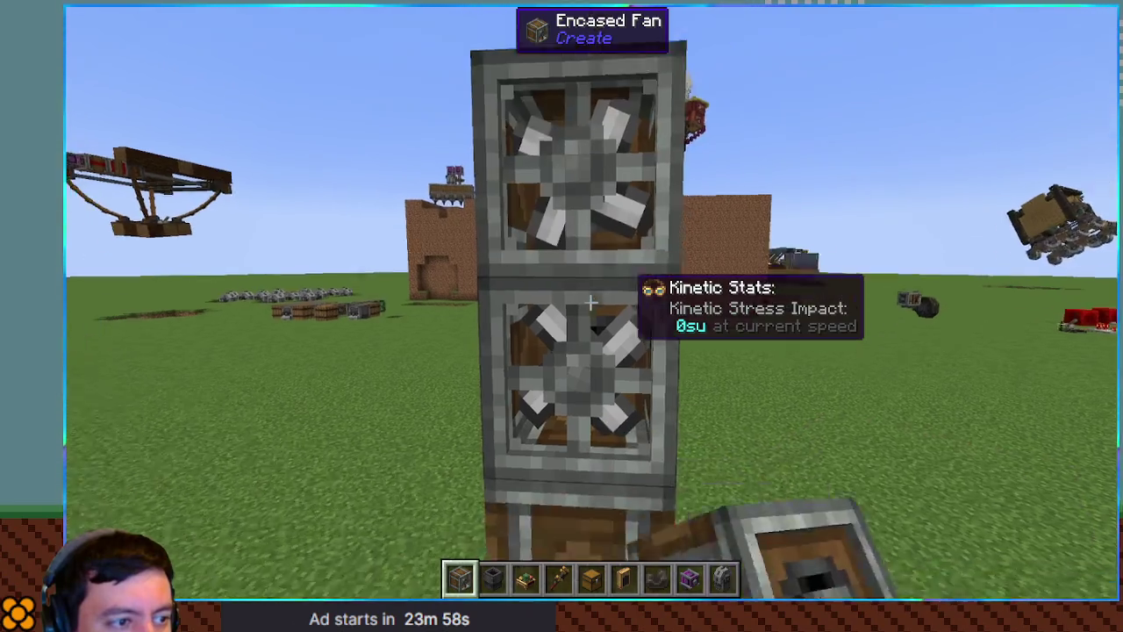
click(590, 303)
click(589, 302)
scroll(590, 302, down, 8)
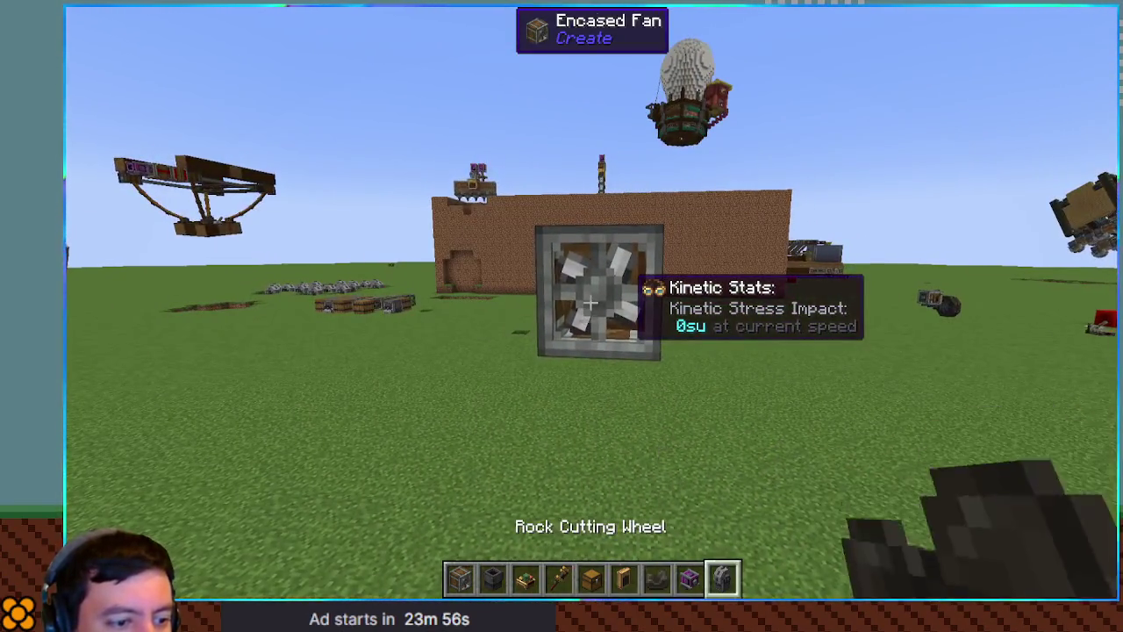
right_click(589, 303)
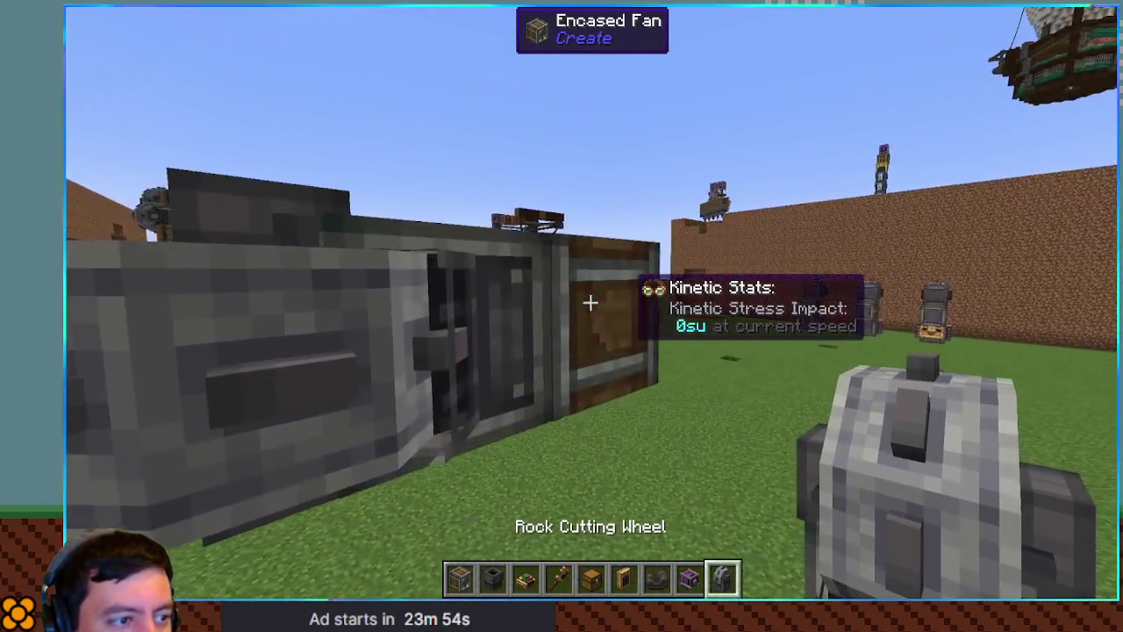
click(590, 303)
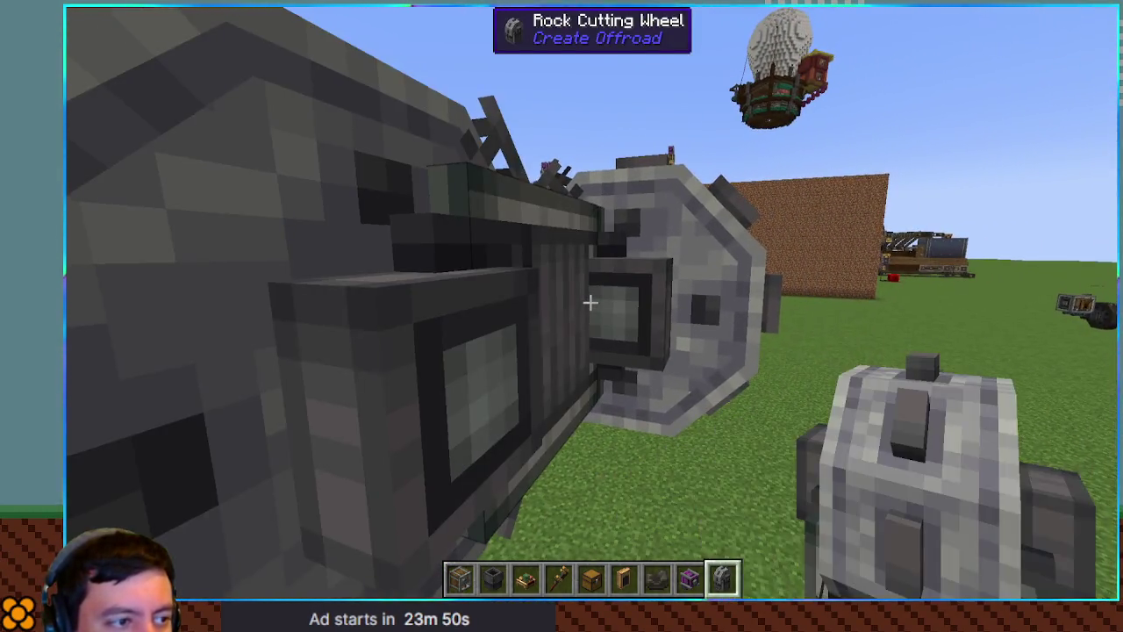
click(589, 302)
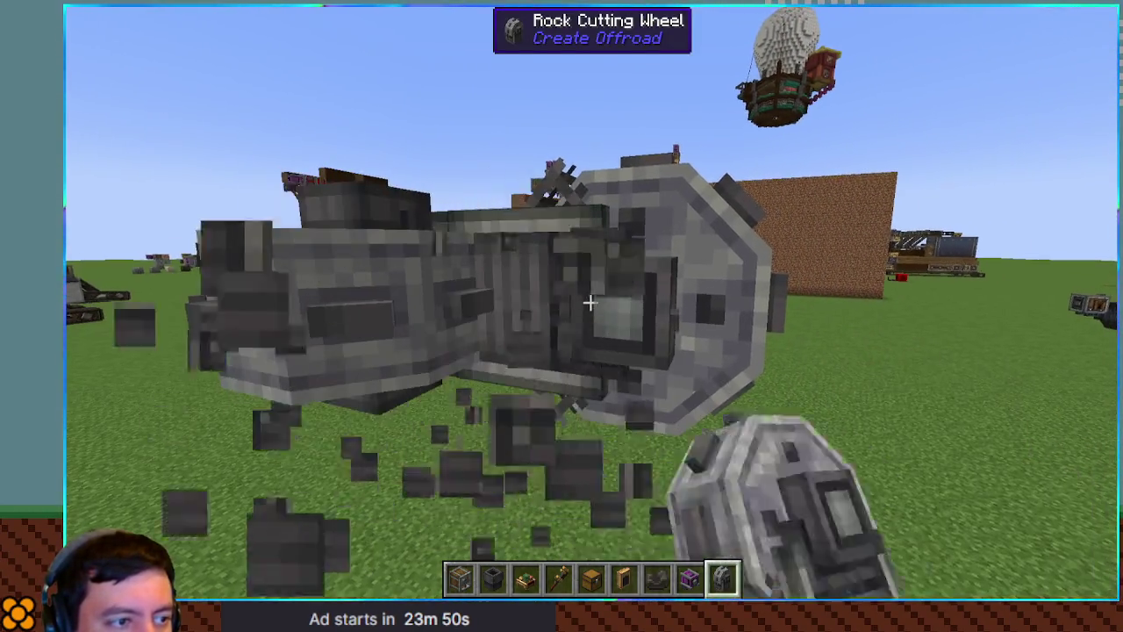
Lay a row of four spruce logs along the dirt wall
key(e)
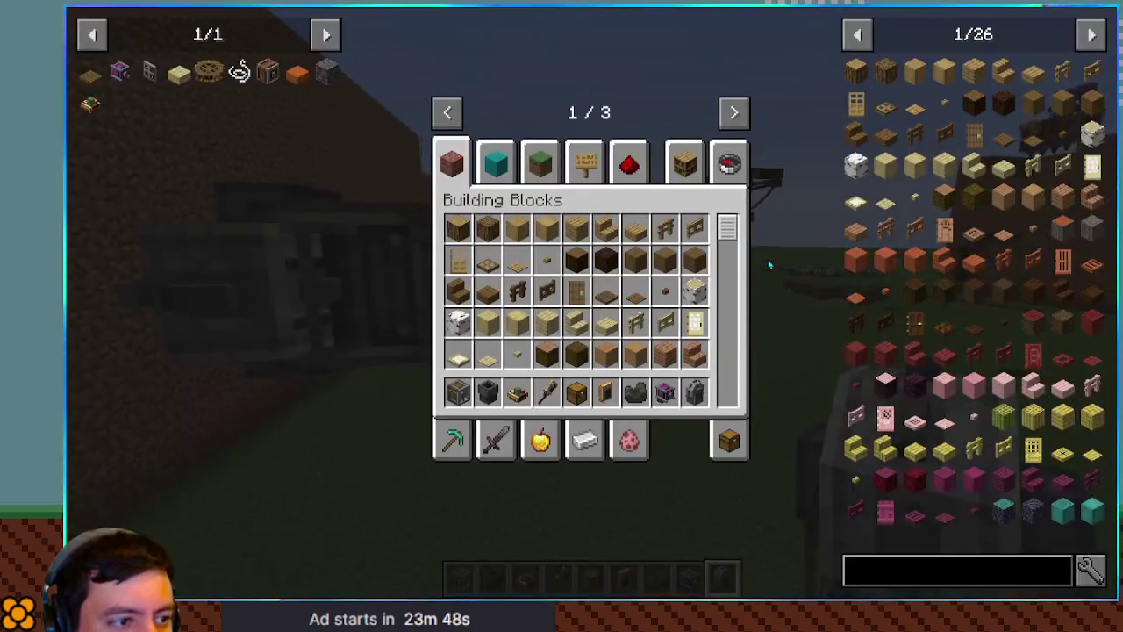
key(e)
key(6)
key(7)
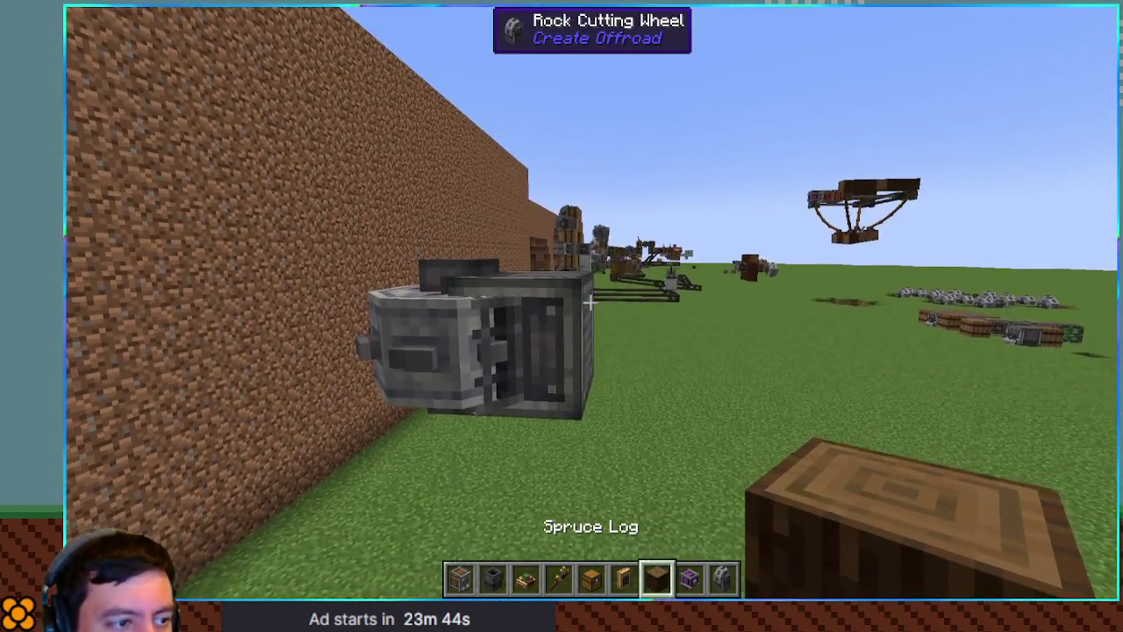
right_click(590, 303)
right_click(589, 303)
right_click(590, 303)
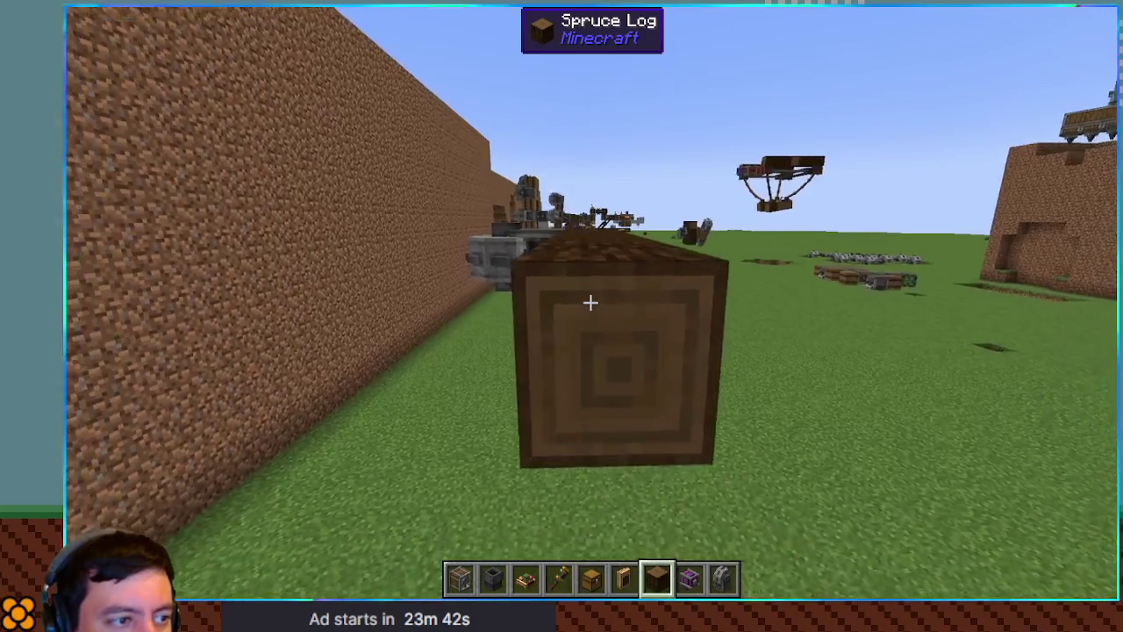
right_click(589, 303)
Mount Rock Cutting Wheels onto the spruce log beam
key(9)
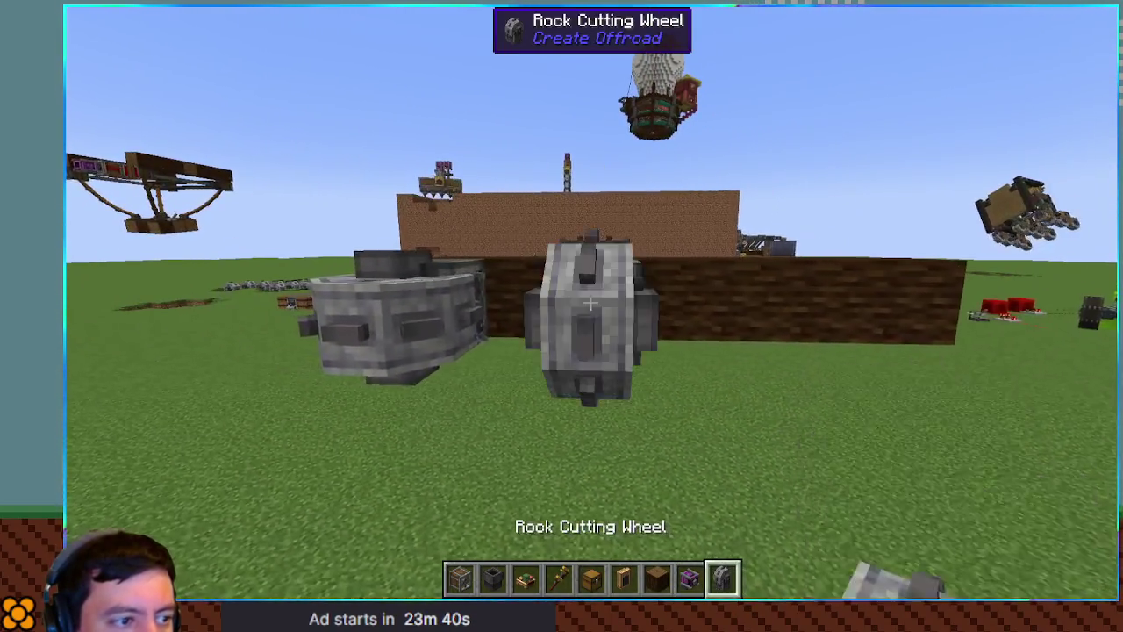
right_click(590, 303)
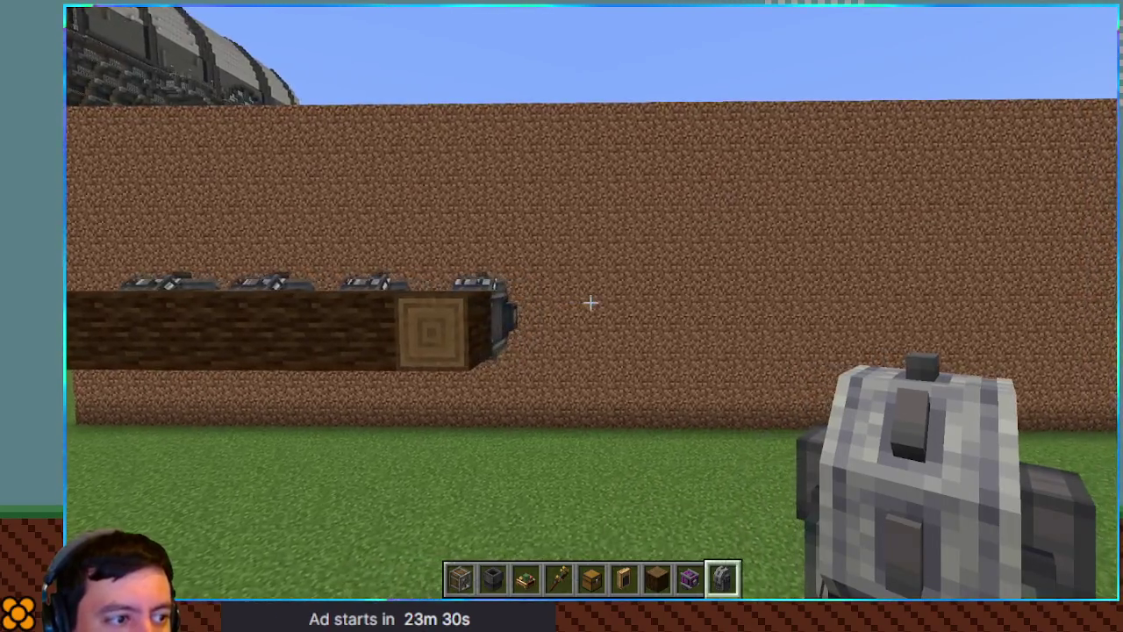
key(d)
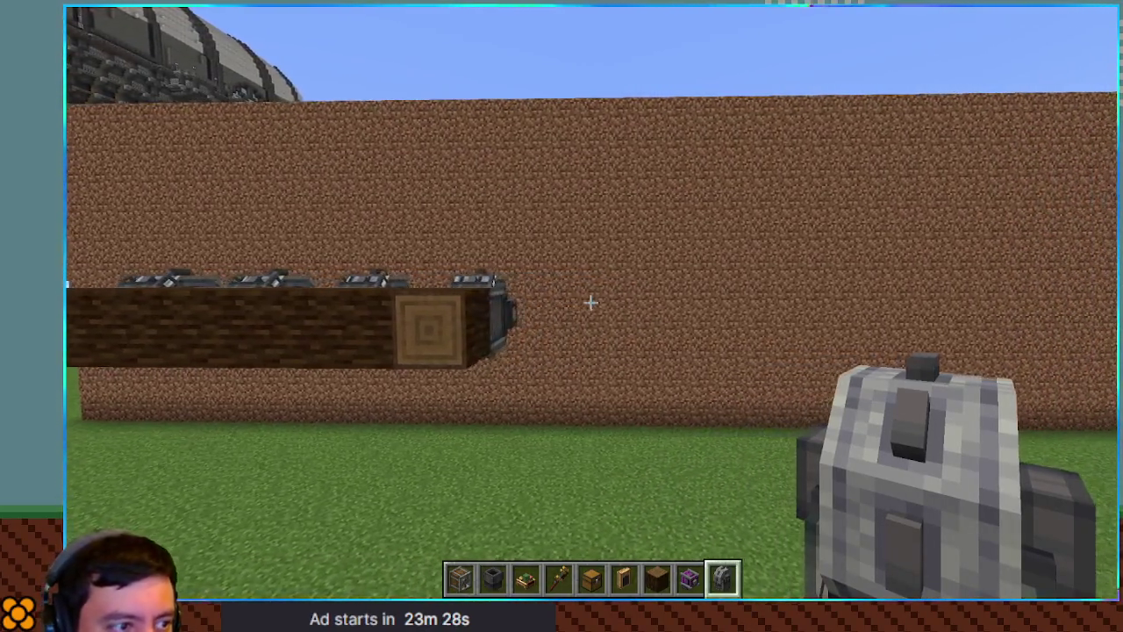